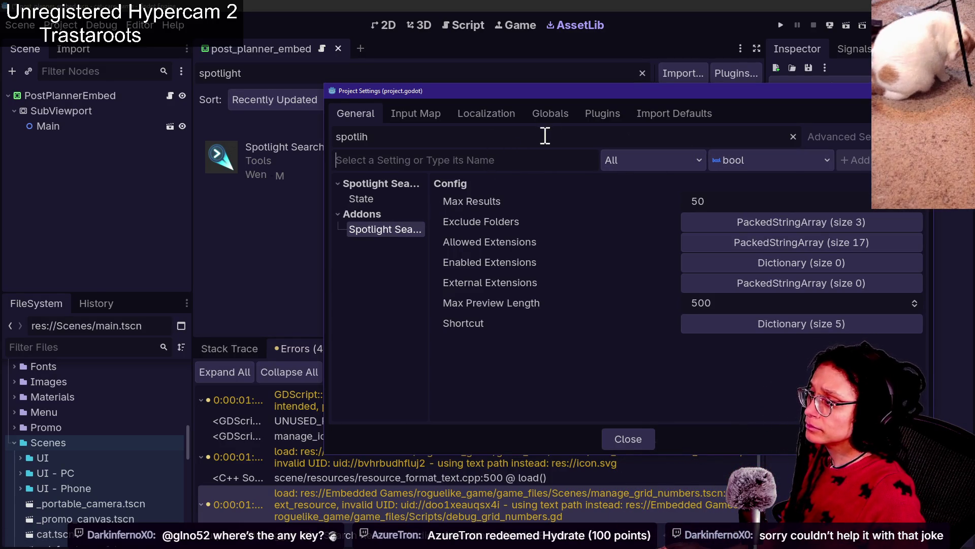
Clear the Project Settings filter and scroll through the general settings.
{"action": "key", "text": "BackSpace"}
{"action": "key", "text": "BackSpace"}
{"action": "key", "text": "BackSpace"}
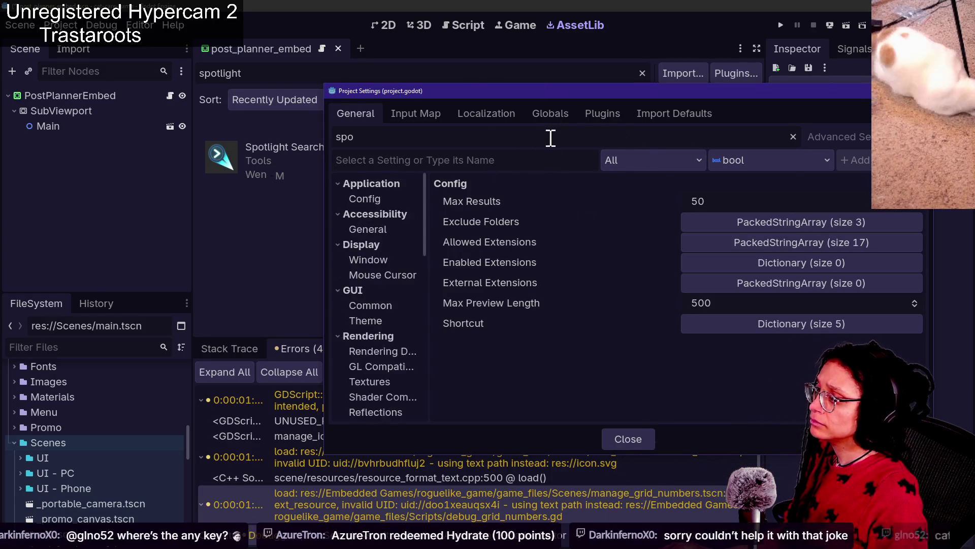
{"action": "scroll", "coordinate": [371, 267], "scroll_direction": "down", "scroll_amount": 10}
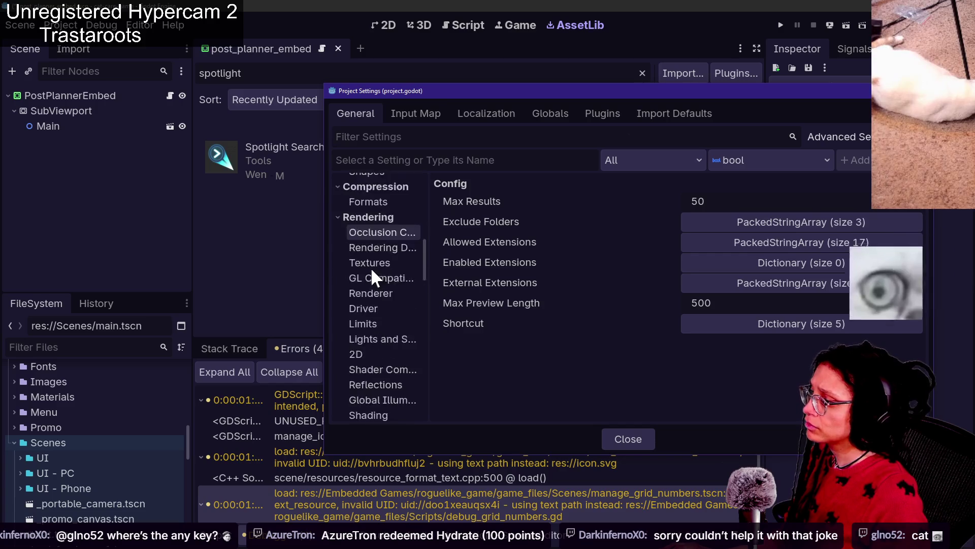
{"action": "scroll", "coordinate": [371, 267], "scroll_direction": "down", "scroll_amount": 15}
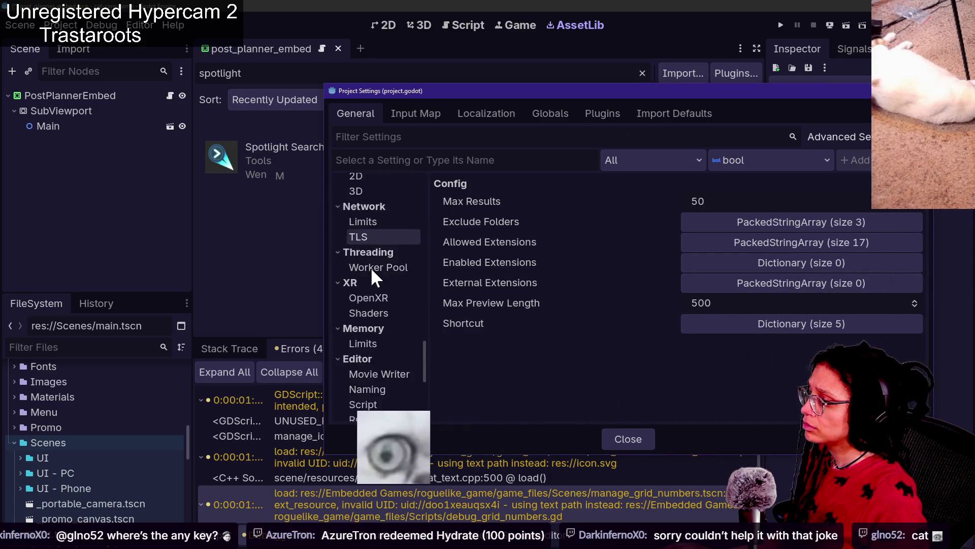
{"action": "scroll", "coordinate": [370, 267], "scroll_direction": "up", "scroll_amount": 12}
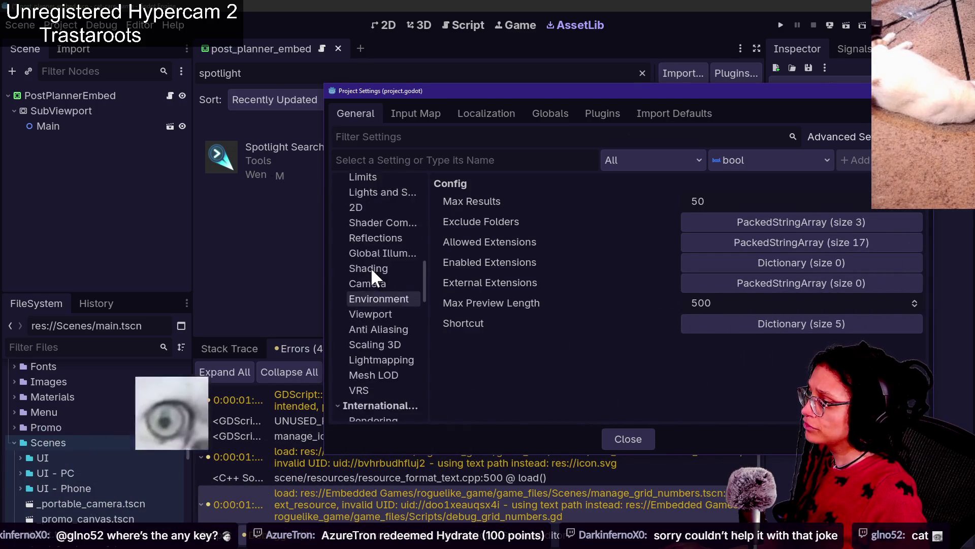
{"action": "scroll", "coordinate": [370, 267], "scroll_direction": "down", "scroll_amount": 12}
Confirm SpotlightManager appears in the Globals autoload list, then close Project Settings.
{"action": "left_click", "coordinate": [554, 112]}
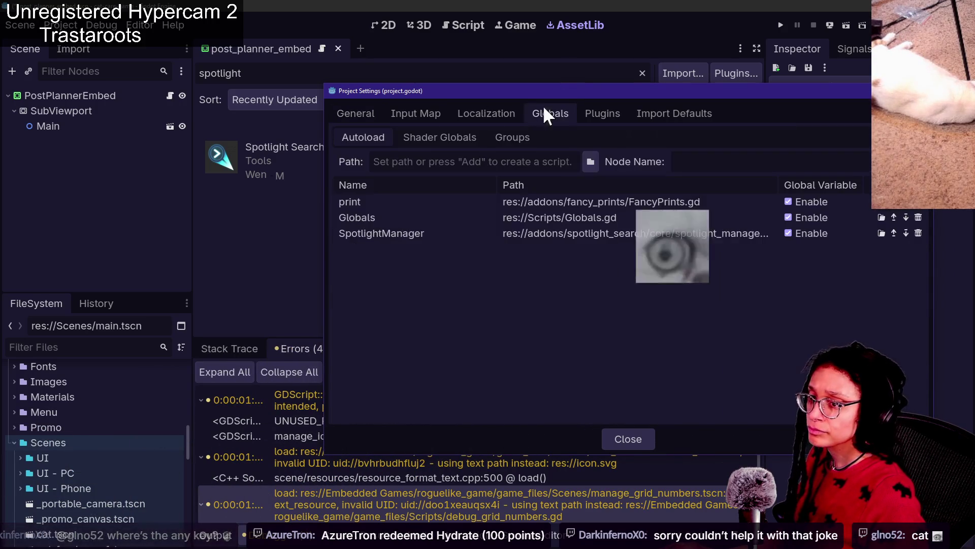
{"action": "left_click_drag", "start_coordinate": [569, 90], "coordinate": [433, 68]}
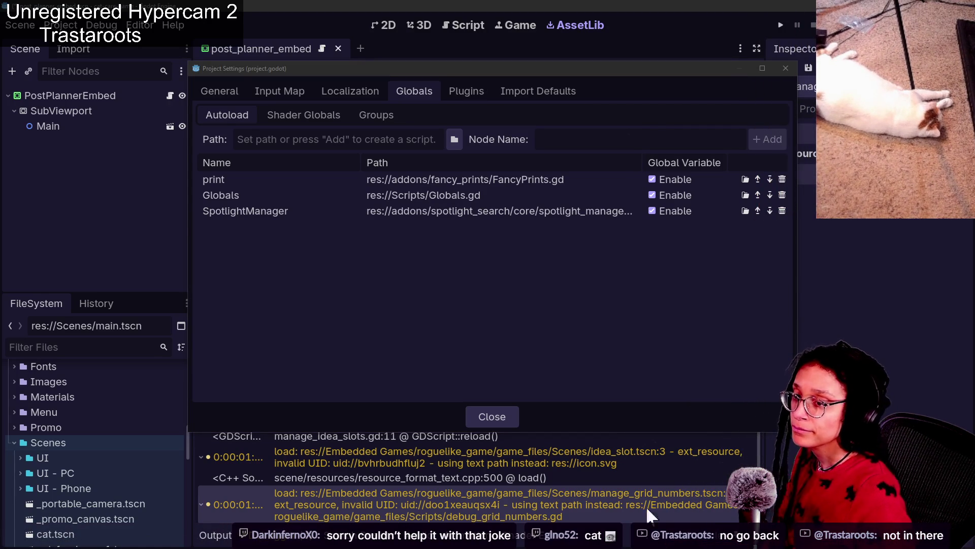
{"action": "left_click", "coordinate": [219, 92]}
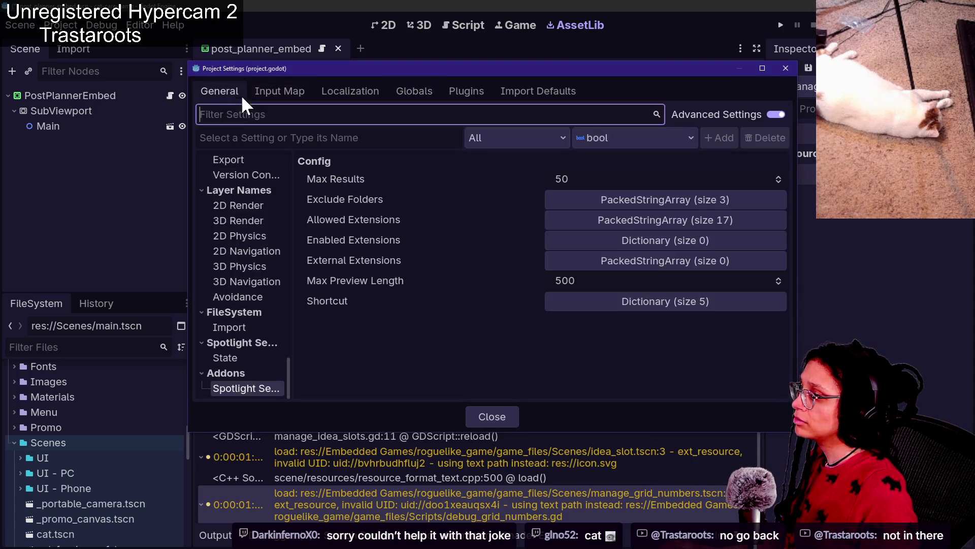
{"action": "mouse_move", "coordinate": [287, 374]}
{"action": "left_mouse_down"}
{"action": "mouse_move", "coordinate": [281, 247]}
{"action": "mouse_move", "coordinate": [292, 147]}
{"action": "left_mouse_up"}
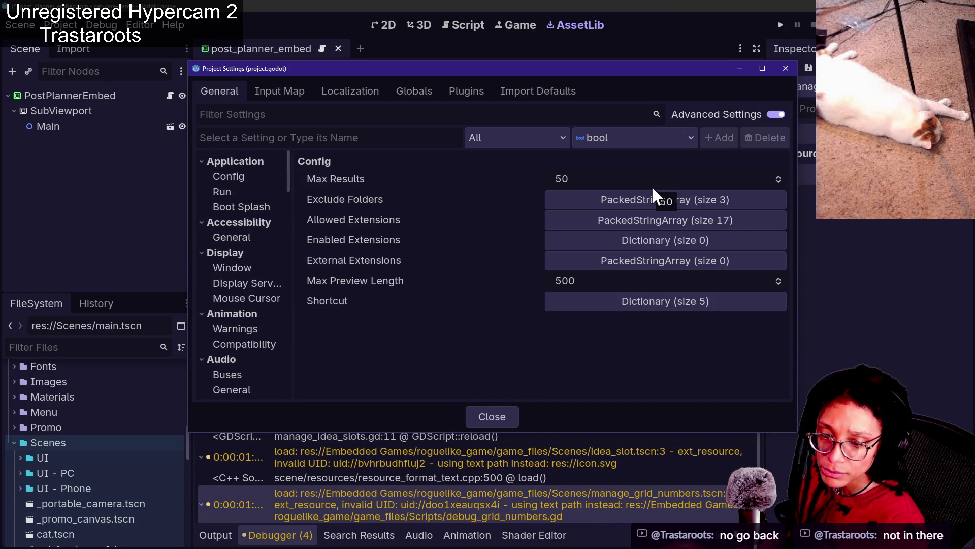
{"action": "key", "text": "Escape"}
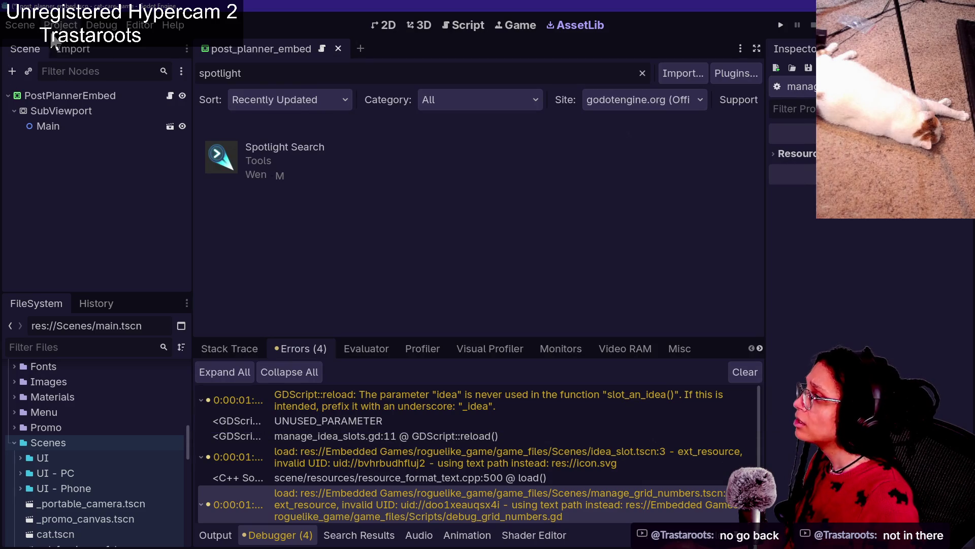
Open Spotlight Settings from the Project > Tools menu.
{"action": "left_click", "coordinate": [56, 25]}
{"action": "mouse_move", "coordinate": [114, 163]}
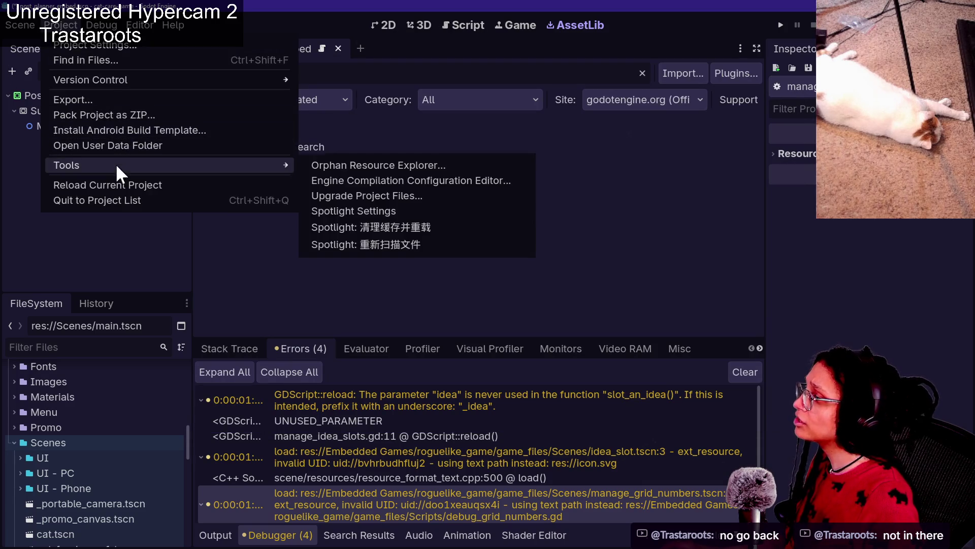
{"action": "left_click", "coordinate": [378, 214]}
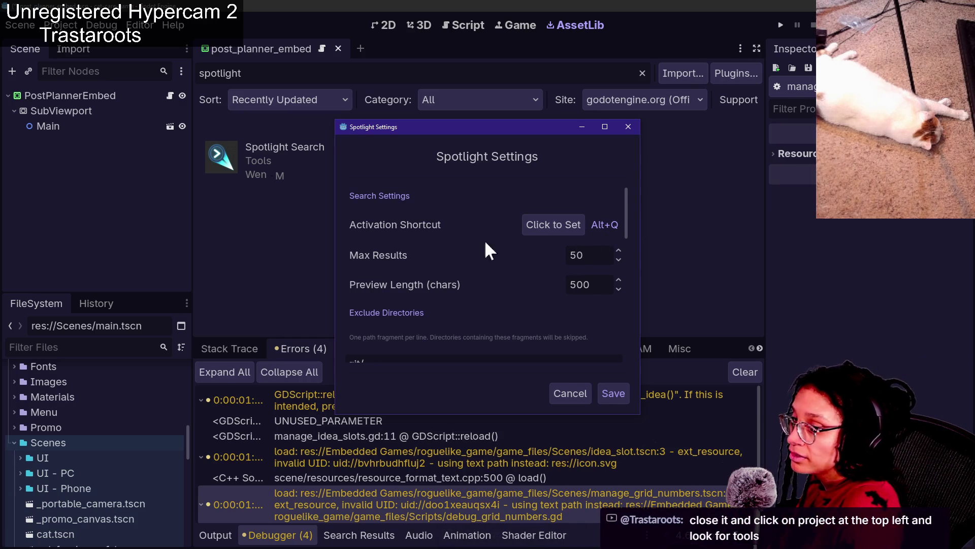
Scroll the Spotlight Settings dialog down to the File Search, Core Commands, Class Browser and Scene Node Tracker extensions.
{"action": "left_click_drag", "start_coordinate": [629, 219], "coordinate": [623, 250]}
{"action": "left_click", "coordinate": [516, 289]}
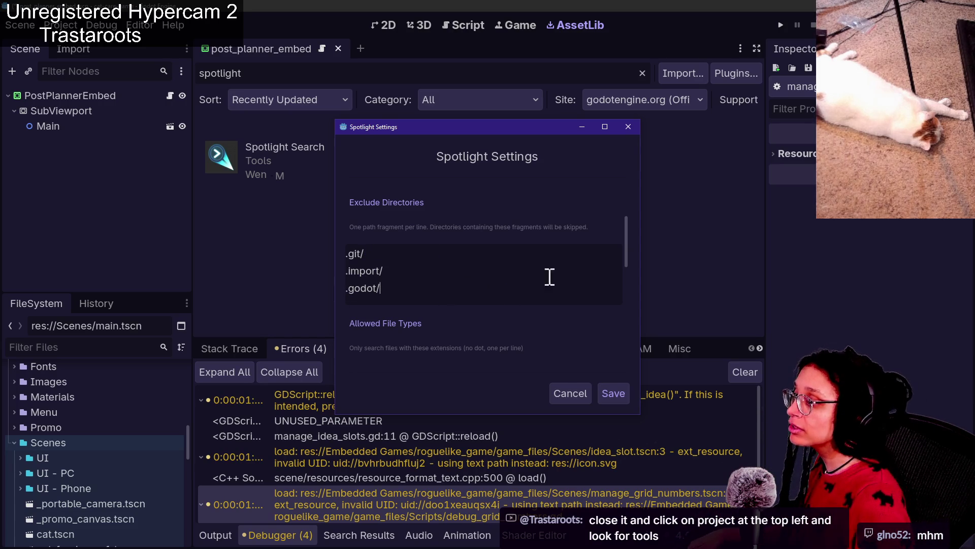
{"action": "left_click_drag", "start_coordinate": [624, 238], "coordinate": [623, 269]}
{"action": "scroll", "coordinate": [623, 270], "scroll_direction": "down", "scroll_amount": 1}
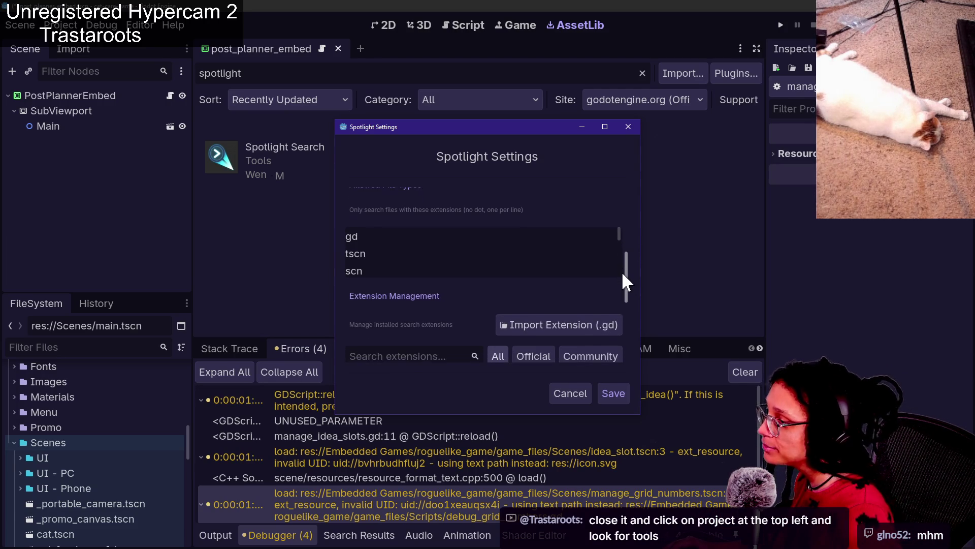
{"action": "left_click_drag", "start_coordinate": [515, 136], "coordinate": [502, 169]}
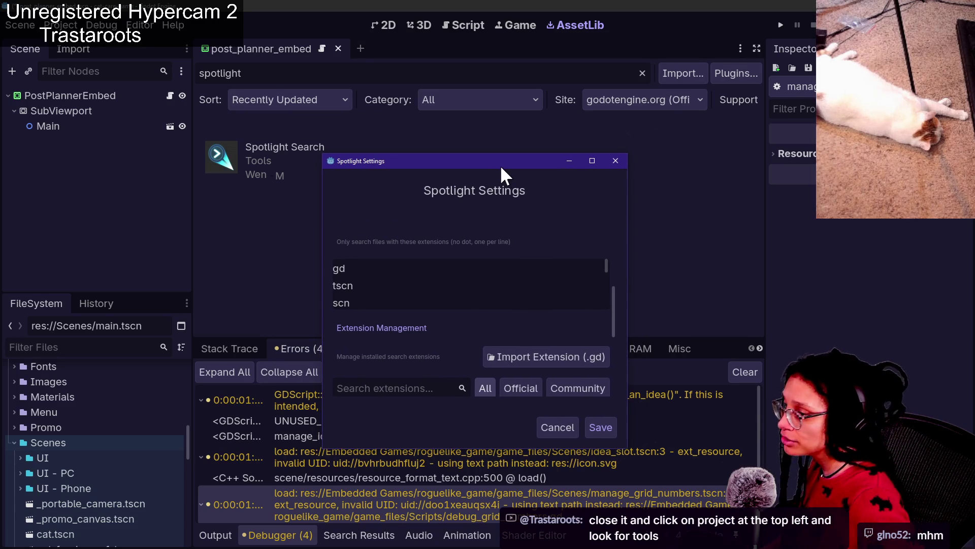
{"action": "mouse_move", "coordinate": [610, 303]}
{"action": "left_mouse_down"}
{"action": "mouse_move", "coordinate": [611, 385]}
{"action": "mouse_move", "coordinate": [626, 352]}
{"action": "left_mouse_up"}
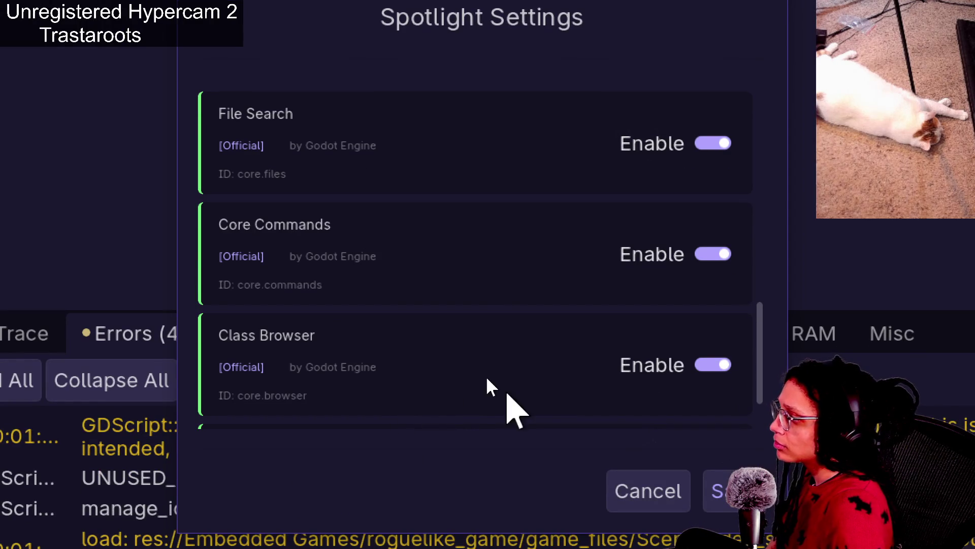
{"action": "scroll", "coordinate": [614, 371], "scroll_direction": "down", "scroll_amount": 3}
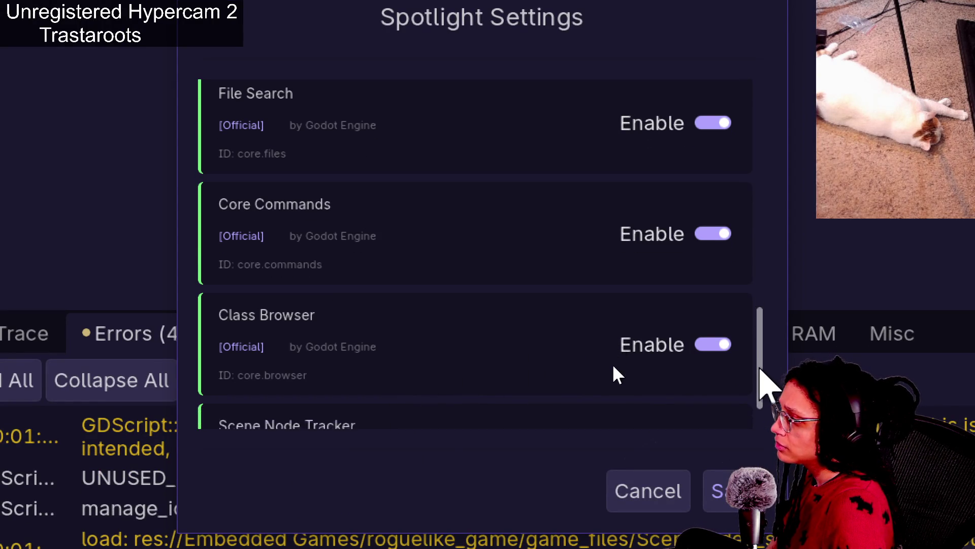
{"action": "scroll", "coordinate": [614, 377], "scroll_direction": "up", "scroll_amount": 10}
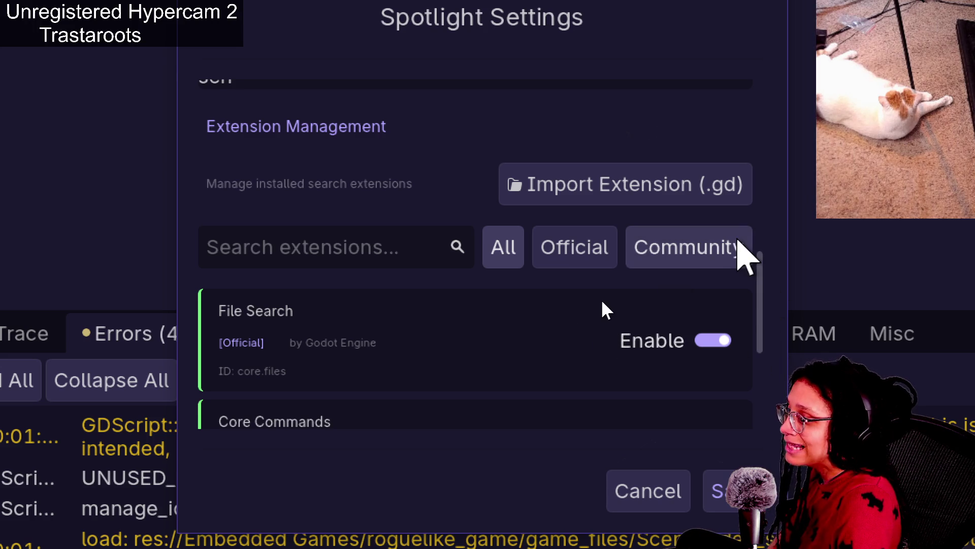
{"action": "left_click_drag", "start_coordinate": [760, 344], "coordinate": [780, 277]}
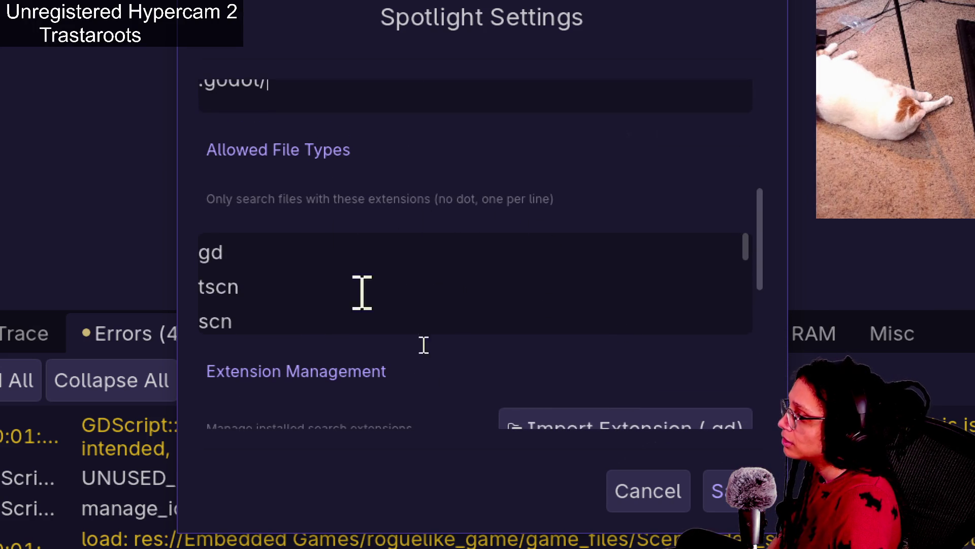
{"action": "scroll", "coordinate": [448, 388], "scroll_direction": "down", "scroll_amount": 5}
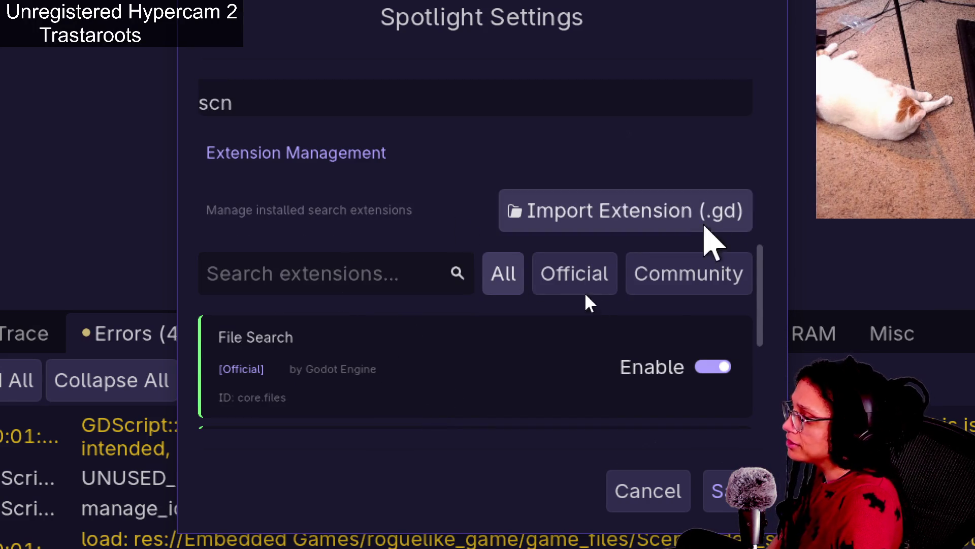
{"action": "scroll", "coordinate": [483, 322], "scroll_direction": "up", "scroll_amount": 3}
{"action": "scroll", "coordinate": [481, 316], "scroll_direction": "up", "scroll_amount": 4}
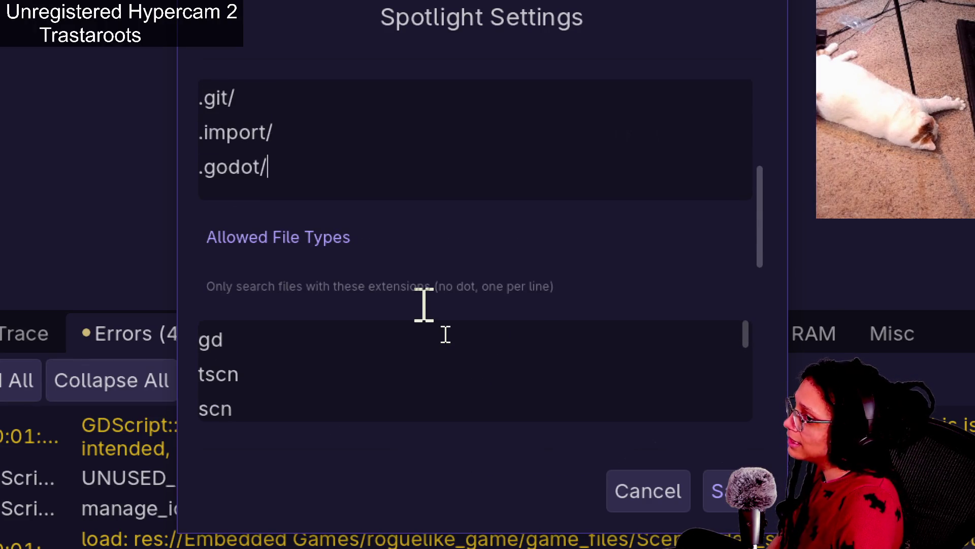
{"action": "scroll", "coordinate": [446, 334], "scroll_direction": "up", "scroll_amount": 3}
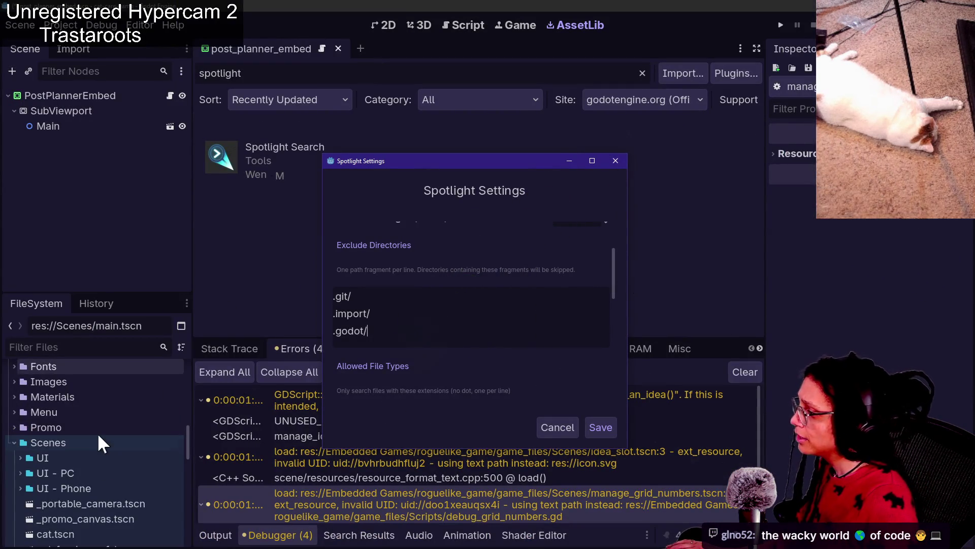
{"action": "scroll", "coordinate": [164, 488], "scroll_direction": "down", "scroll_amount": 10}
{"action": "scroll", "coordinate": [164, 488], "scroll_direction": "up", "scroll_amount": 5}
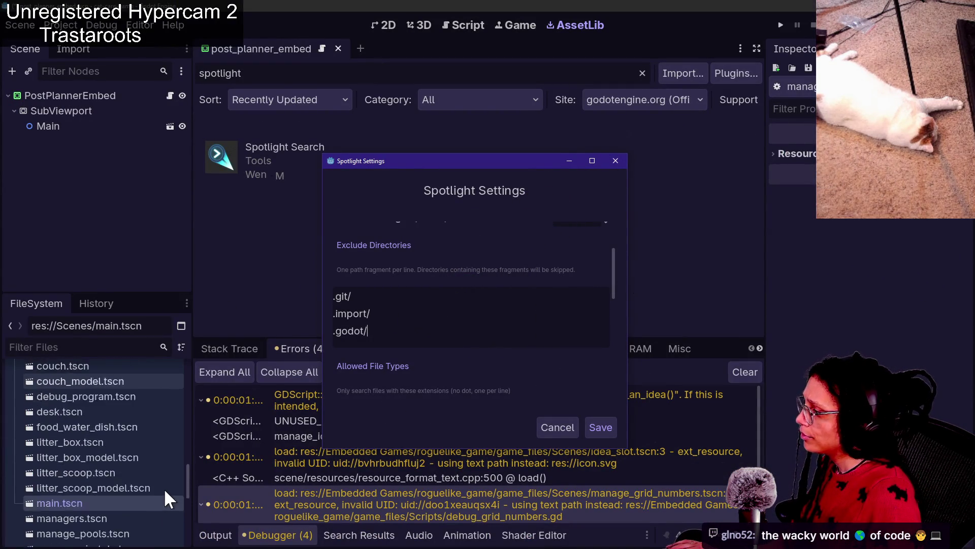
Expand the Embedded Games/roguelike_game/game_files folder in the FileSystem dock.
{"action": "left_click_drag", "start_coordinate": [186, 474], "coordinate": [181, 397]}
{"action": "left_click", "coordinate": [182, 397]}
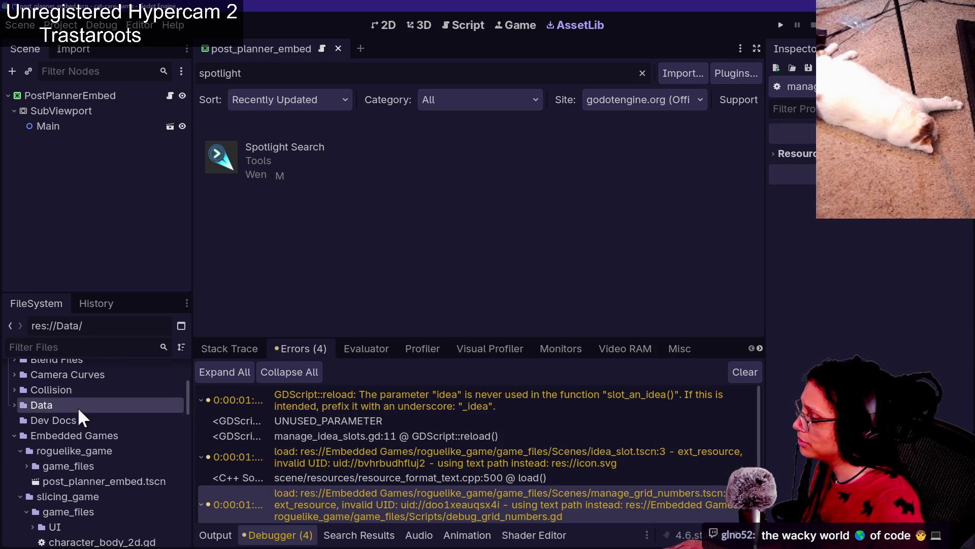
{"action": "scroll", "coordinate": [63, 450], "scroll_direction": "down", "scroll_amount": 3}
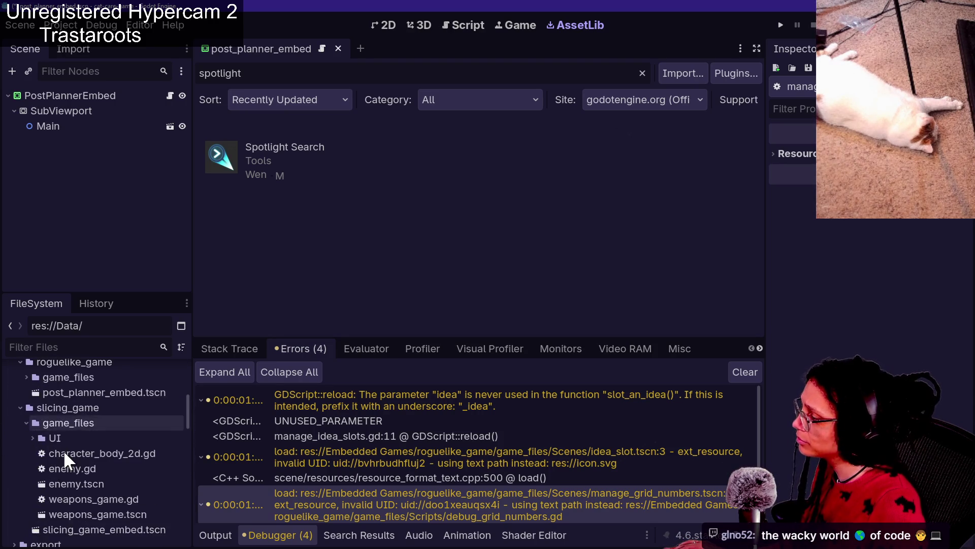
{"action": "left_click", "coordinate": [46, 379]}
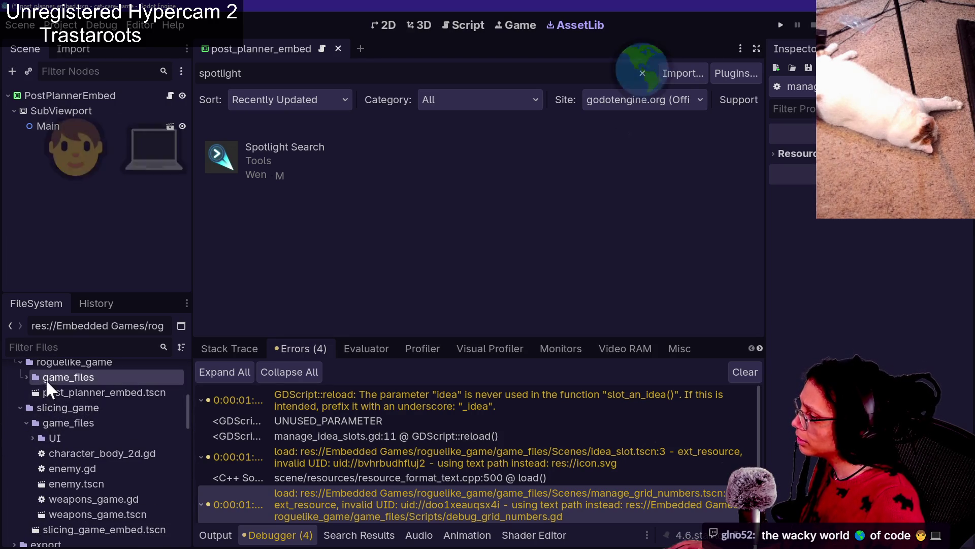
{"action": "left_click", "coordinate": [26, 377]}
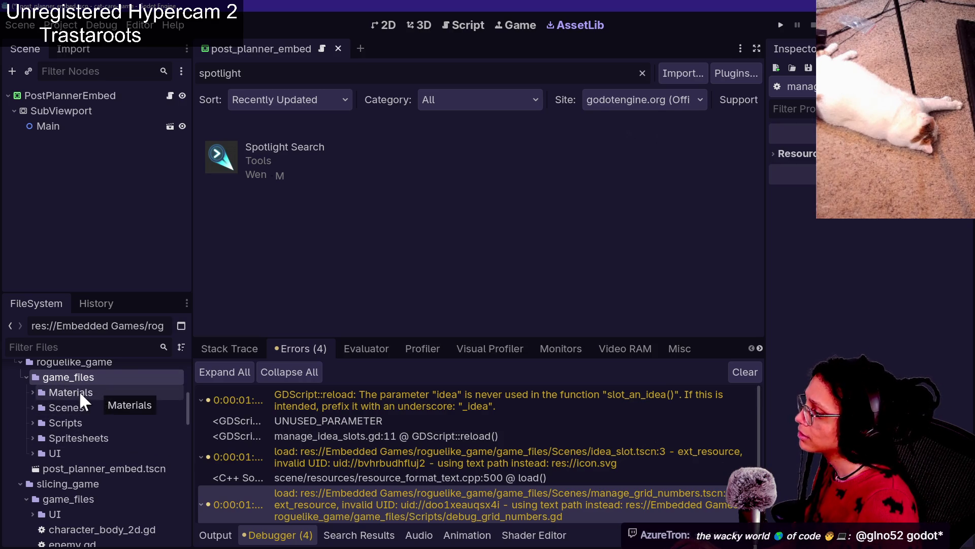
Copy the path of the game_files folder from its context menu.
{"action": "right_click", "coordinate": [65, 387]}
{"action": "left_click", "coordinate": [63, 381]}
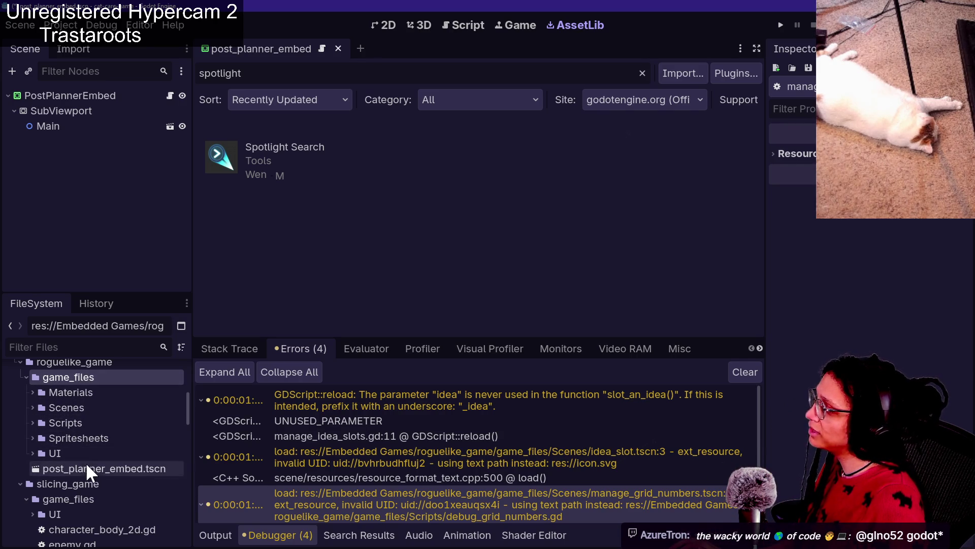
{"action": "right_click", "coordinate": [69, 377]}
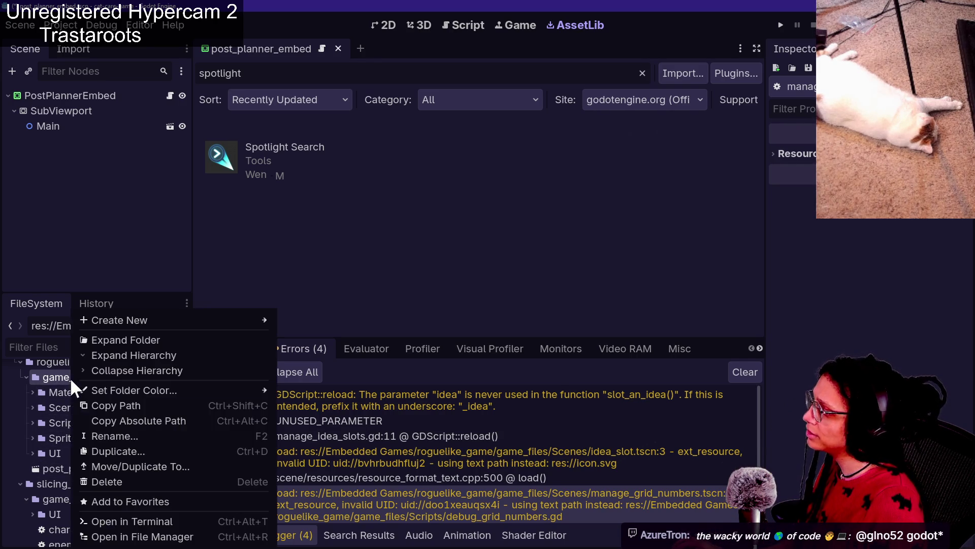
{"action": "left_click", "coordinate": [83, 407]}
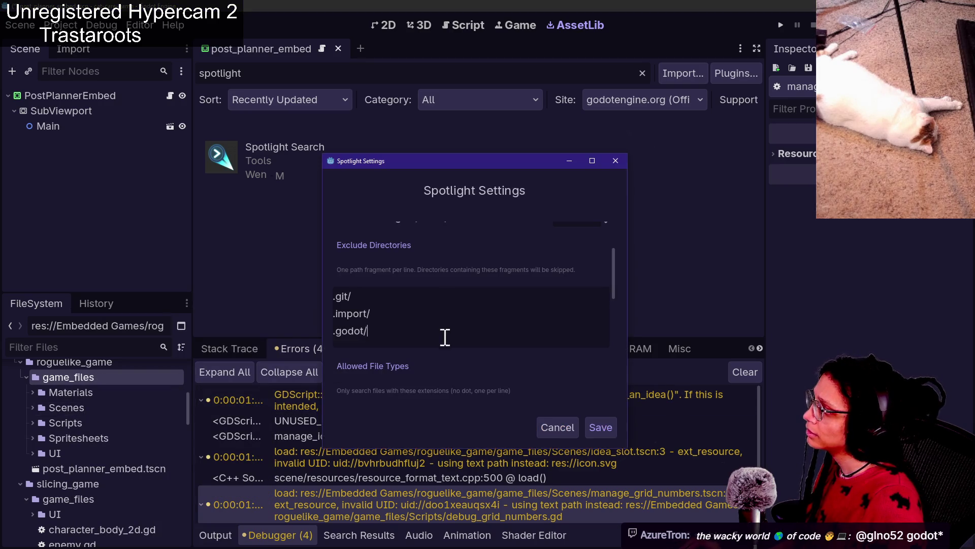
Paste the game_files path as a new excluded directory and strip its 'res://' prefix.
{"action": "key", "text": "Return"}
{"action": "key", "text": "ctrl+v"}
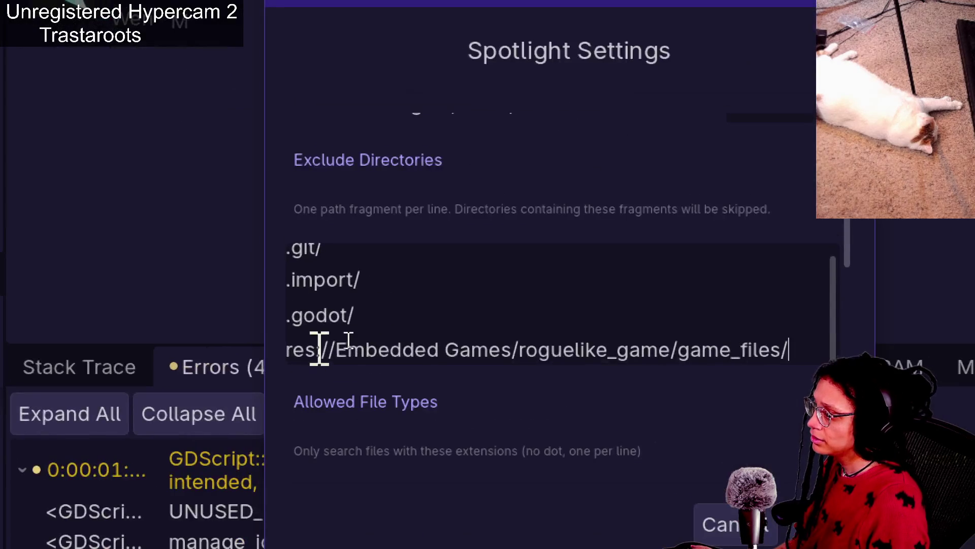
{"action": "left_click_drag", "start_coordinate": [328, 351], "coordinate": [308, 350]}
{"action": "key", "text": "BackSpace"}
{"action": "key", "text": "BackSpace"}
{"action": "key", "text": "BackSpace"}
{"action": "key", "text": "Delete"}
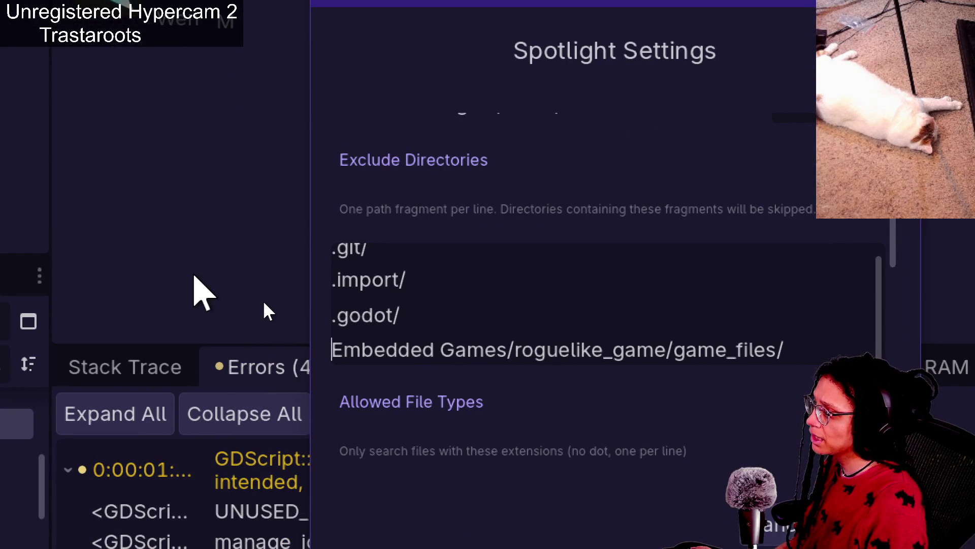
Review the excluded directories list and save the Spotlight settings.
{"action": "scroll", "coordinate": [196, 496], "scroll_direction": "up", "scroll_amount": 3}
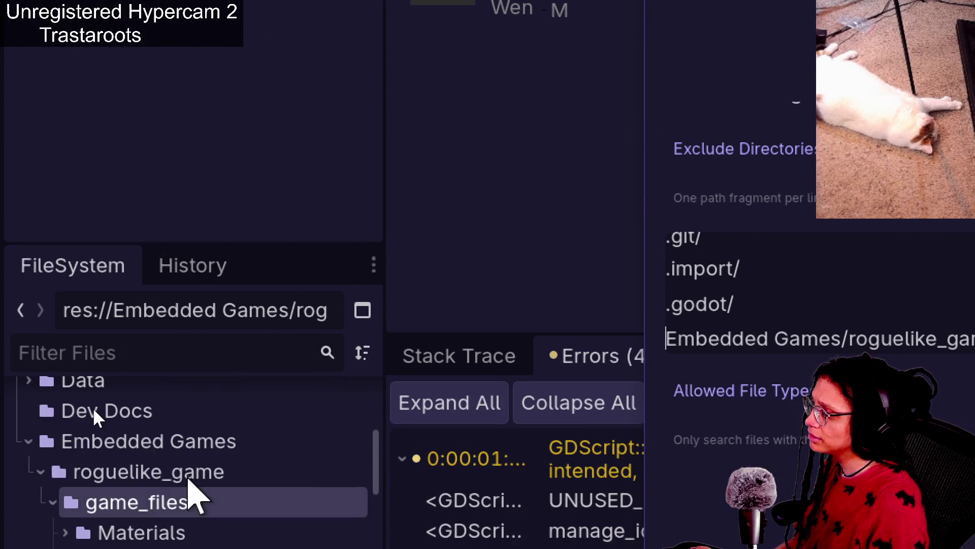
{"action": "scroll", "coordinate": [195, 496], "scroll_direction": "up", "scroll_amount": 5}
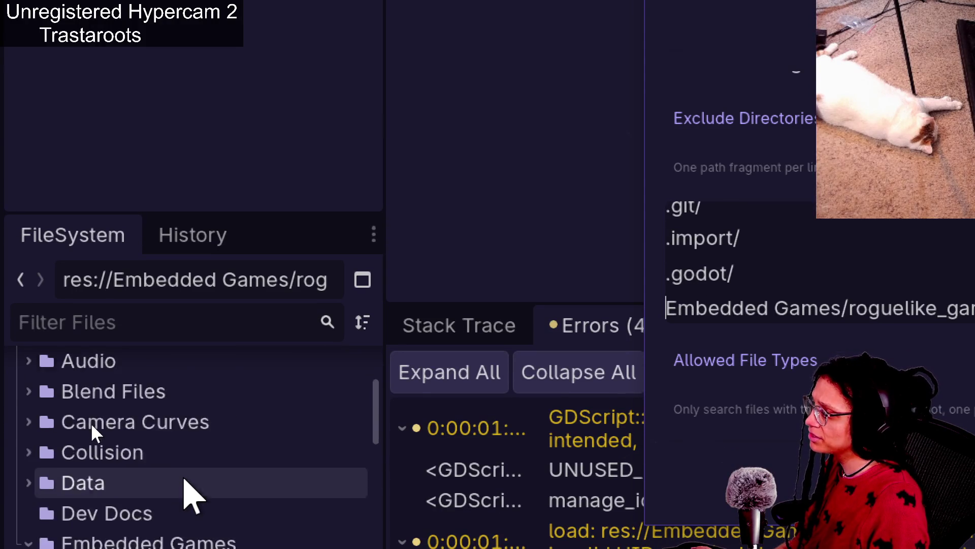
{"action": "scroll", "coordinate": [191, 497], "scroll_direction": "up", "scroll_amount": 2}
{"action": "scroll", "coordinate": [190, 497], "scroll_direction": "down", "scroll_amount": 8}
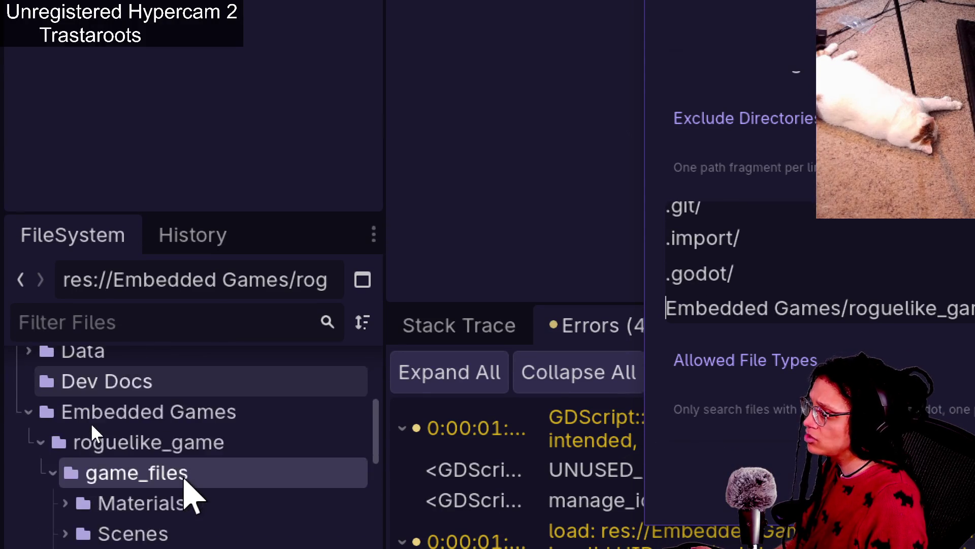
{"action": "scroll", "coordinate": [191, 496], "scroll_direction": "down", "scroll_amount": 2}
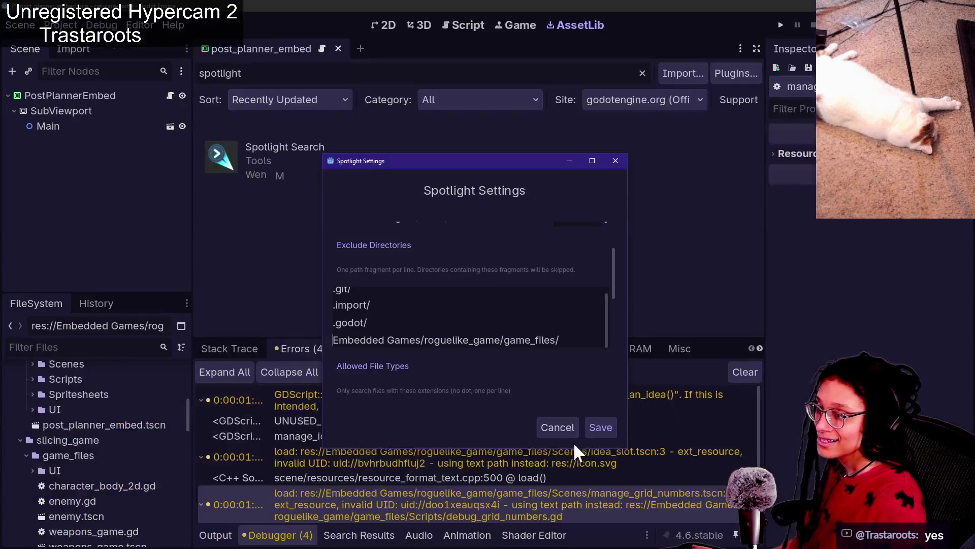
{"action": "left_click", "coordinate": [609, 427]}
Return to the script and toggle the Spotlight file search with Ctrl+P.
{"action": "left_click", "coordinate": [527, 257]}
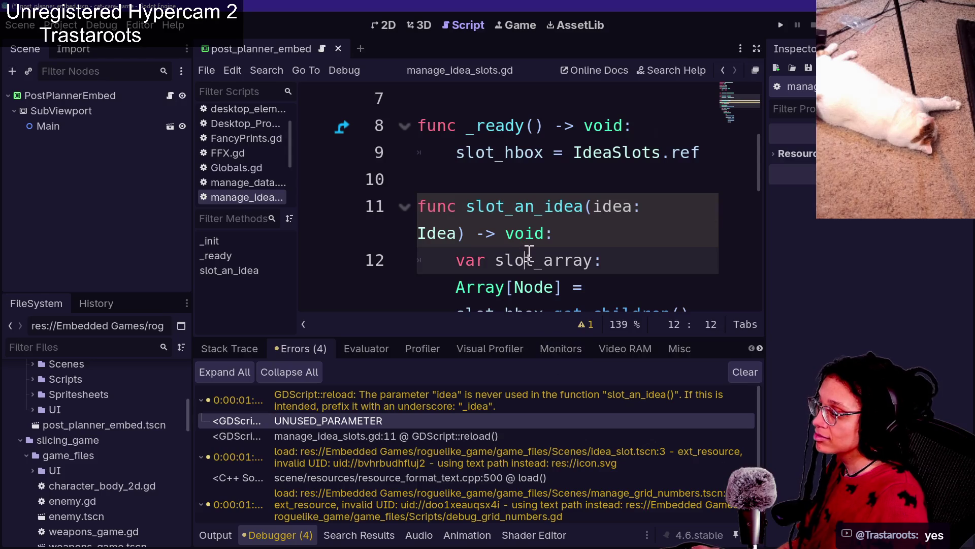
{"action": "key", "text": "ctrl+p"}
{"action": "key", "text": "Escape"}
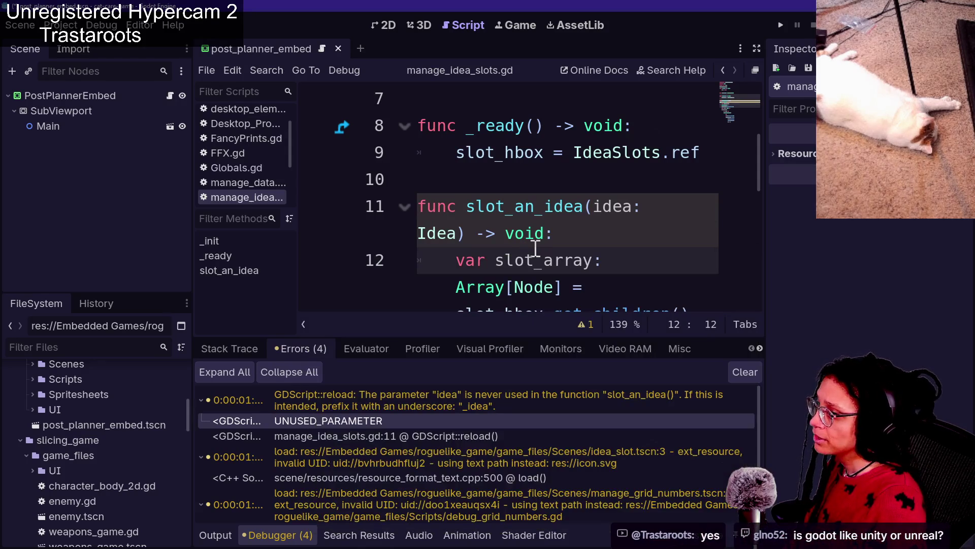
{"action": "key", "text": "ctrl+p"}
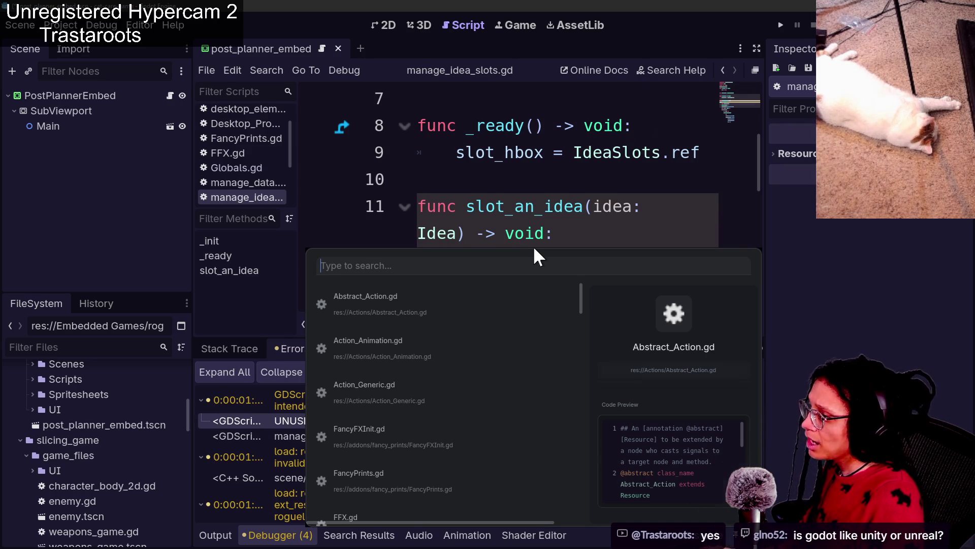
{"action": "type", "text": "t"}
{"action": "left_click", "coordinate": [534, 249]}
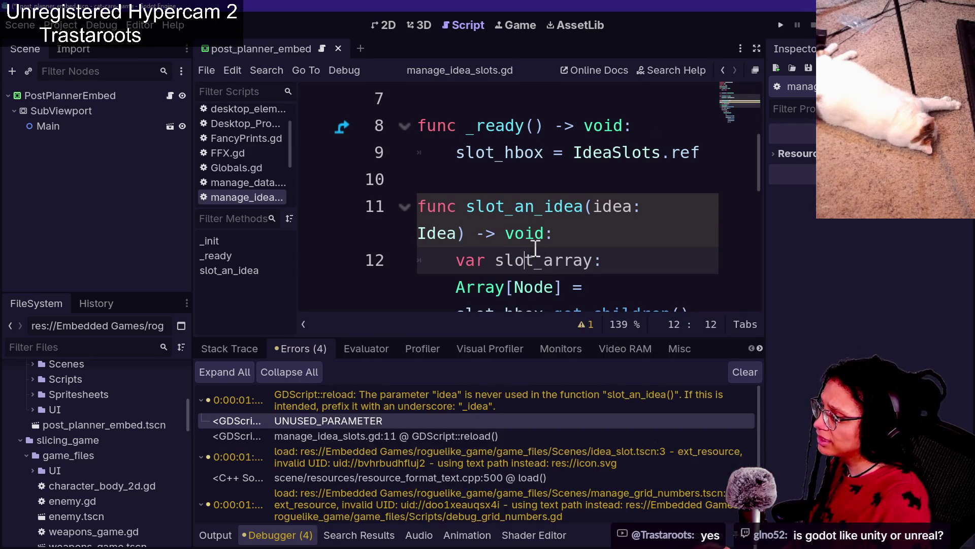
Try Find in Files with Ctrl+Shift+F, then reopen the Spotlight search.
{"action": "key", "text": "ctrl+shift+f"}
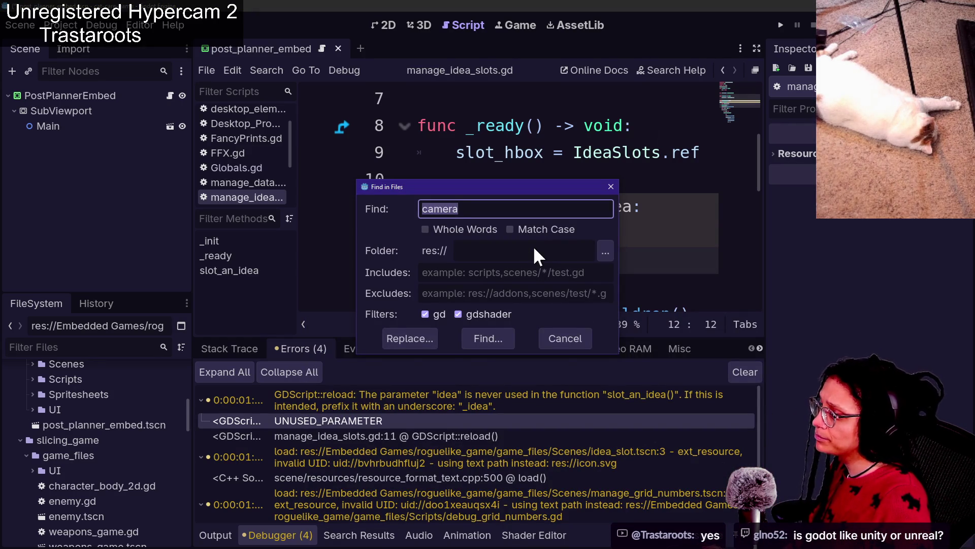
{"action": "key", "text": "Escape"}
{"action": "key", "text": "ctrl+p"}
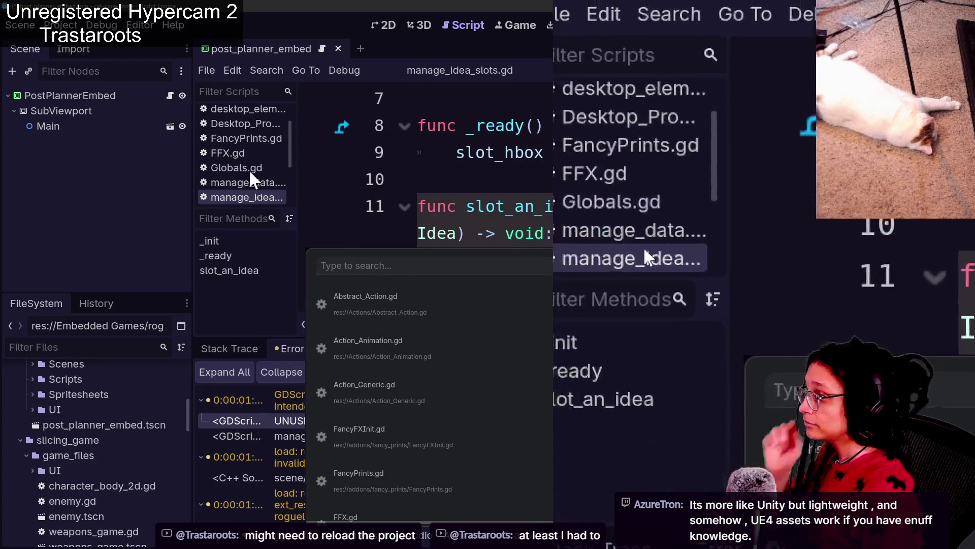
Reload the current project and open camera.gd in the script editor.
{"action": "key", "text": "Escape"}
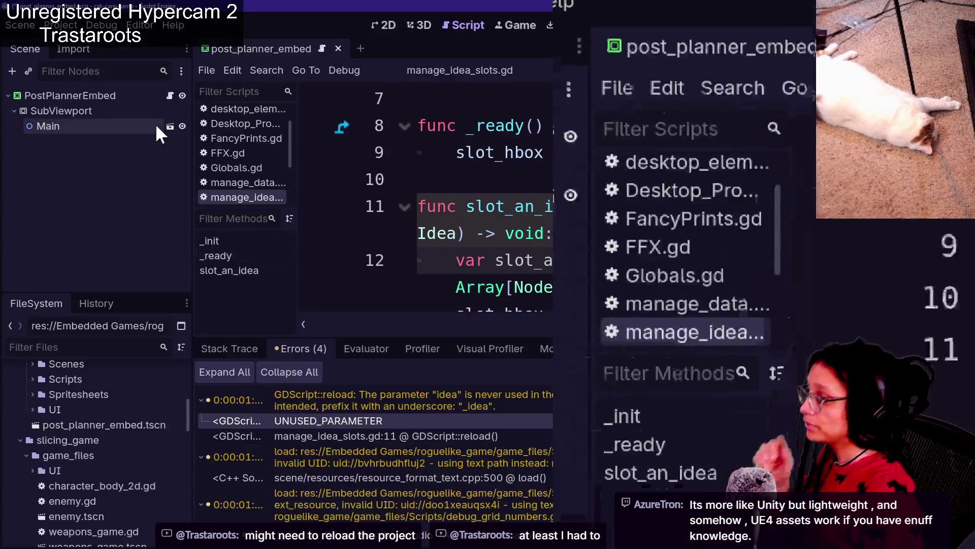
{"action": "left_click", "coordinate": [60, 25]}
{"action": "left_click", "coordinate": [61, 25]}
{"action": "left_click", "coordinate": [61, 25]}
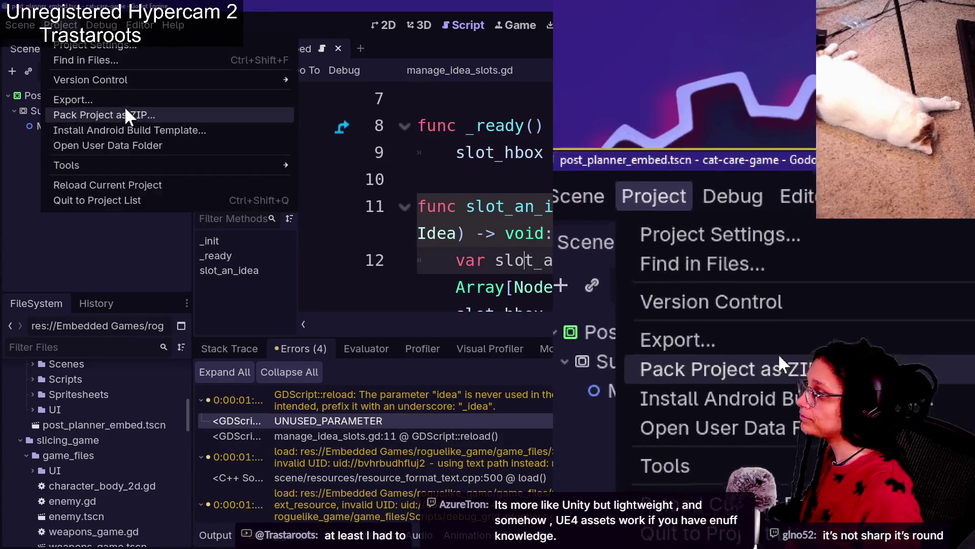
{"action": "left_click", "coordinate": [113, 190]}
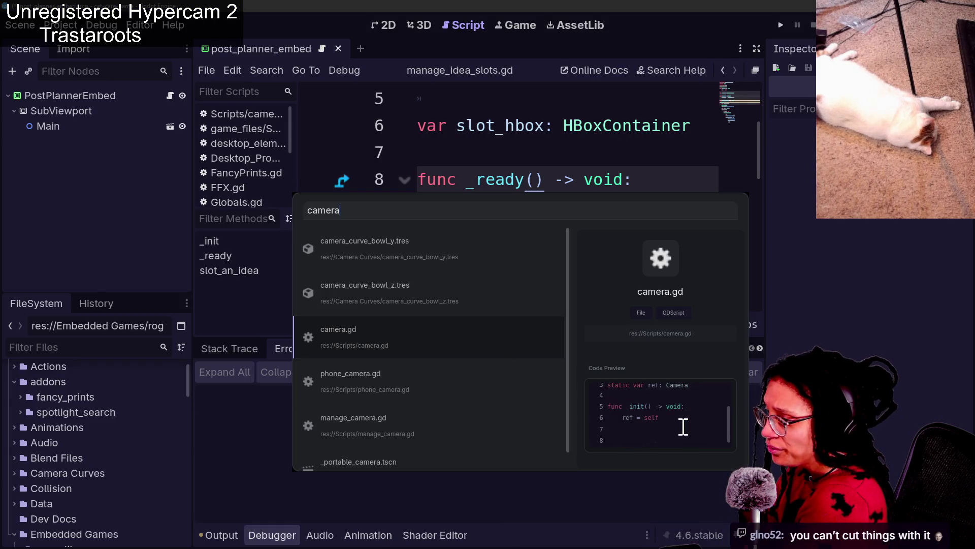
{"action": "scroll", "coordinate": [682, 426], "scroll_direction": "down", "scroll_amount": 2}
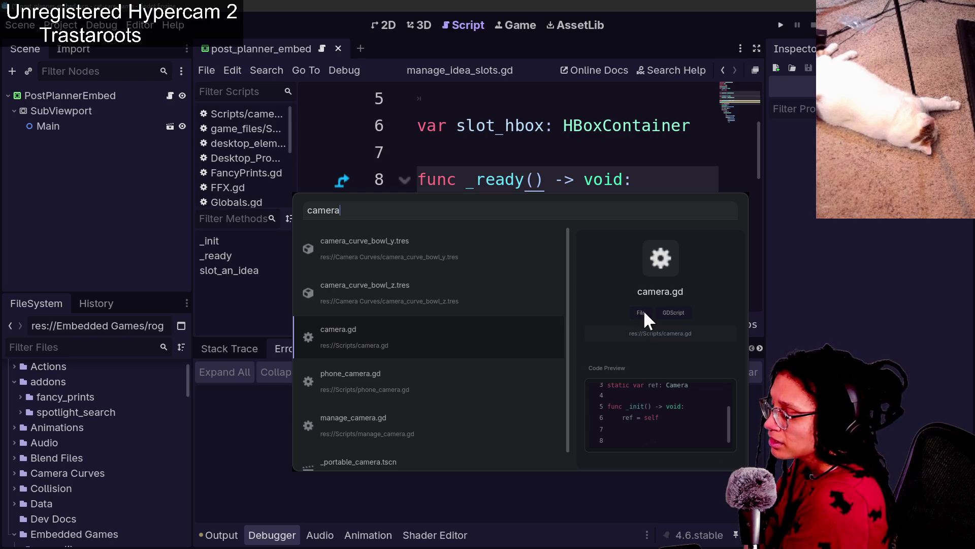
{"action": "left_click", "coordinate": [530, 352]}
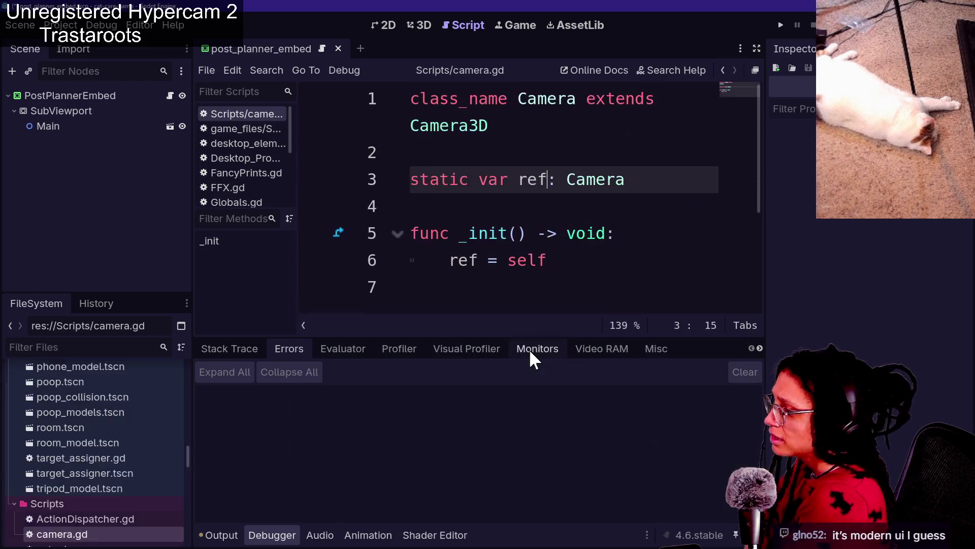
{"action": "left_click", "coordinate": [525, 195]}
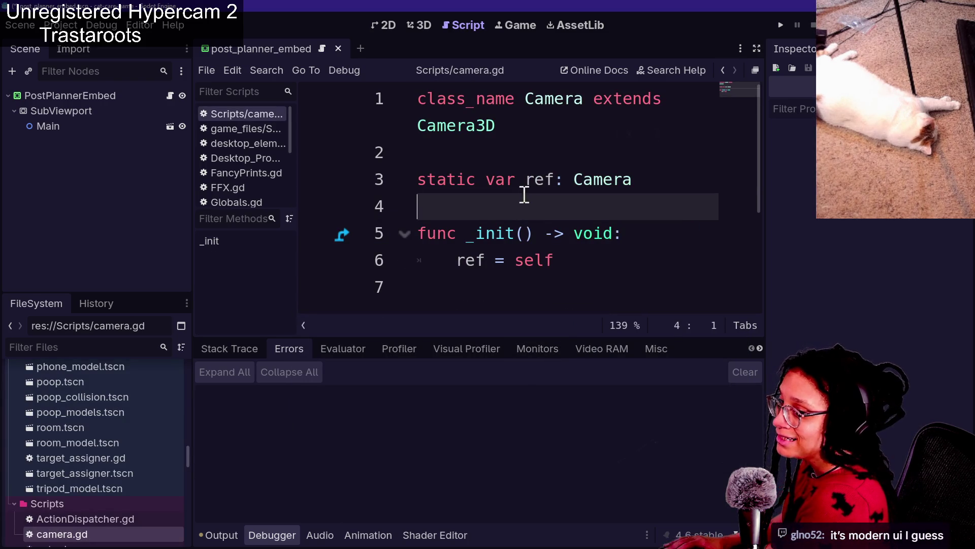
Preview scripts in the Spotlight results, such as config_manager.gd, Abstract_Action.gd and camera.gd.
{"action": "key", "text": "ctrl+p"}
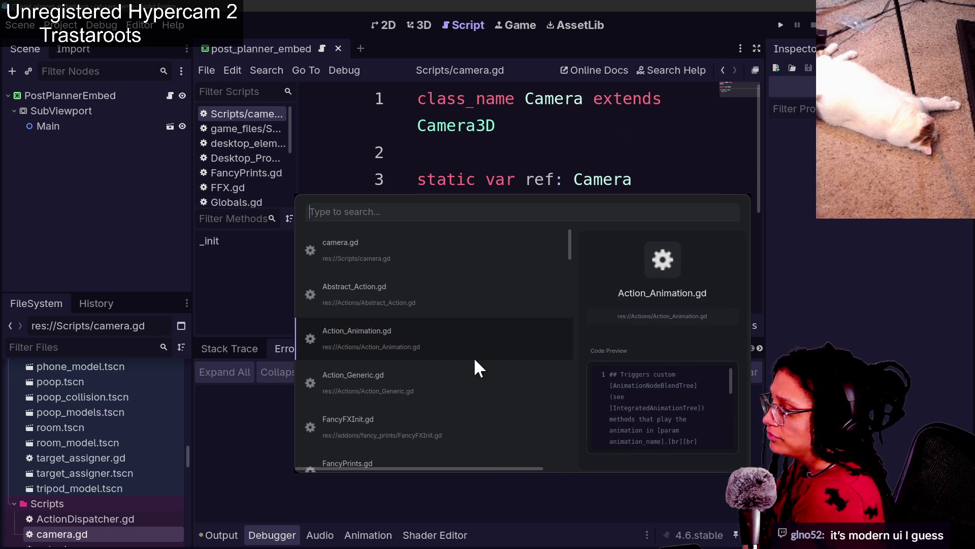
{"action": "key", "text": "Down"}
{"action": "key", "text": "Down"}
{"action": "key", "text": "Down"}
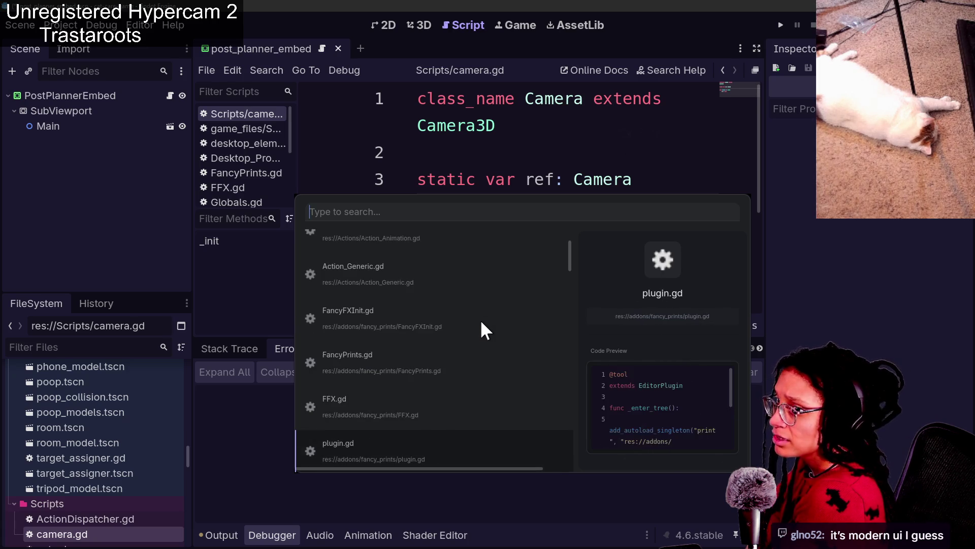
{"action": "key", "text": "Up"}
{"action": "key", "text": "Up"}
{"action": "key", "text": "Down"}
{"action": "key", "text": "Down"}
{"action": "key", "text": "Down"}
{"action": "key", "text": "Up"}
{"action": "key", "text": "Up"}
{"action": "key", "text": "Up"}
{"action": "key", "text": "Up"}
{"action": "key", "text": "Up"}
{"action": "key", "text": "Down"}
{"action": "key", "text": "Down"}
{"action": "key", "text": "Down"}
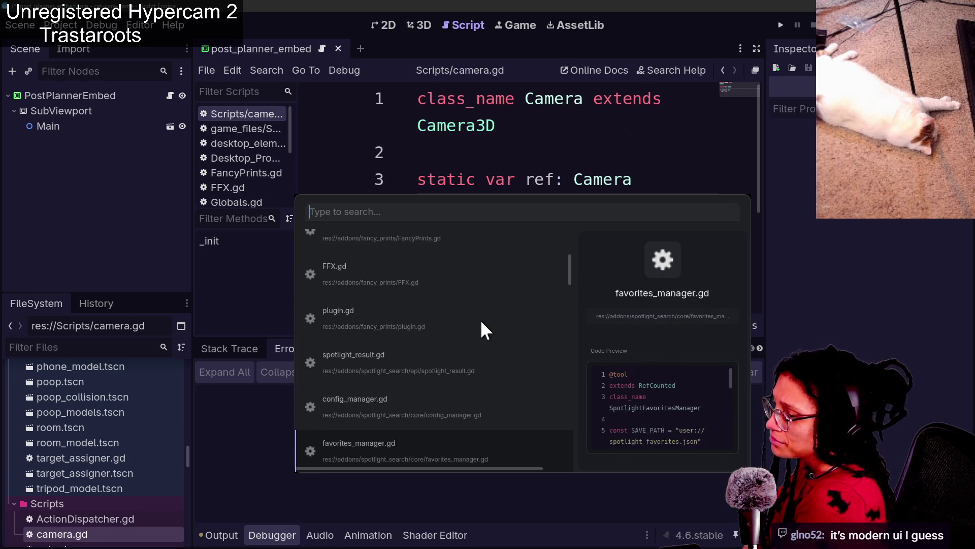
{"action": "key", "text": "Up"}
{"action": "key", "text": "Up"}
{"action": "key", "text": "Down"}
{"action": "key", "text": "Down"}
{"action": "key", "text": "Down"}
{"action": "key", "text": "Down"}
{"action": "key", "text": "Up"}
{"action": "key", "text": "Down"}
{"action": "key", "text": "Down"}
{"action": "key", "text": "Down"}
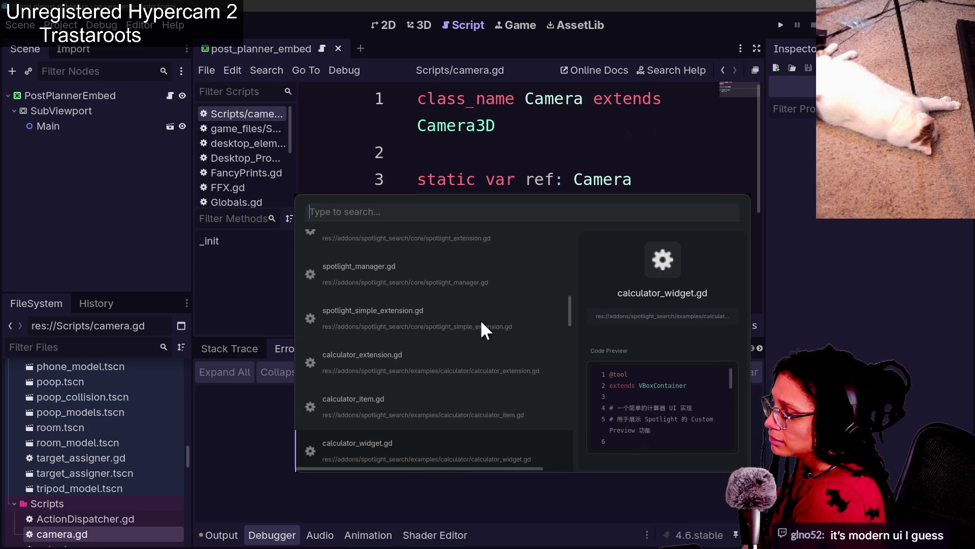
{"action": "key", "text": "Up"}
{"action": "key", "text": "Up"}
{"action": "key", "text": "Up"}
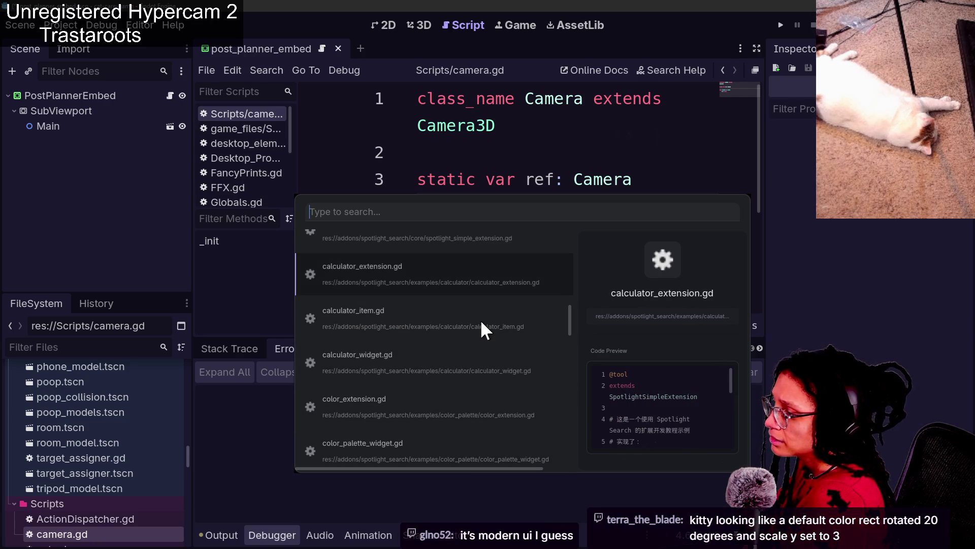
{"action": "key", "text": "Up"}
{"action": "key", "text": "Up"}
{"action": "key", "text": "Up"}
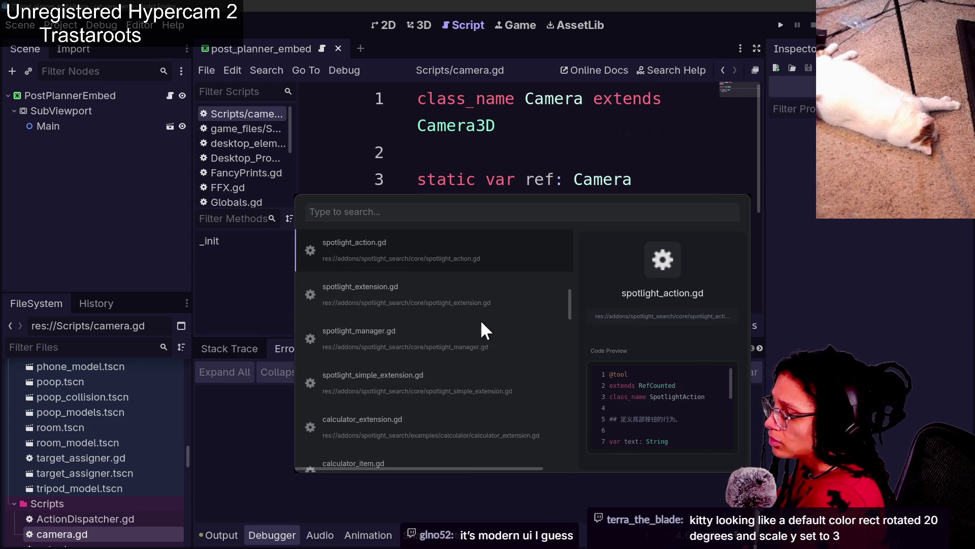
{"action": "key", "text": "Up"}
{"action": "key", "text": "Up"}
{"action": "key", "text": "Up"}
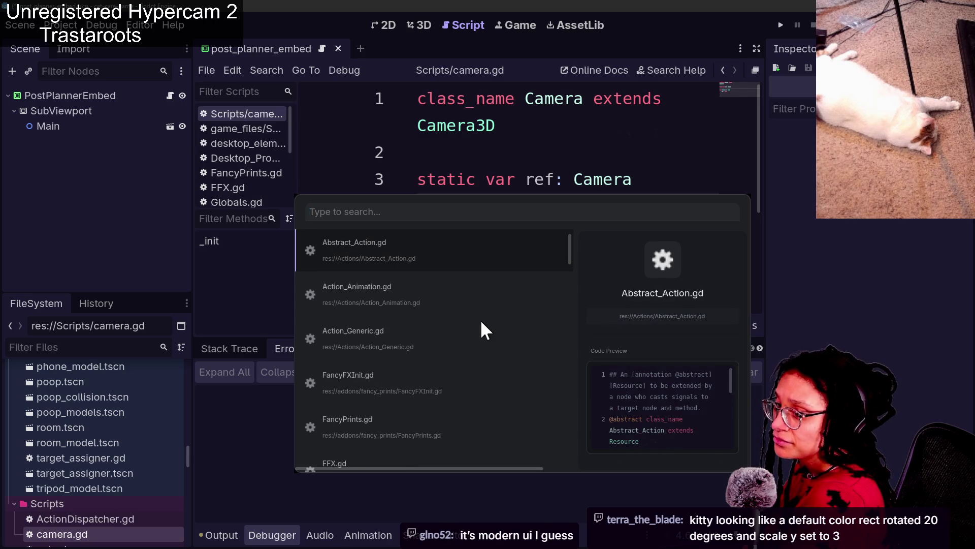
{"action": "key", "text": "Up"}
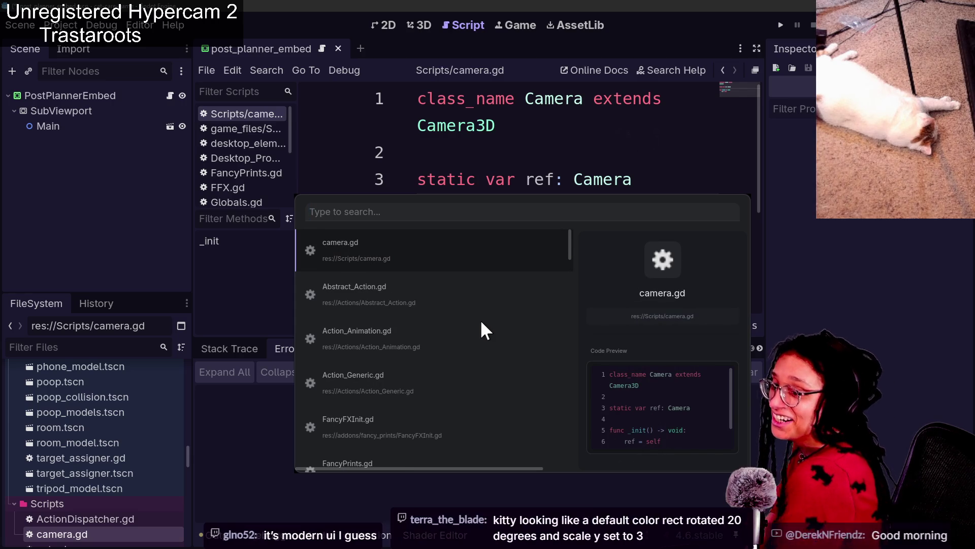
{"action": "key", "text": "Down"}
{"action": "key", "text": "Up"}
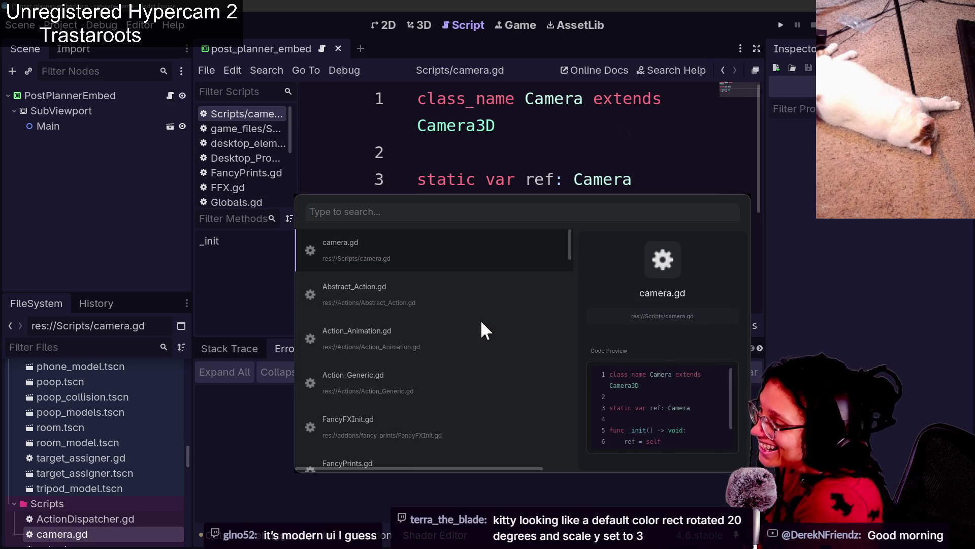
{"action": "key", "text": "Down"}
{"action": "key", "text": "Down"}
{"action": "key", "text": "Down"}
{"action": "key", "text": "Up"}
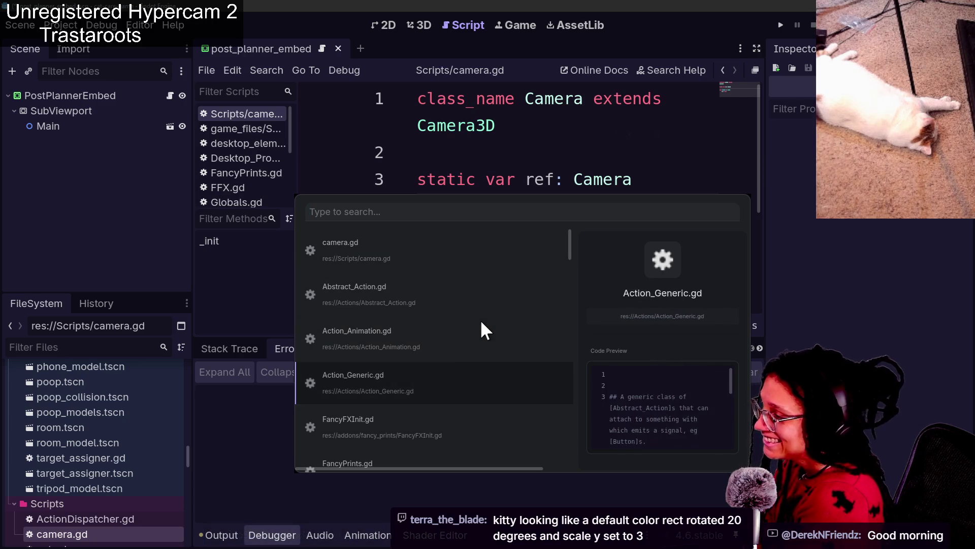
{"action": "key", "text": "Up"}
Toggle the Spotlight file search repeatedly with Ctrl+Alt+O and Escape.
{"action": "key", "text": "Escape"}
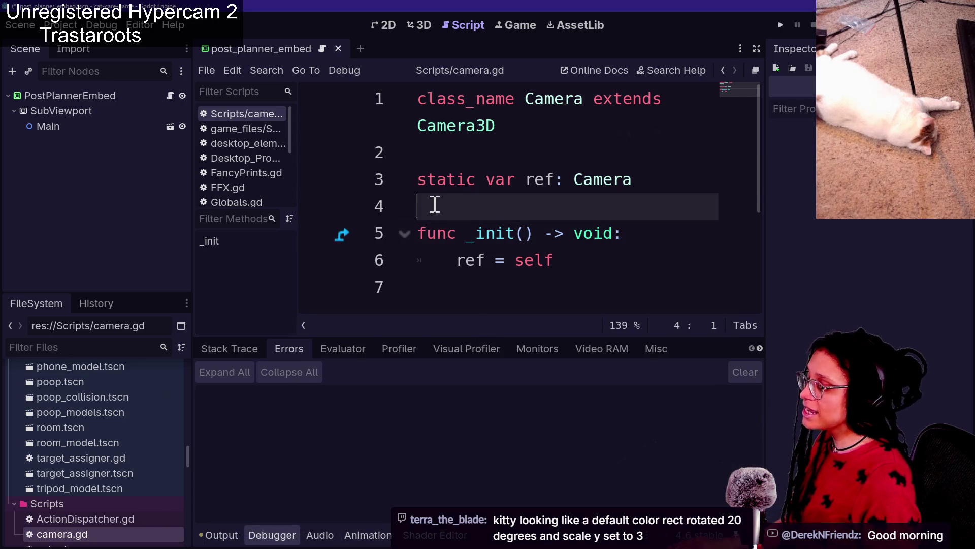
{"action": "key", "text": "ctrl+alt+o"}
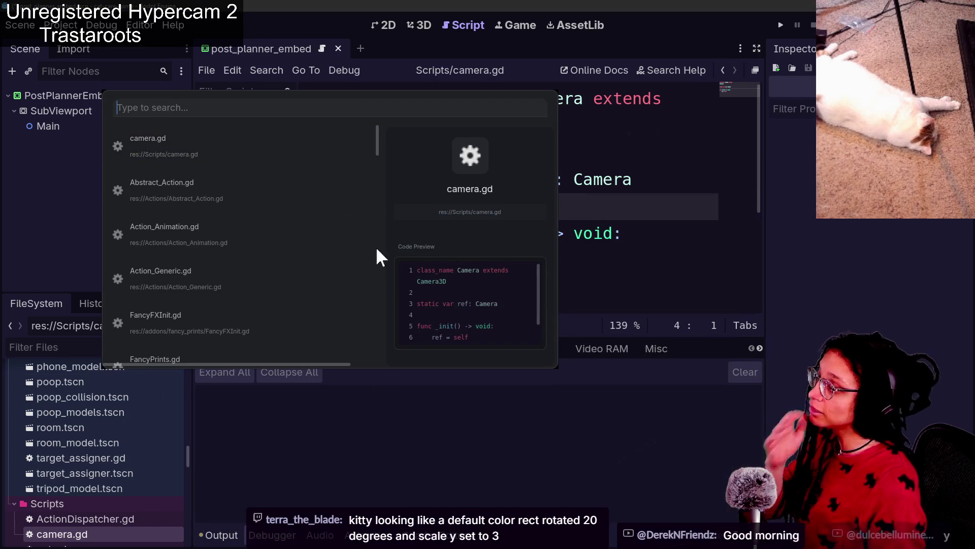
{"action": "key", "text": "Escape"}
{"action": "key", "text": "ctrl+alt+o"}
{"action": "key", "text": "Escape"}
{"action": "key", "text": "ctrl+alt+o"}
{"action": "key", "text": "Escape"}
{"action": "key", "text": "ctrl+alt+o"}
{"action": "key", "text": "Escape"}
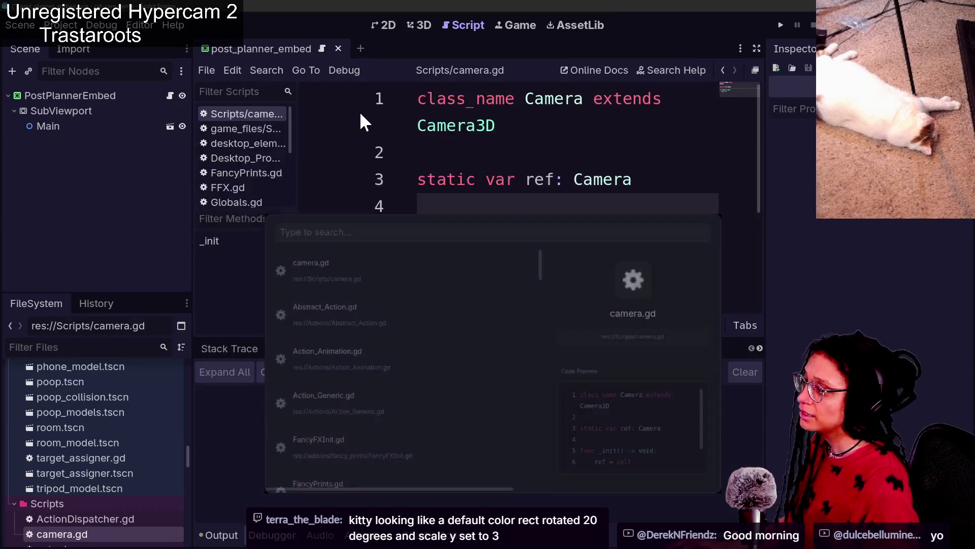
{"action": "key", "text": "ctrl+alt+o"}
{"action": "key", "text": "Escape"}
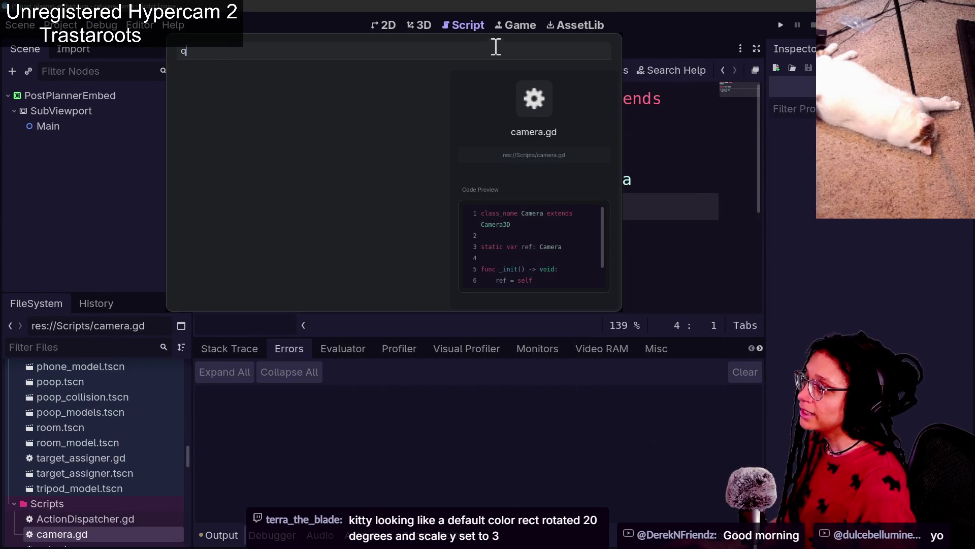
Search the Asset Library for 'search' and scroll through the matching addons.
{"action": "left_click", "coordinate": [581, 28]}
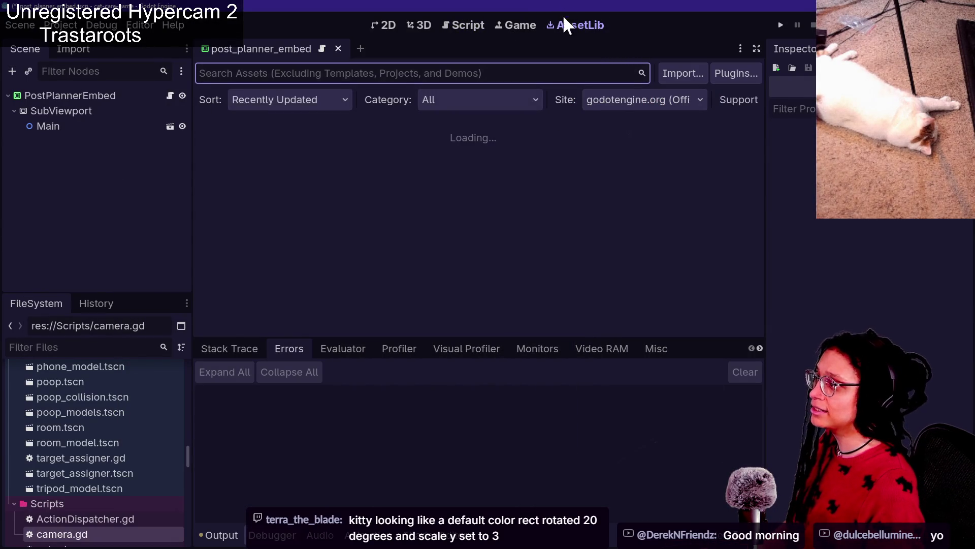
{"action": "type", "text": "search"}
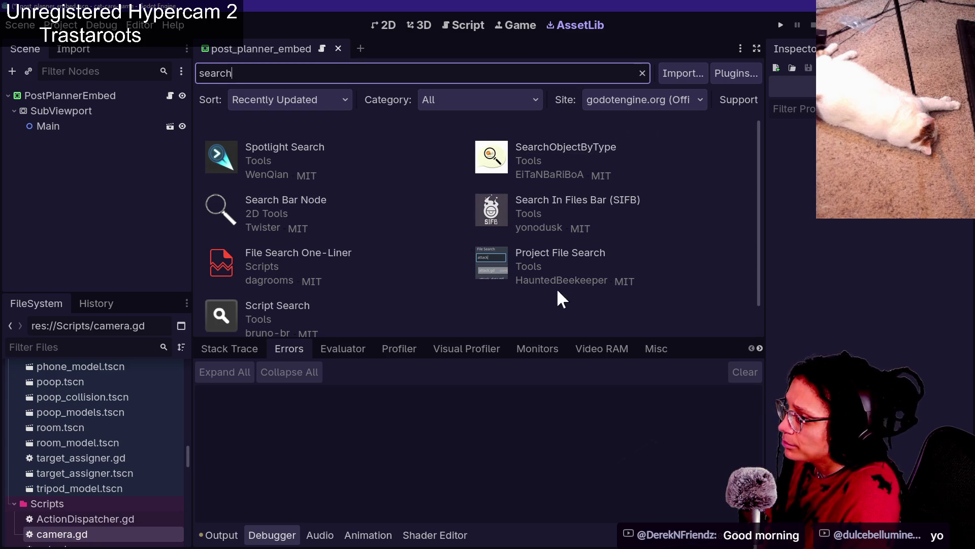
{"action": "scroll", "coordinate": [410, 250], "scroll_direction": "down", "scroll_amount": 1}
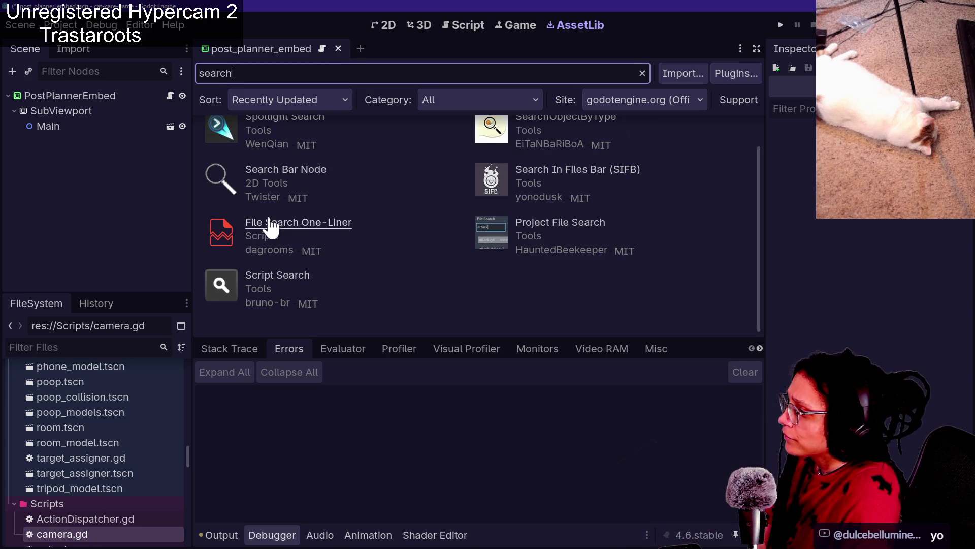
{"action": "scroll", "coordinate": [339, 265], "scroll_direction": "up", "scroll_amount": 1}
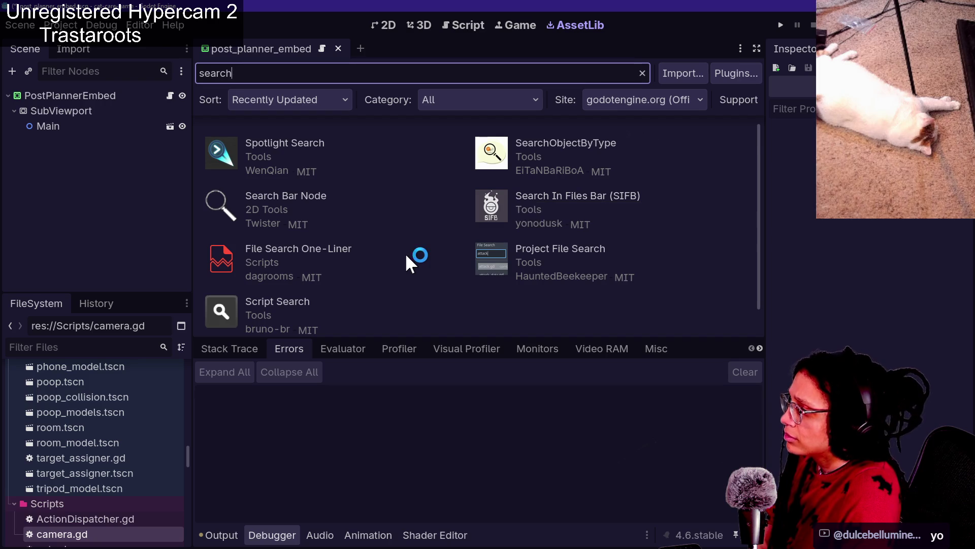
{"action": "scroll", "coordinate": [404, 252], "scroll_direction": "down", "scroll_amount": 1}
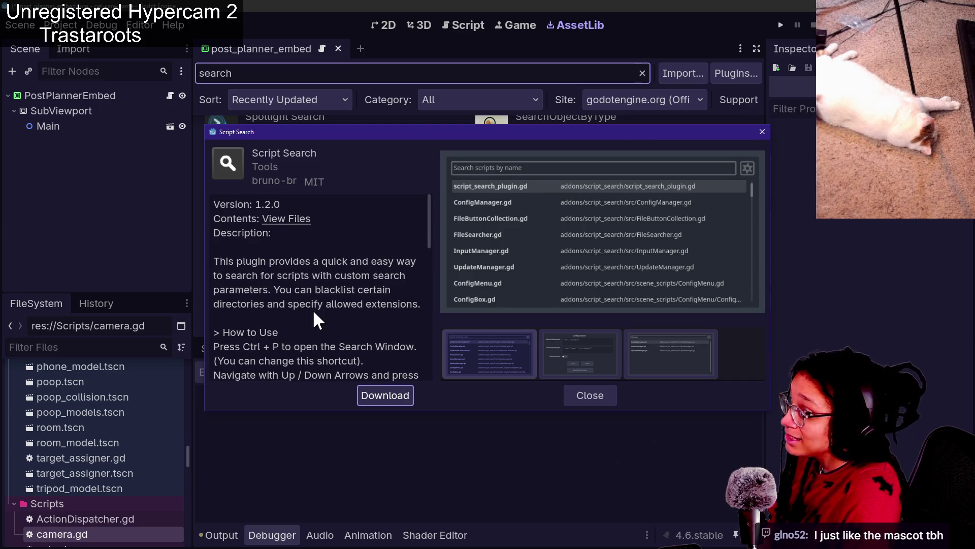
Read the Script Search description, flip through its screenshots, and open its View Files link.
{"action": "scroll", "coordinate": [320, 320], "scroll_direction": "down", "scroll_amount": 1}
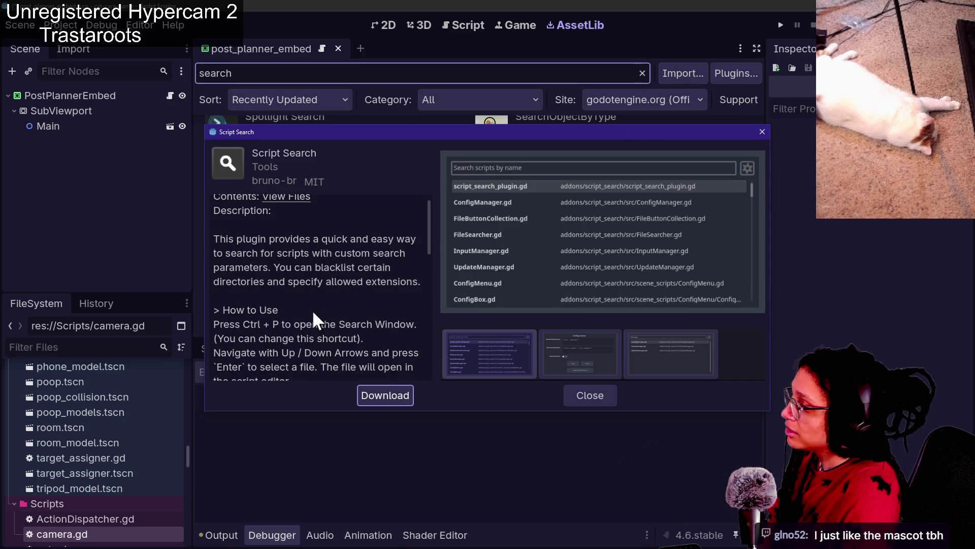
{"action": "scroll", "coordinate": [310, 298], "scroll_direction": "down", "scroll_amount": 10}
{"action": "scroll", "coordinate": [273, 297], "scroll_direction": "up", "scroll_amount": 4}
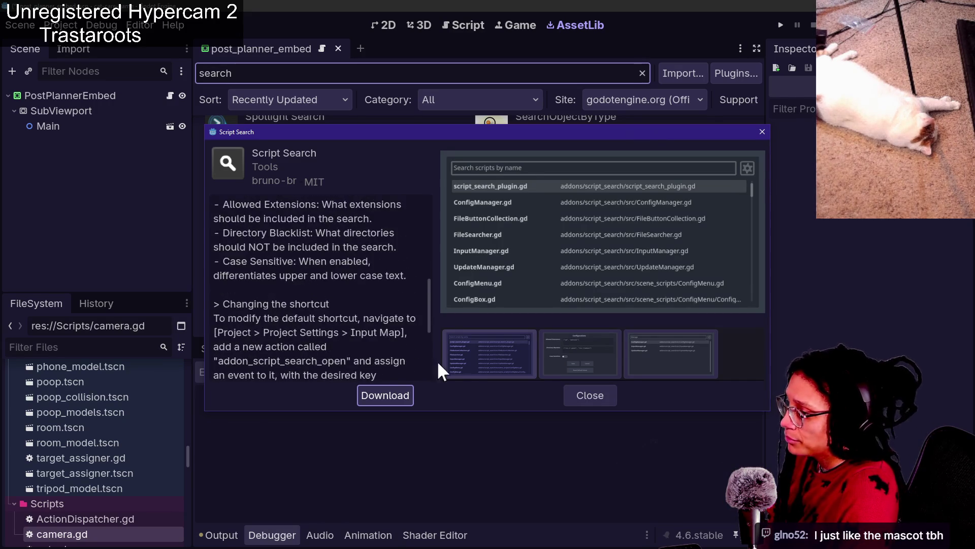
{"action": "left_click", "coordinate": [595, 355]}
{"action": "left_click", "coordinate": [633, 351]}
{"action": "left_click", "coordinate": [475, 343]}
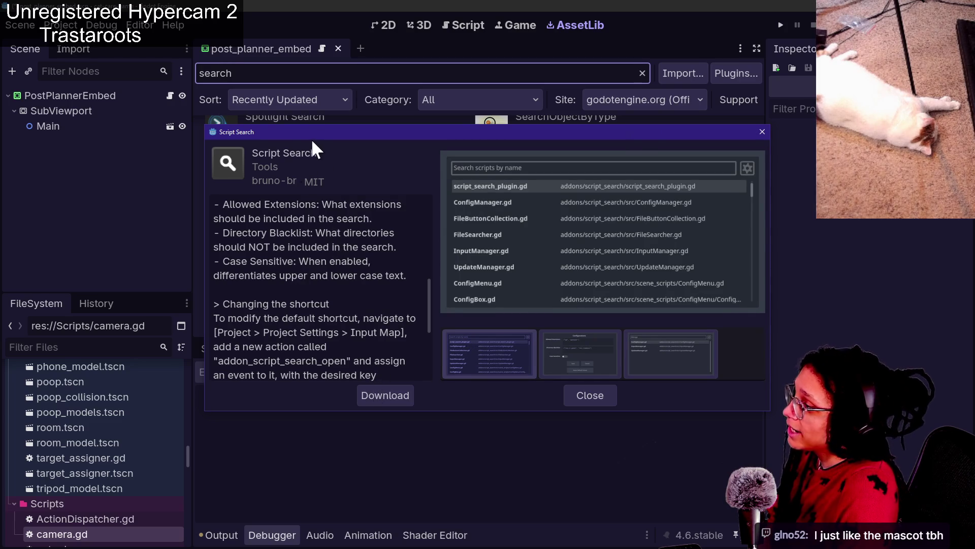
{"action": "scroll", "coordinate": [311, 284], "scroll_direction": "up", "scroll_amount": 7}
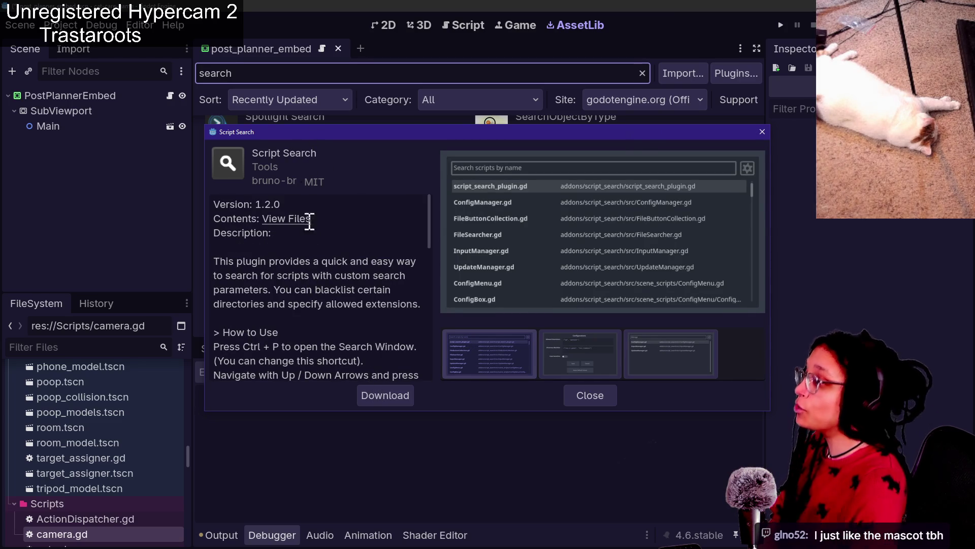
{"action": "left_click_drag", "start_coordinate": [312, 220], "coordinate": [308, 223]}
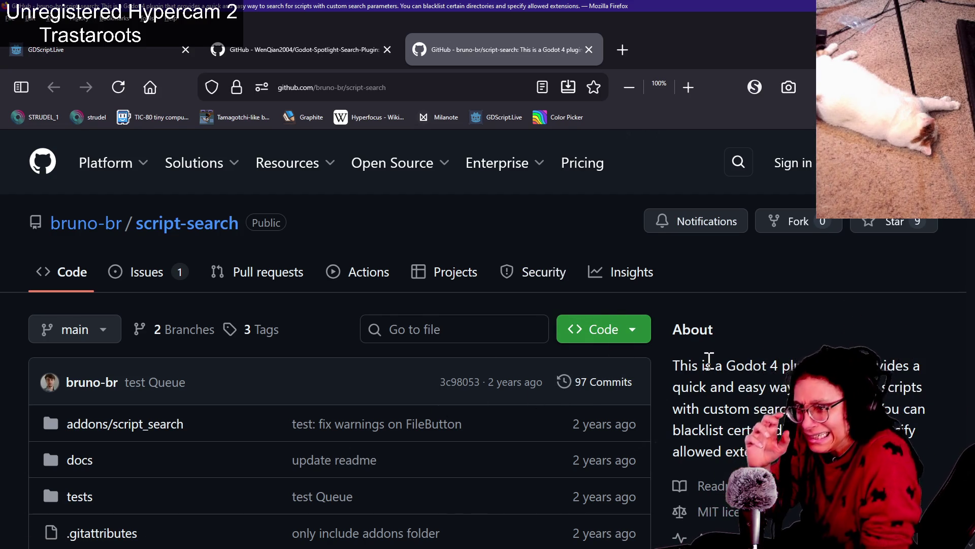
Scroll through the script-search repository README and close its browser tab.
{"action": "scroll", "coordinate": [709, 360], "scroll_direction": "down", "scroll_amount": 2}
{"action": "scroll", "coordinate": [722, 399], "scroll_direction": "down", "scroll_amount": 10}
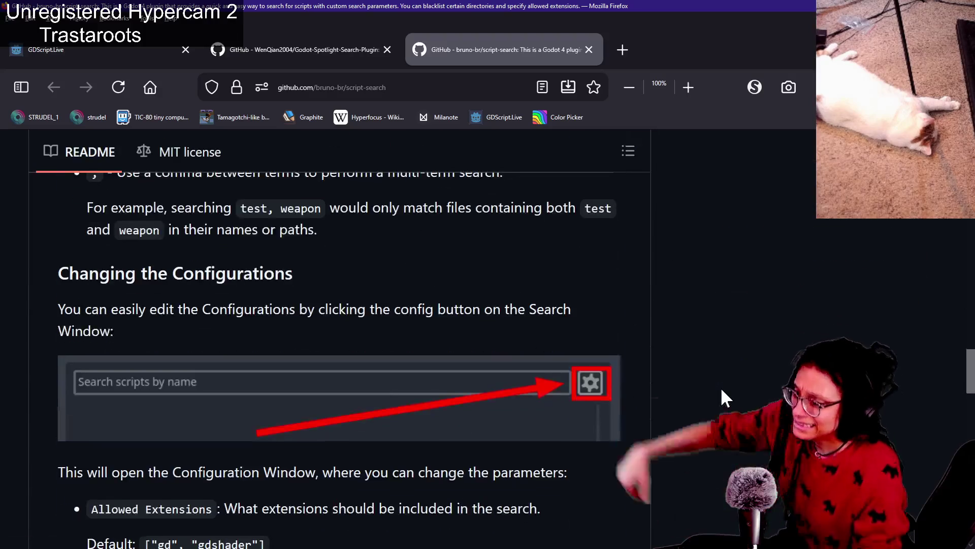
{"action": "scroll", "coordinate": [720, 386], "scroll_direction": "down", "scroll_amount": 15}
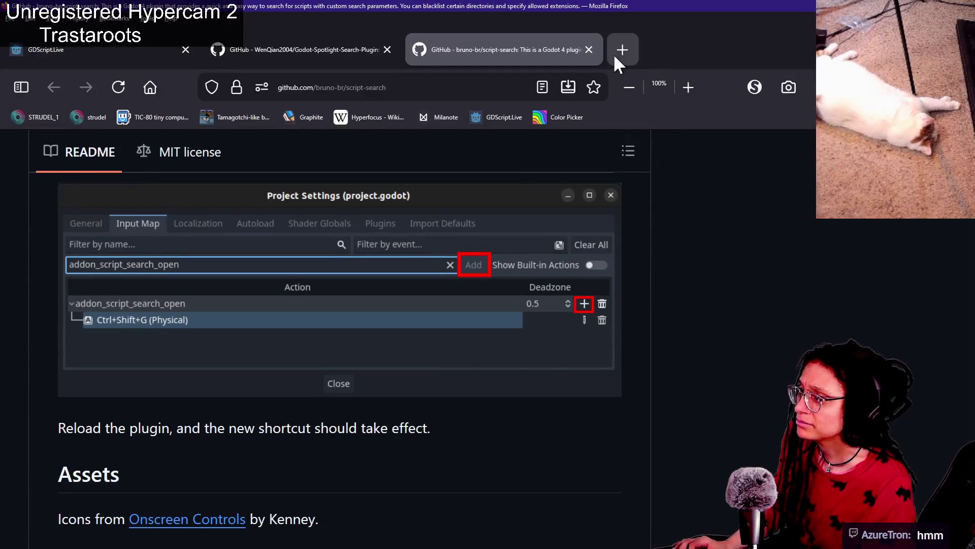
{"action": "left_click", "coordinate": [588, 49]}
Close Godot's Script Search details and go back to the browser.
{"action": "key", "text": "alt+Tab"}
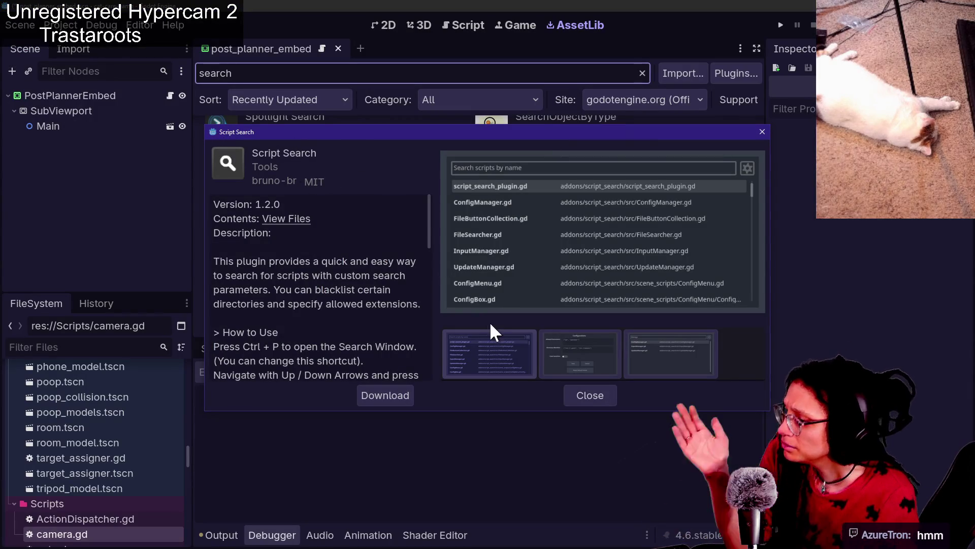
{"action": "left_click", "coordinate": [589, 394]}
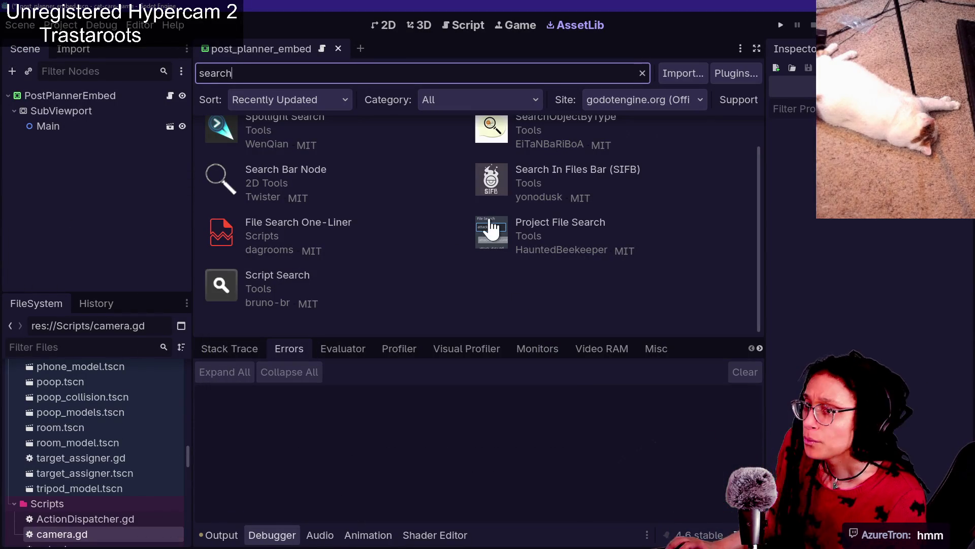
{"action": "key", "text": "alt+Tab"}
{"action": "key", "text": "alt+Tab"}
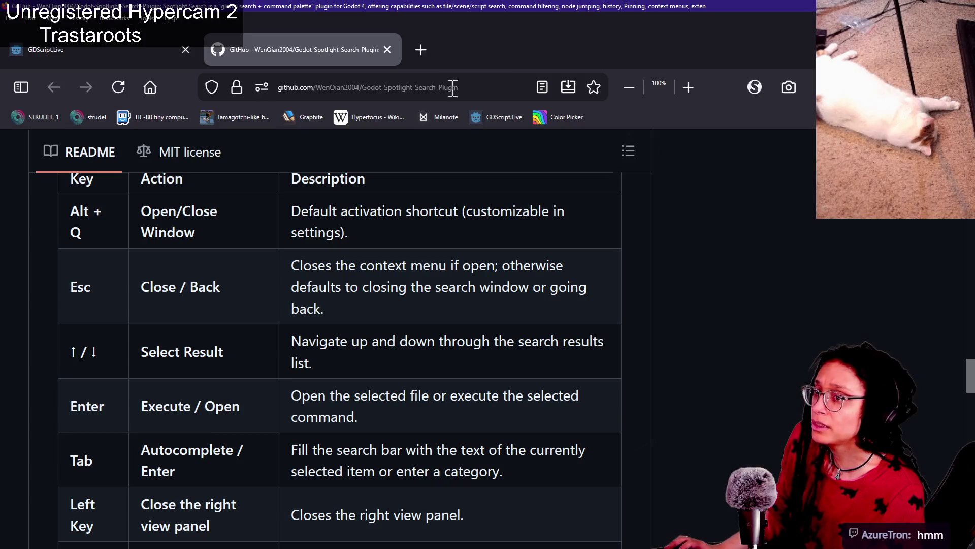
{"action": "key", "text": "alt+Tab"}
{"action": "left_click", "coordinate": [609, 11]}
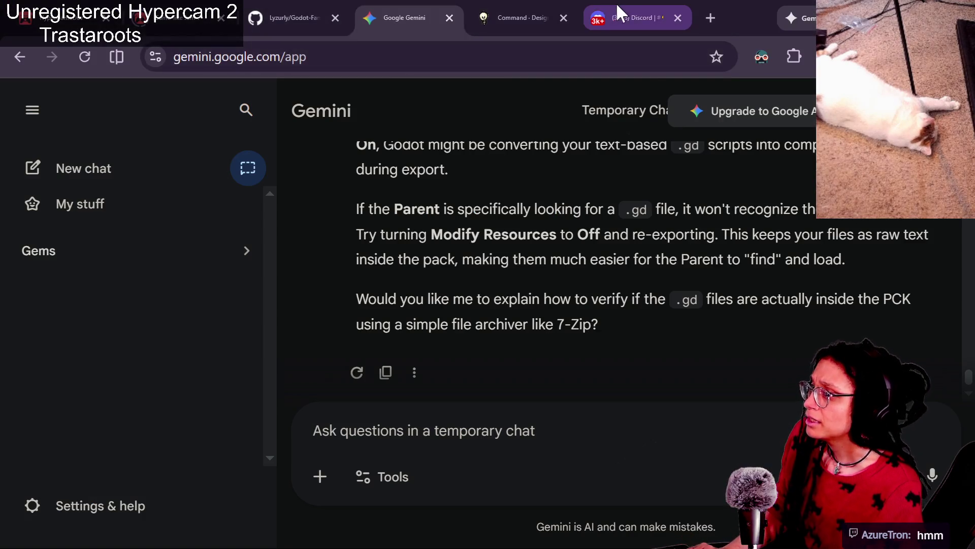
In a new tab, search the web for 'godot beta asset library'.
{"action": "left_click", "coordinate": [516, 18]}
{"action": "left_click", "coordinate": [508, 57]}
{"action": "type", "text": "godotengine.org/releases/4.6/"}
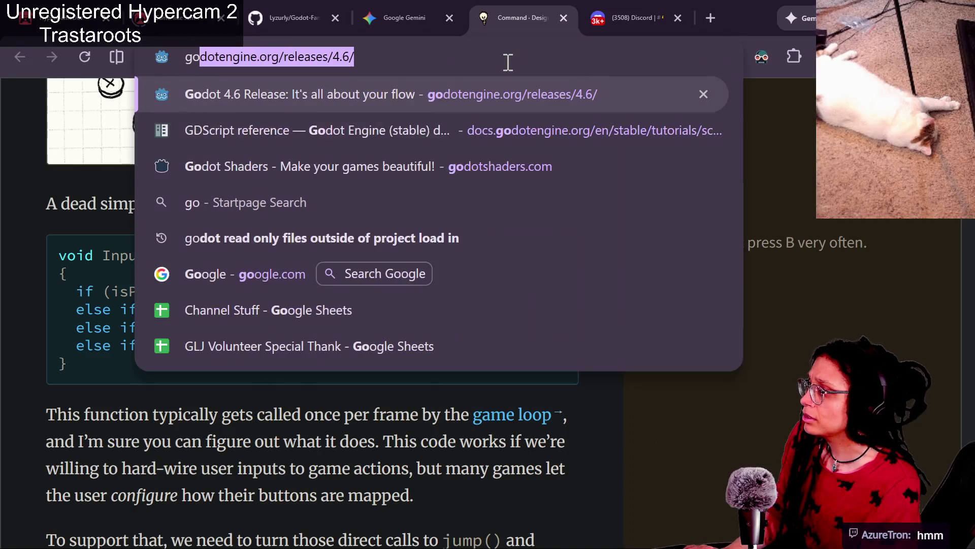
{"action": "left_click", "coordinate": [711, 18]}
{"action": "type", "text": "godot beta"}
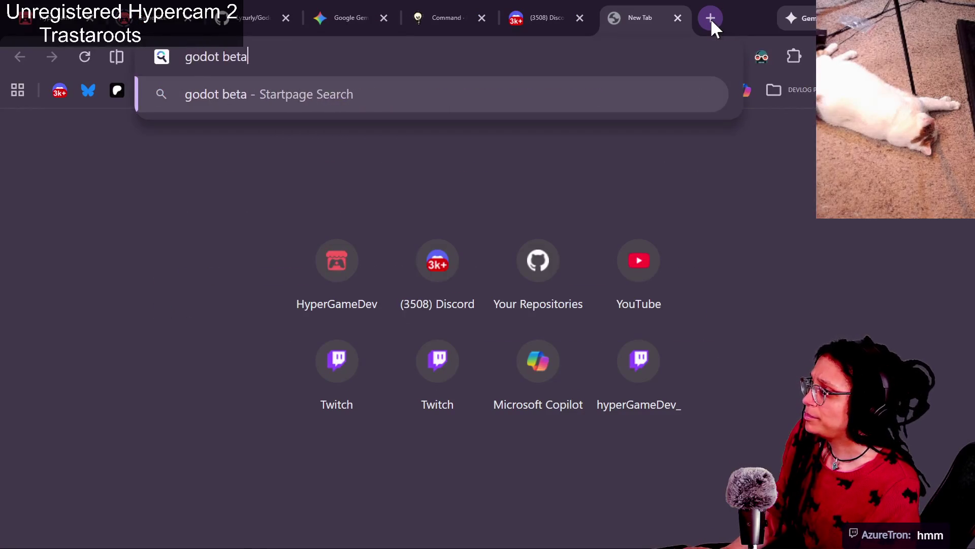
{"action": "type", "text": " asset library"}
{"action": "key", "text": "Return"}
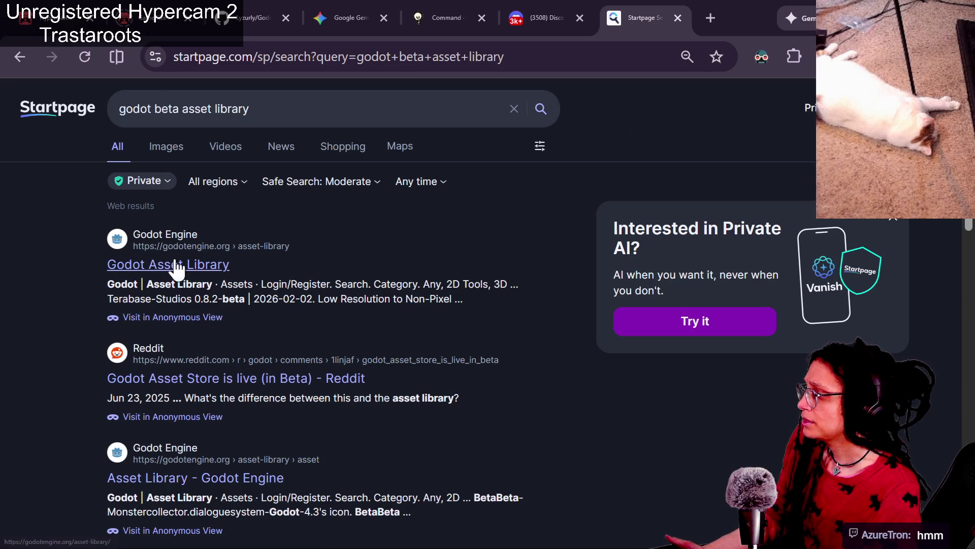
Refine the search to 'gamesfromscratch godot asset library' and open the GameFromScratch Asset Store article.
{"action": "scroll", "coordinate": [194, 391], "scroll_direction": "down", "scroll_amount": 2}
{"action": "scroll", "coordinate": [226, 348], "scroll_direction": "down", "scroll_amount": 2}
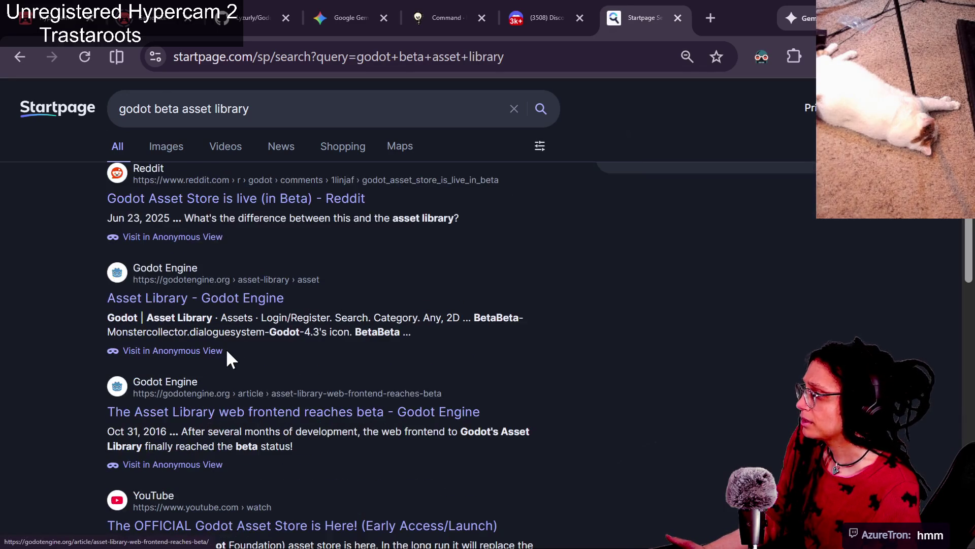
{"action": "scroll", "coordinate": [225, 349], "scroll_direction": "down", "scroll_amount": 2}
{"action": "scroll", "coordinate": [229, 350], "scroll_direction": "down", "scroll_amount": 4}
{"action": "scroll", "coordinate": [274, 369], "scroll_direction": "up", "scroll_amount": 7}
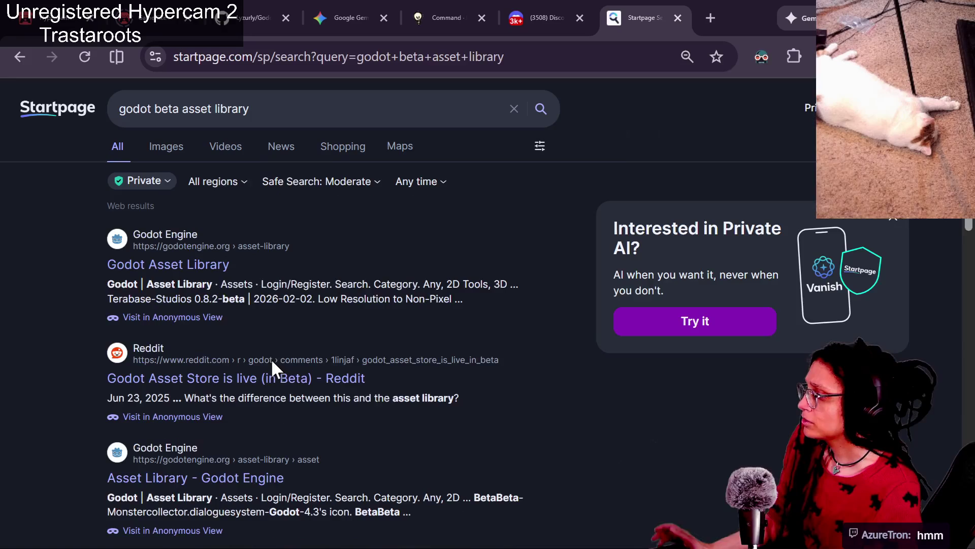
{"action": "left_click", "coordinate": [217, 104]}
{"action": "type", "text": "gamesfromscratch go"}
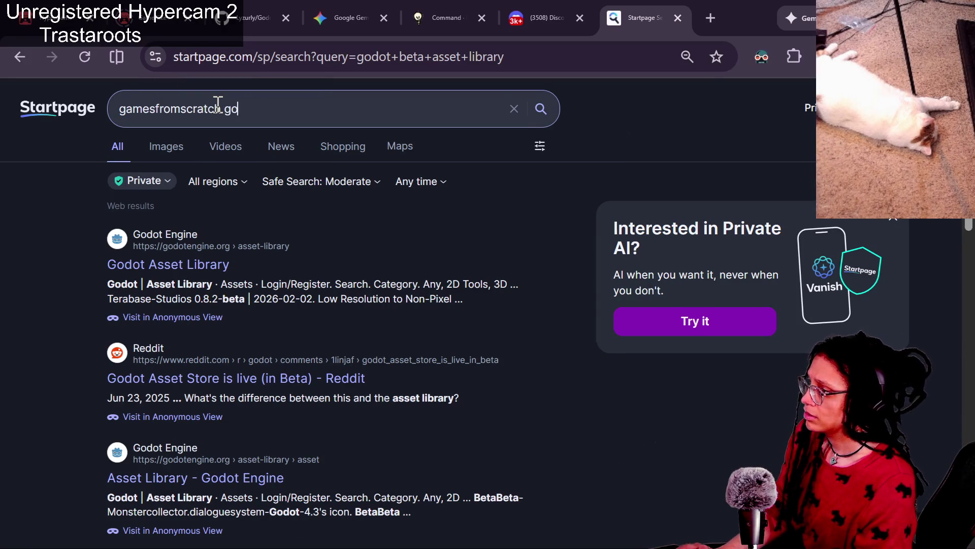
{"action": "type", "text": "dot asset library"}
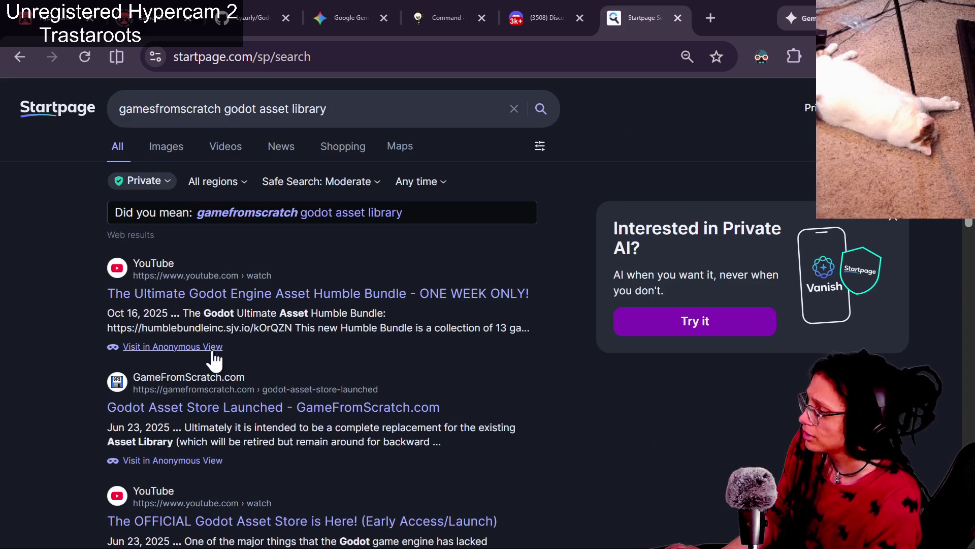
{"action": "left_click", "coordinate": [202, 409]}
Go to the Godot Asset Store beta site and search it for 'search'.
{"action": "scroll", "coordinate": [361, 341], "scroll_direction": "down", "scroll_amount": 10}
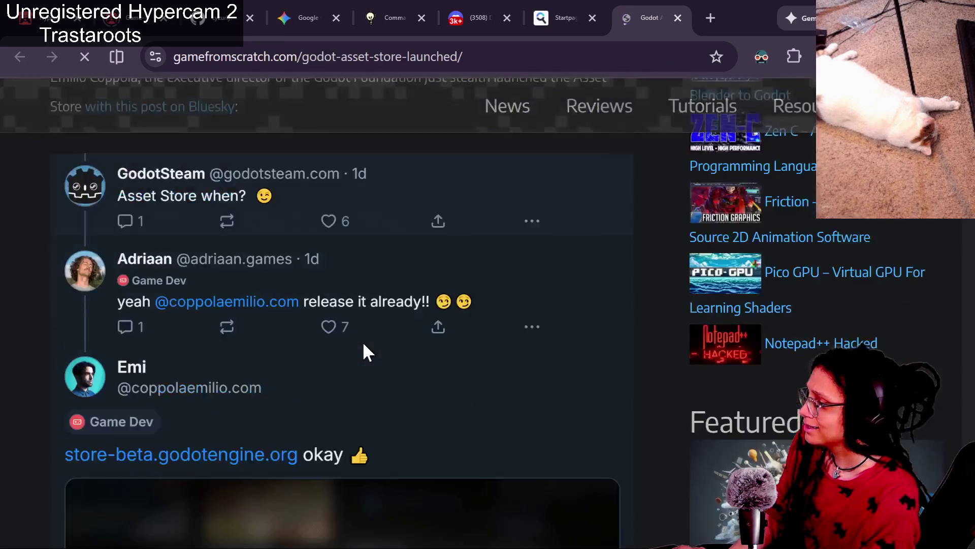
{"action": "scroll", "coordinate": [364, 343], "scroll_direction": "down", "scroll_amount": 5}
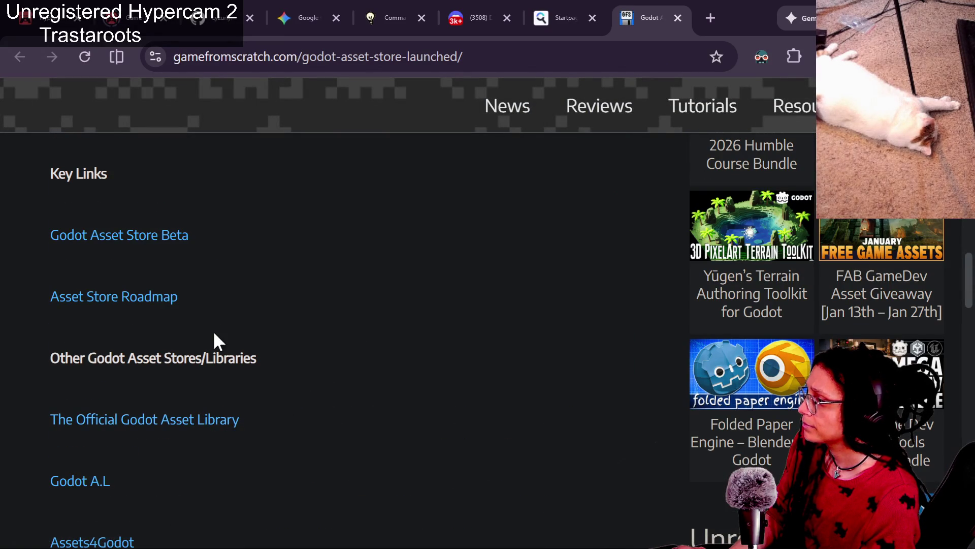
{"action": "left_click", "coordinate": [154, 236]}
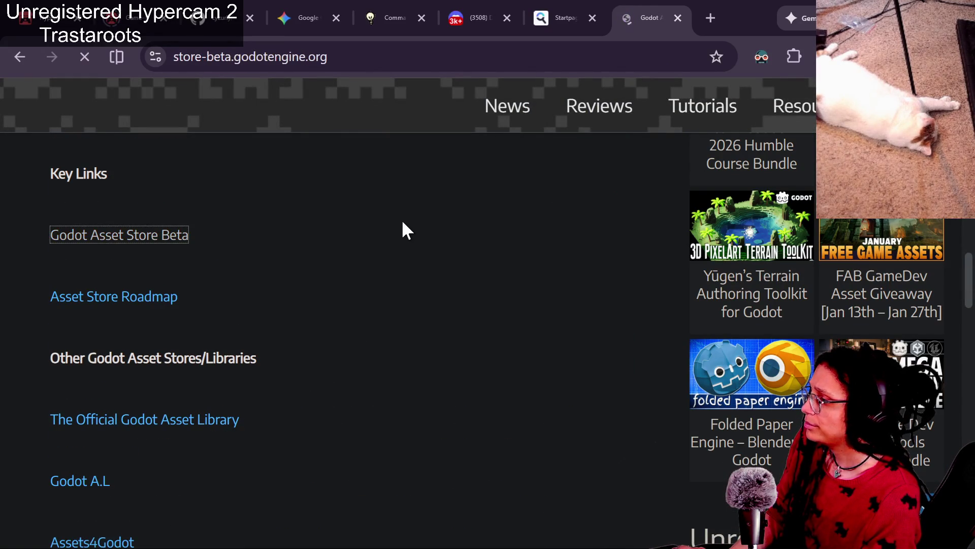
{"action": "left_click", "coordinate": [467, 98]}
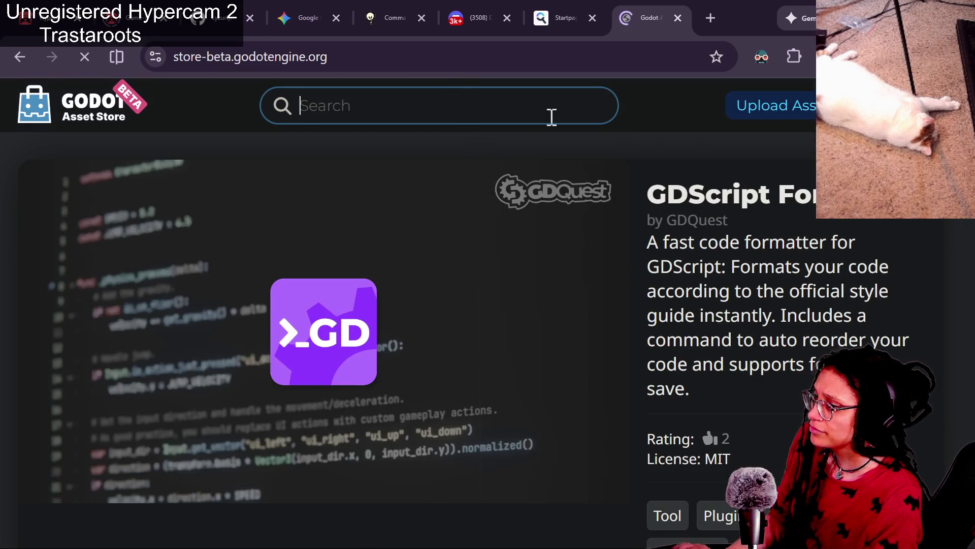
{"action": "type", "text": "search"}
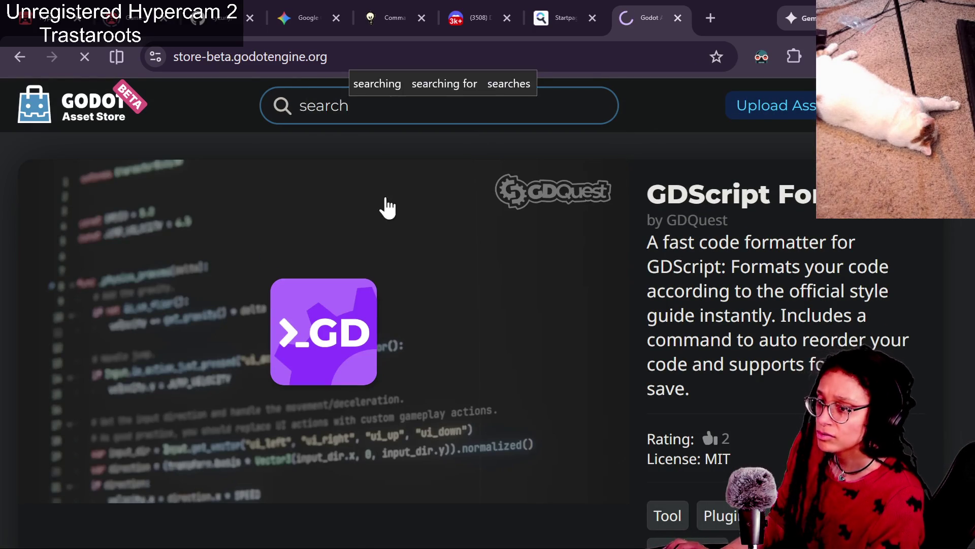
{"action": "key", "text": "Return"}
Sort the 40 results by Updated (newest first), with Local Asset Browser at the top.
{"action": "scroll", "coordinate": [193, 343], "scroll_direction": "down", "scroll_amount": 4}
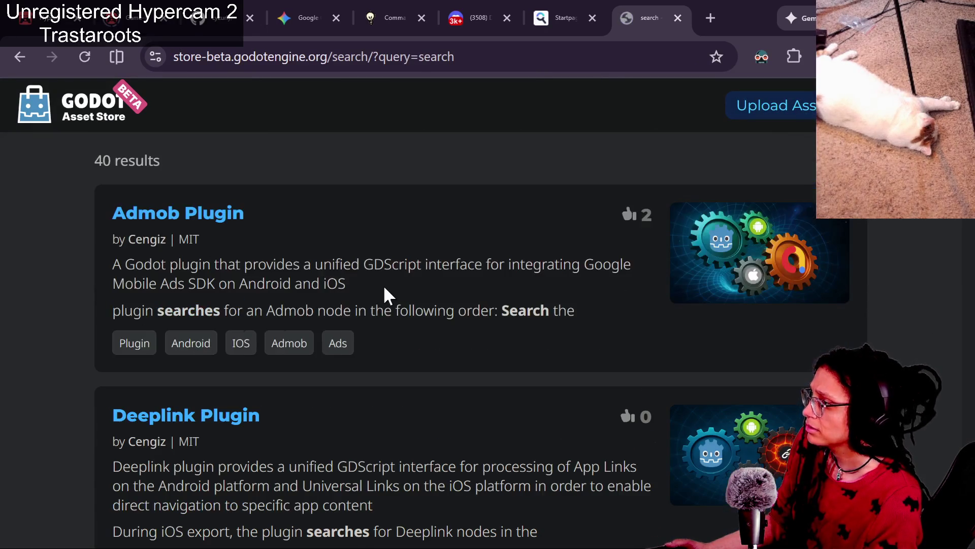
{"action": "scroll", "coordinate": [383, 284], "scroll_direction": "up", "scroll_amount": 4}
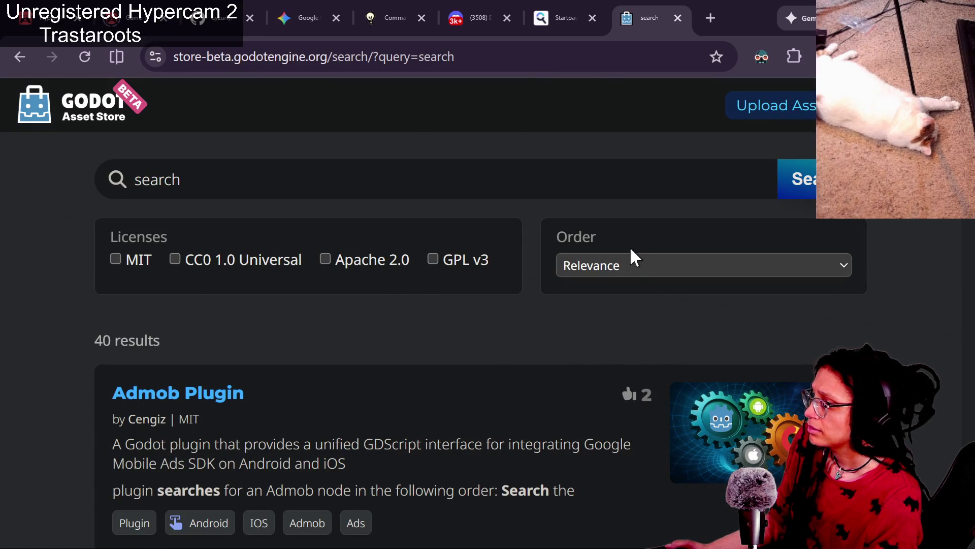
{"action": "left_click", "coordinate": [621, 261]}
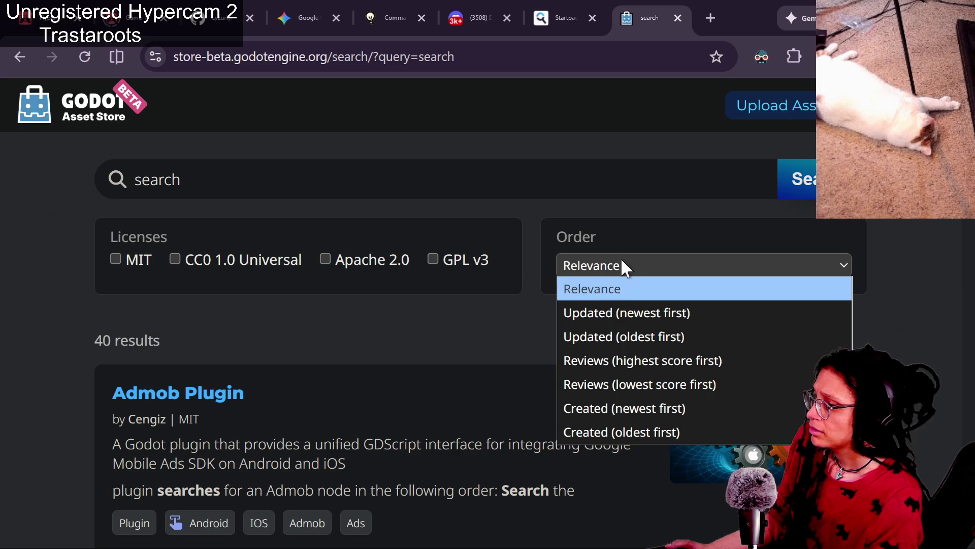
{"action": "left_click", "coordinate": [601, 320]}
{"action": "scroll", "coordinate": [325, 323], "scroll_direction": "down", "scroll_amount": 2}
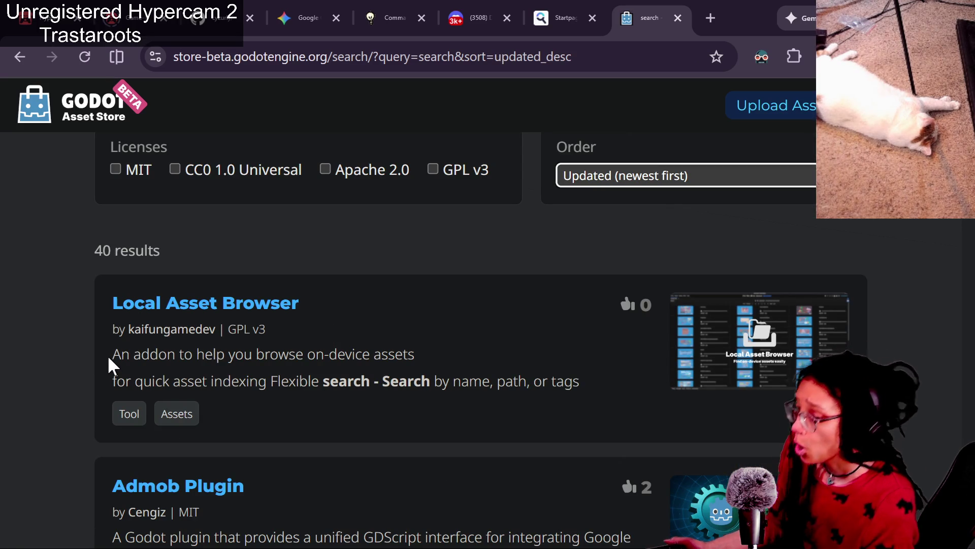
{"action": "left_click_drag", "start_coordinate": [112, 381], "coordinate": [272, 381]}
{"action": "left_click", "coordinate": [310, 382]}
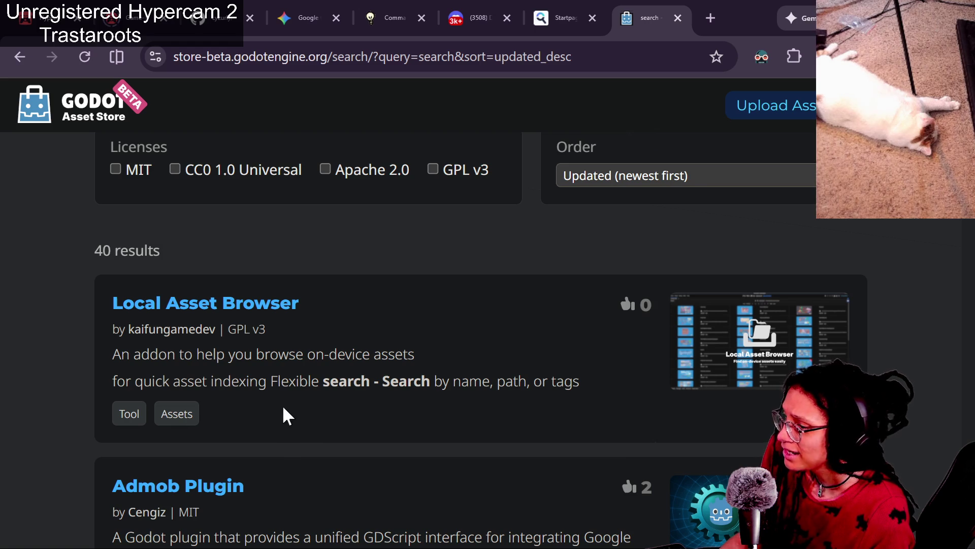
{"action": "left_click", "coordinate": [189, 311]}
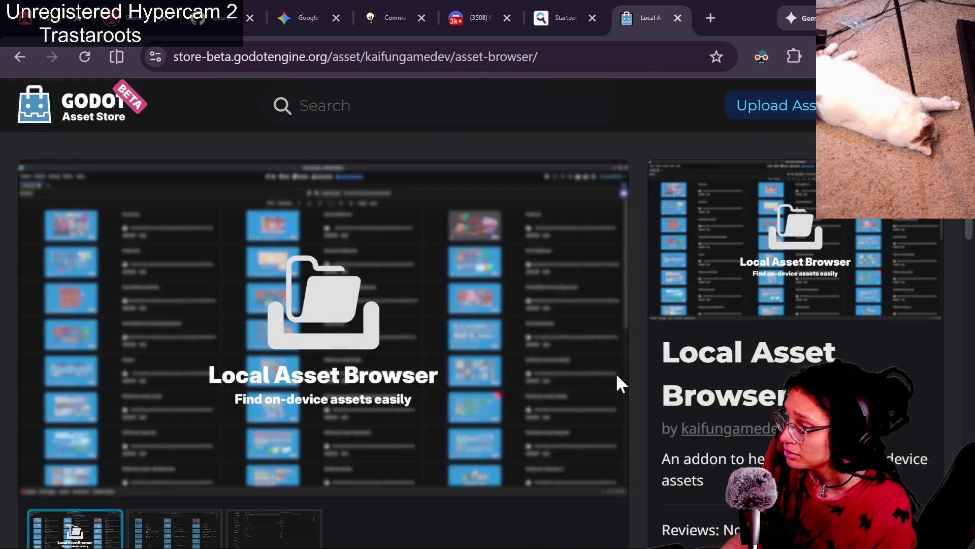
{"action": "scroll", "coordinate": [617, 382], "scroll_direction": "down", "scroll_amount": 3}
{"action": "left_click", "coordinate": [152, 357]}
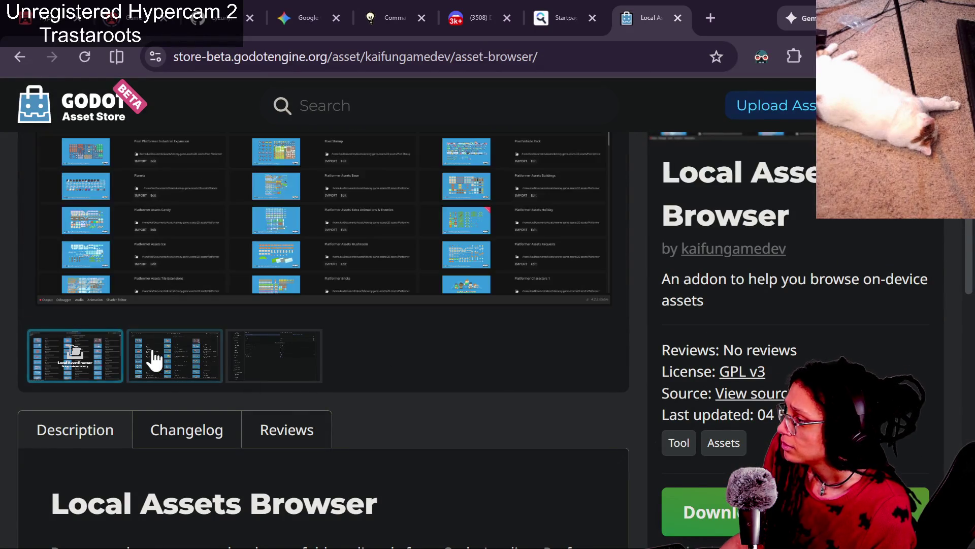
{"action": "scroll", "coordinate": [395, 401], "scroll_direction": "up", "scroll_amount": 2}
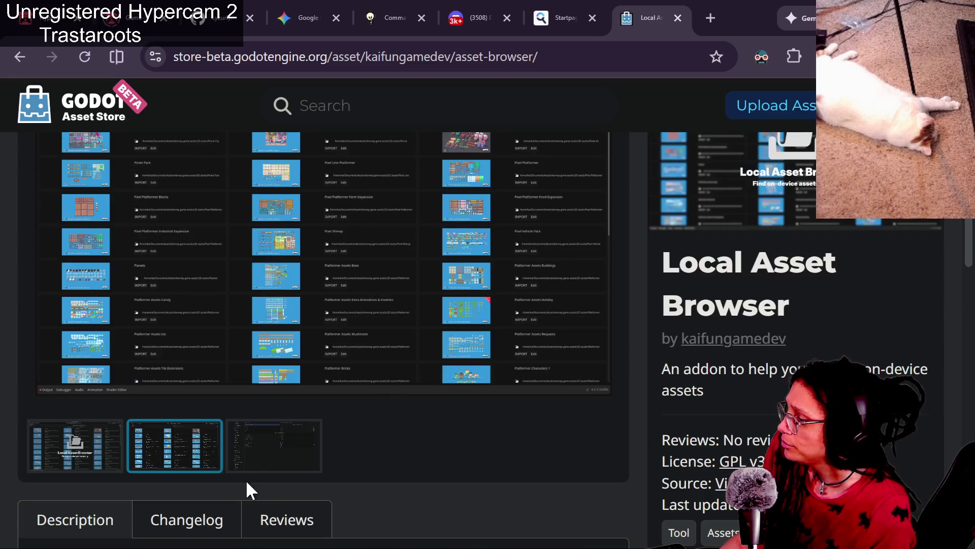
{"action": "left_click", "coordinate": [254, 465]}
{"action": "scroll", "coordinate": [429, 458], "scroll_direction": "up", "scroll_amount": 1}
{"action": "scroll", "coordinate": [429, 458], "scroll_direction": "down", "scroll_amount": 12}
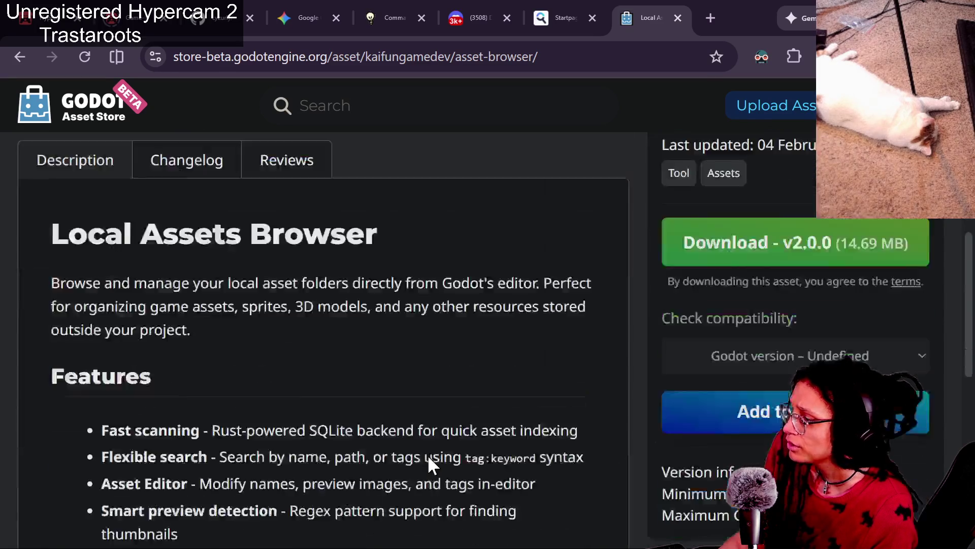
{"action": "scroll", "coordinate": [429, 458], "scroll_direction": "up", "scroll_amount": 7}
{"action": "scroll", "coordinate": [428, 455], "scroll_direction": "down", "scroll_amount": 1}
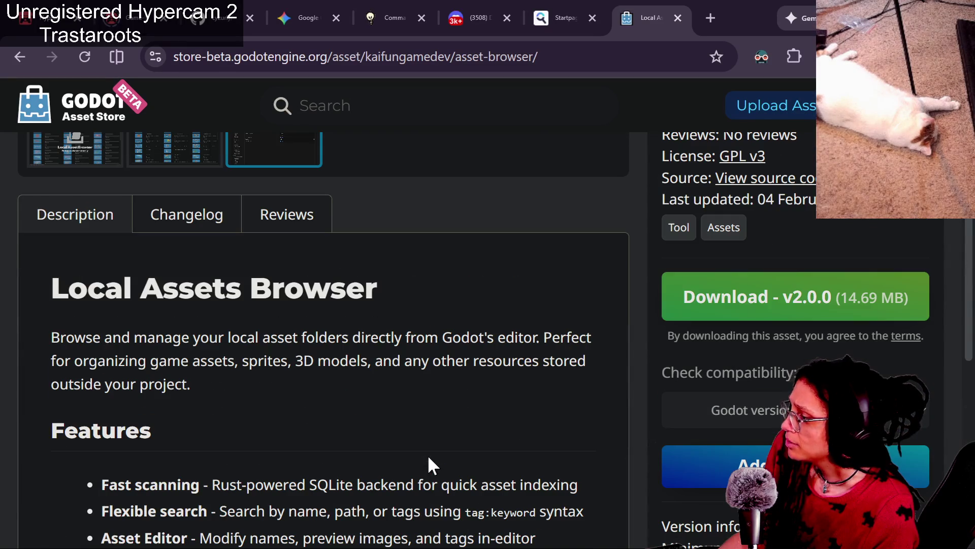
{"action": "left_click_drag", "start_coordinate": [256, 337], "coordinate": [361, 337]}
{"action": "left_click", "coordinate": [212, 395]}
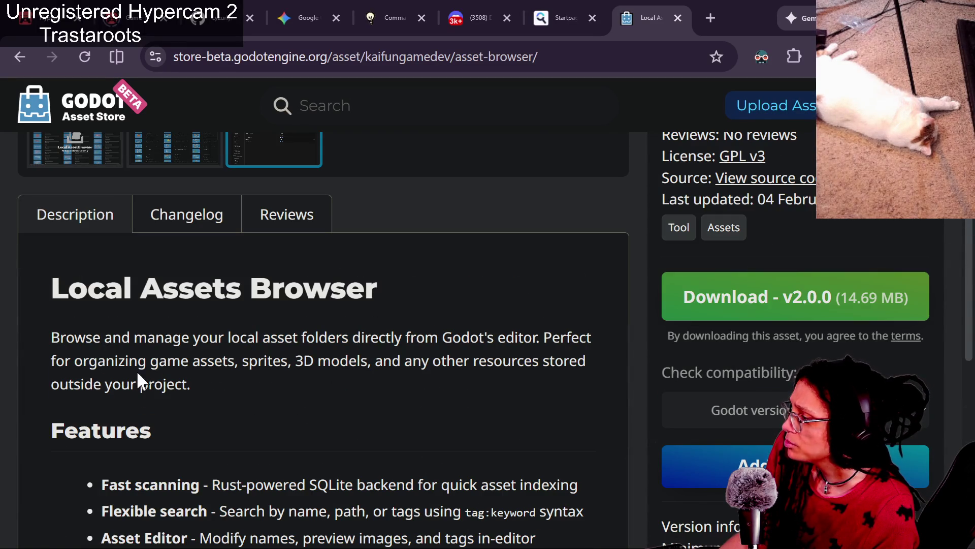
{"action": "scroll", "coordinate": [206, 356], "scroll_direction": "down", "scroll_amount": 1}
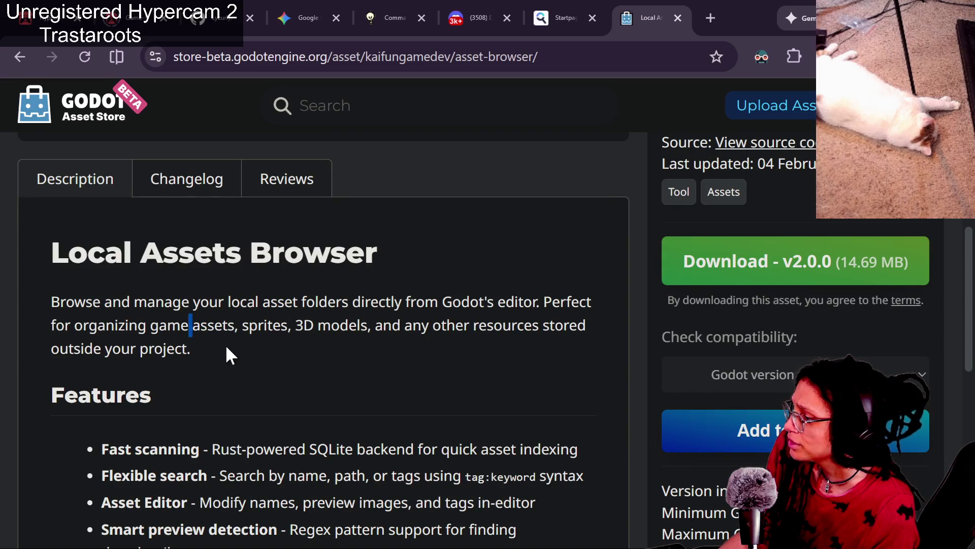
{"action": "scroll", "coordinate": [220, 365], "scroll_direction": "down", "scroll_amount": 1}
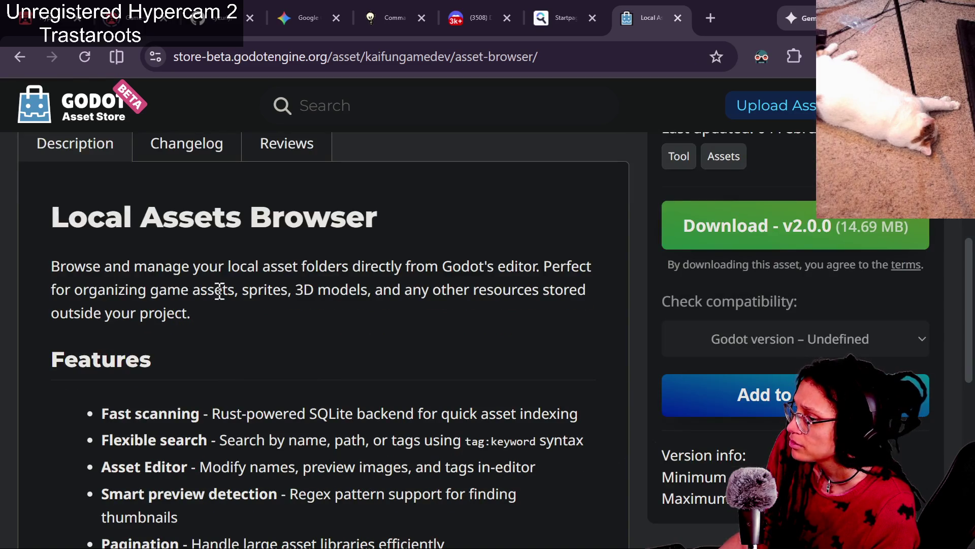
{"action": "scroll", "coordinate": [216, 310], "scroll_direction": "down", "scroll_amount": 2}
{"action": "scroll", "coordinate": [218, 290], "scroll_direction": "down", "scroll_amount": 2}
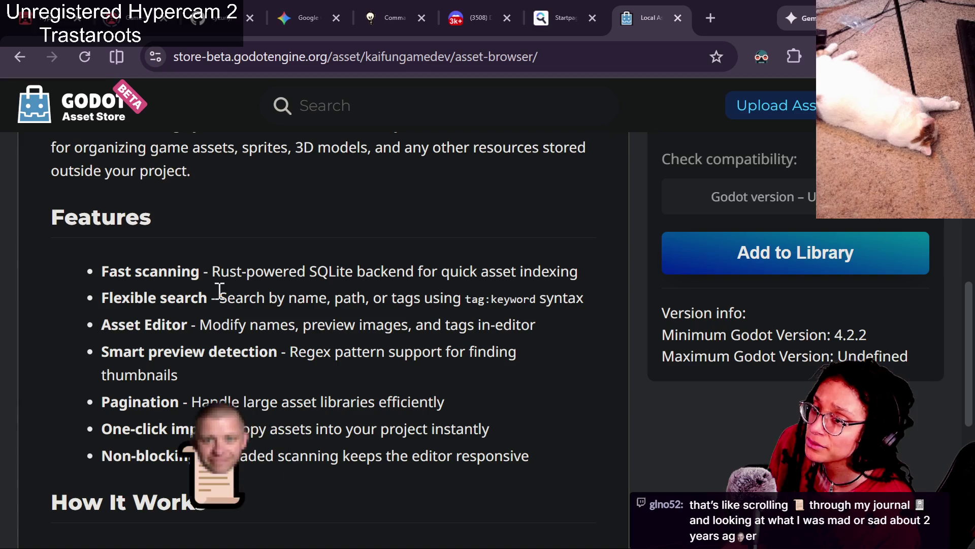
{"action": "scroll", "coordinate": [219, 291], "scroll_direction": "down", "scroll_amount": 2}
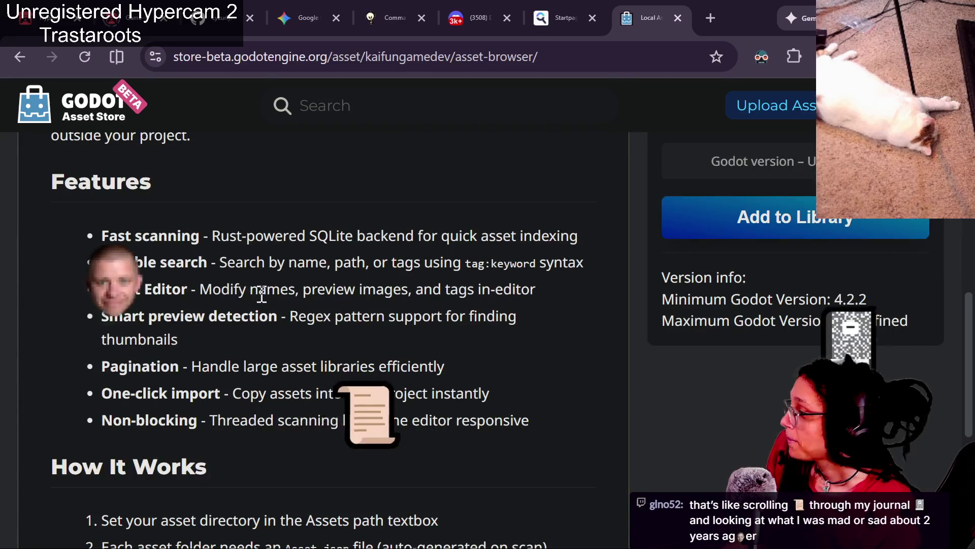
{"action": "scroll", "coordinate": [260, 296], "scroll_direction": "down", "scroll_amount": 1}
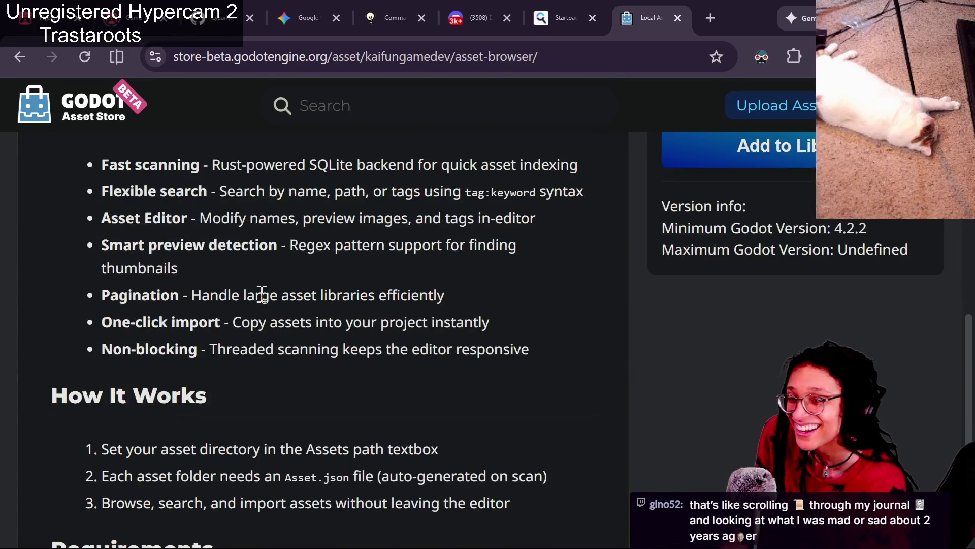
{"action": "scroll", "coordinate": [261, 294], "scroll_direction": "down", "scroll_amount": 1}
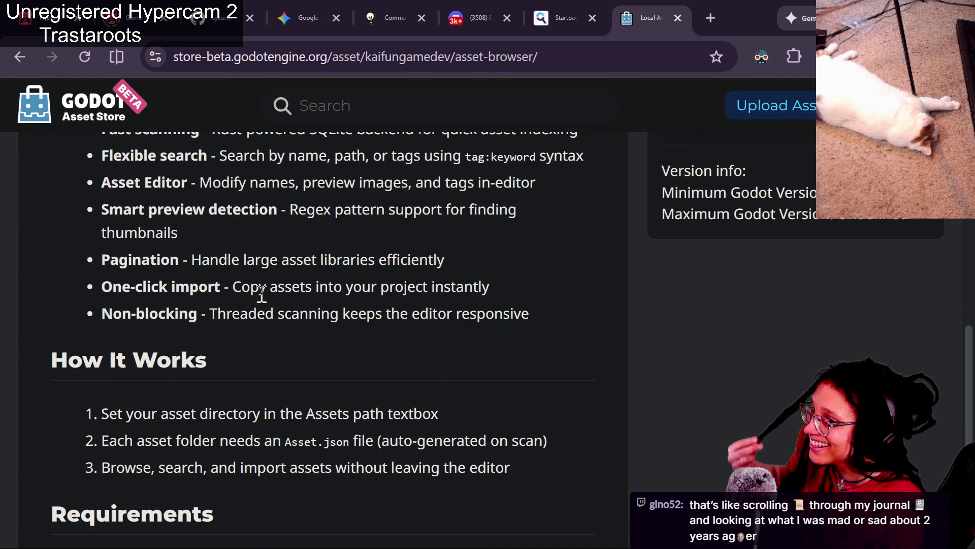
{"action": "scroll", "coordinate": [261, 294], "scroll_direction": "down", "scroll_amount": 2}
{"action": "scroll", "coordinate": [261, 295], "scroll_direction": "down", "scroll_amount": 1}
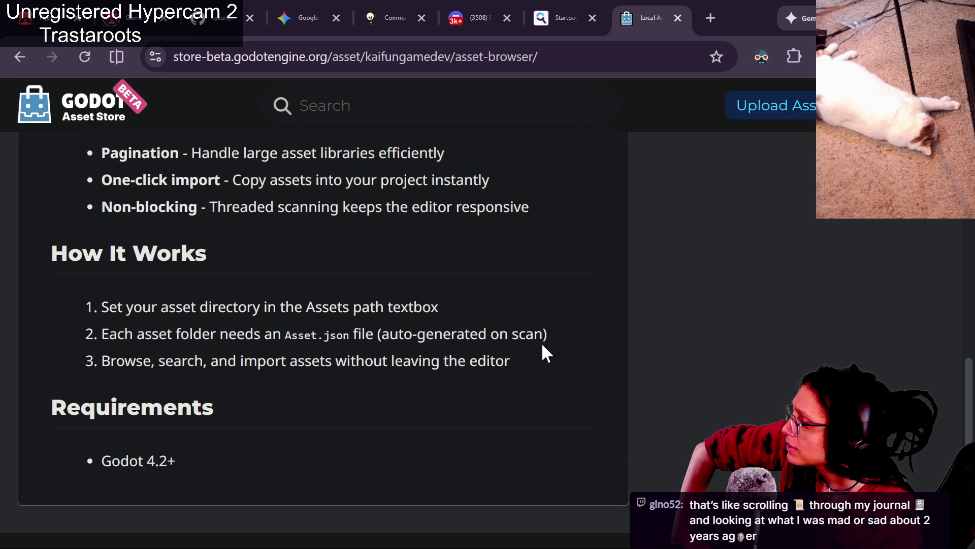
{"action": "scroll", "coordinate": [542, 345], "scroll_direction": "up", "scroll_amount": 10}
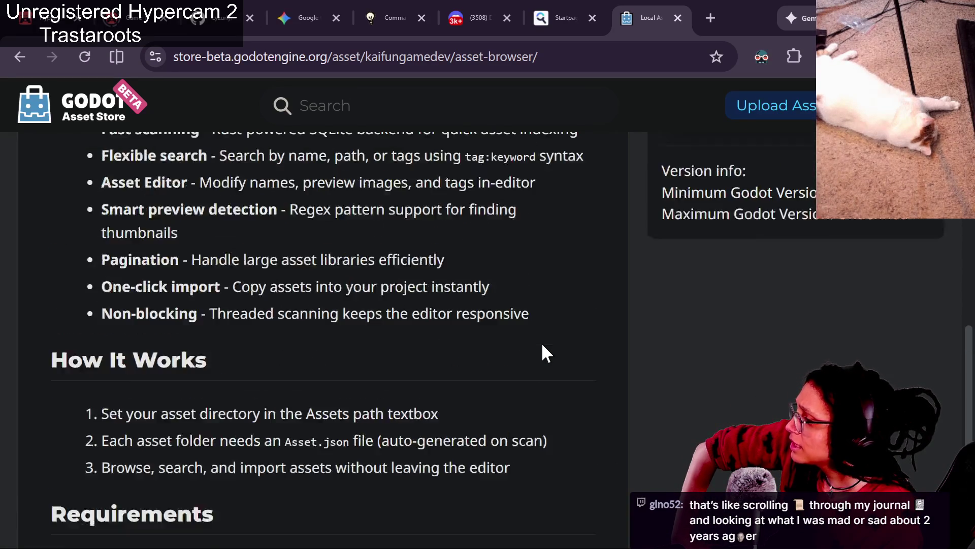
{"action": "scroll", "coordinate": [543, 345], "scroll_direction": "up", "scroll_amount": 4}
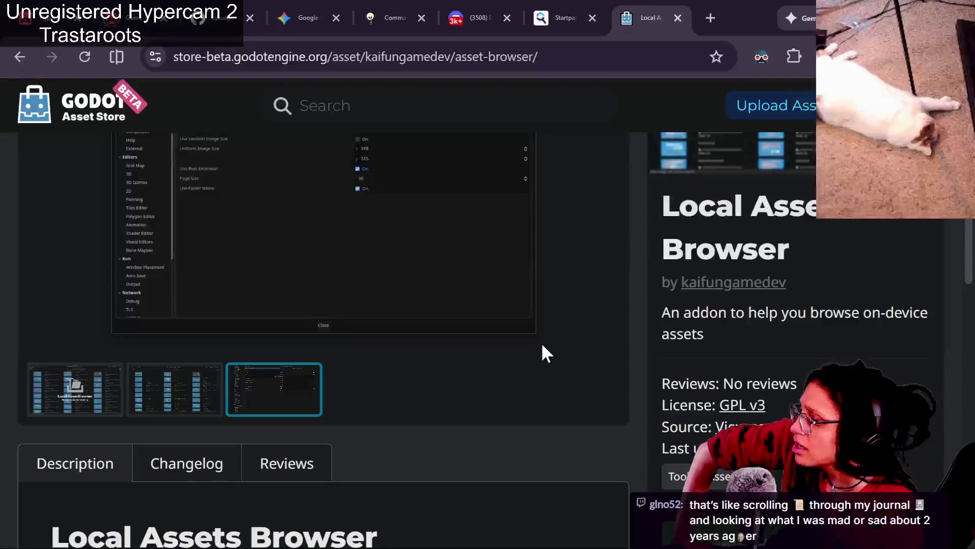
{"action": "left_click", "coordinate": [16, 48]}
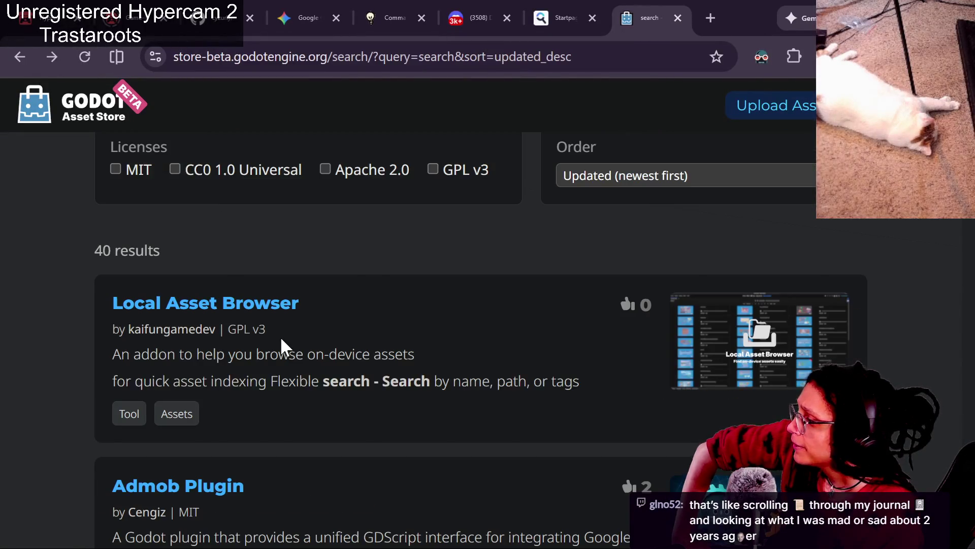
Scroll through all 40 'search' results to the end, then jump back to the top.
{"action": "scroll", "coordinate": [280, 337], "scroll_direction": "down", "scroll_amount": 5}
{"action": "scroll", "coordinate": [422, 345], "scroll_direction": "down", "scroll_amount": 2}
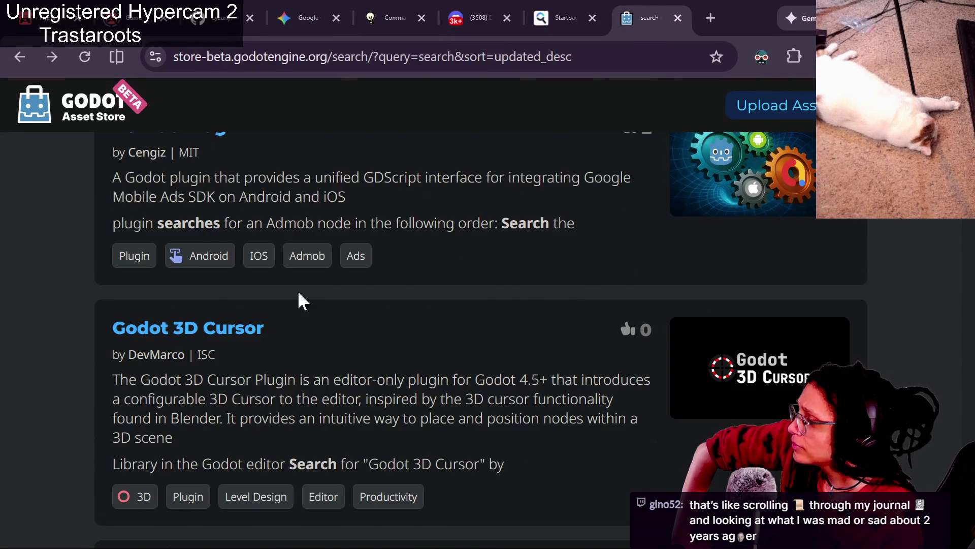
{"action": "scroll", "coordinate": [441, 300], "scroll_direction": "down", "scroll_amount": 2}
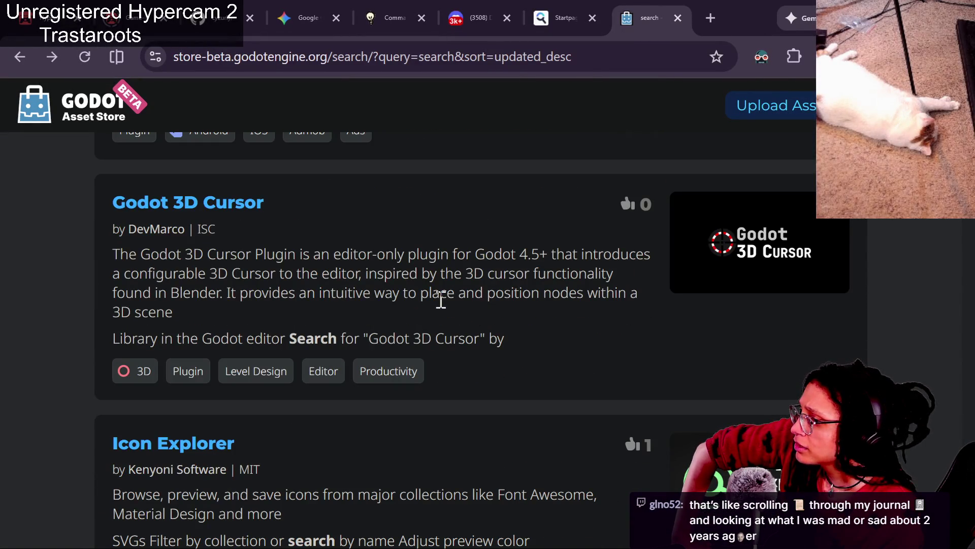
{"action": "scroll", "coordinate": [441, 300], "scroll_direction": "down", "scroll_amount": 5}
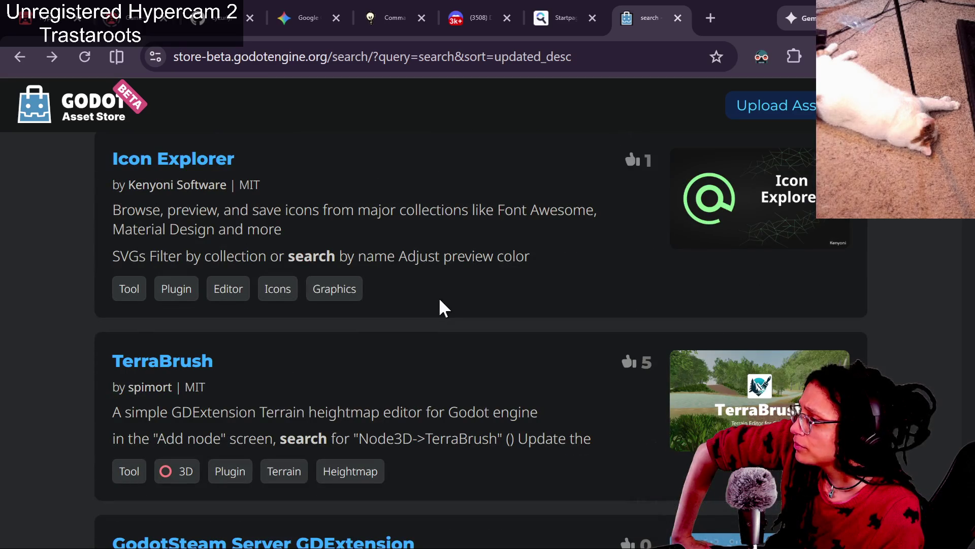
{"action": "scroll", "coordinate": [441, 299], "scroll_direction": "down", "scroll_amount": 3}
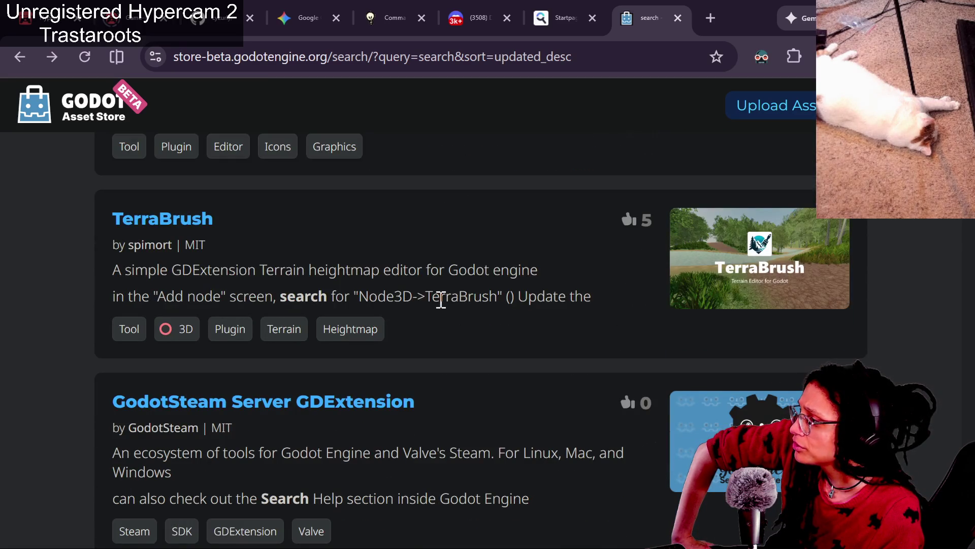
{"action": "scroll", "coordinate": [441, 300], "scroll_direction": "down", "scroll_amount": 3}
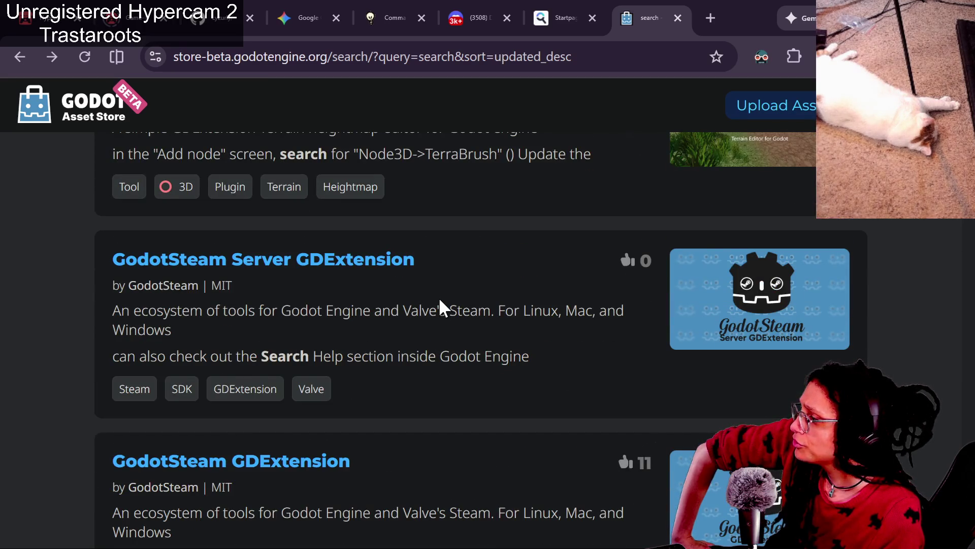
{"action": "scroll", "coordinate": [440, 301], "scroll_direction": "down", "scroll_amount": 9}
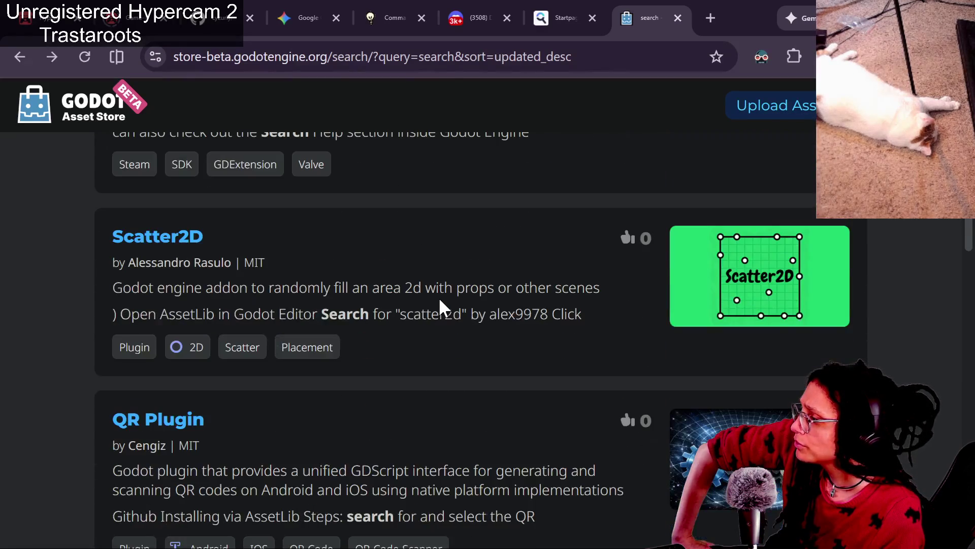
{"action": "scroll", "coordinate": [440, 304], "scroll_direction": "down", "scroll_amount": 5}
{"action": "scroll", "coordinate": [440, 301], "scroll_direction": "down", "scroll_amount": 8}
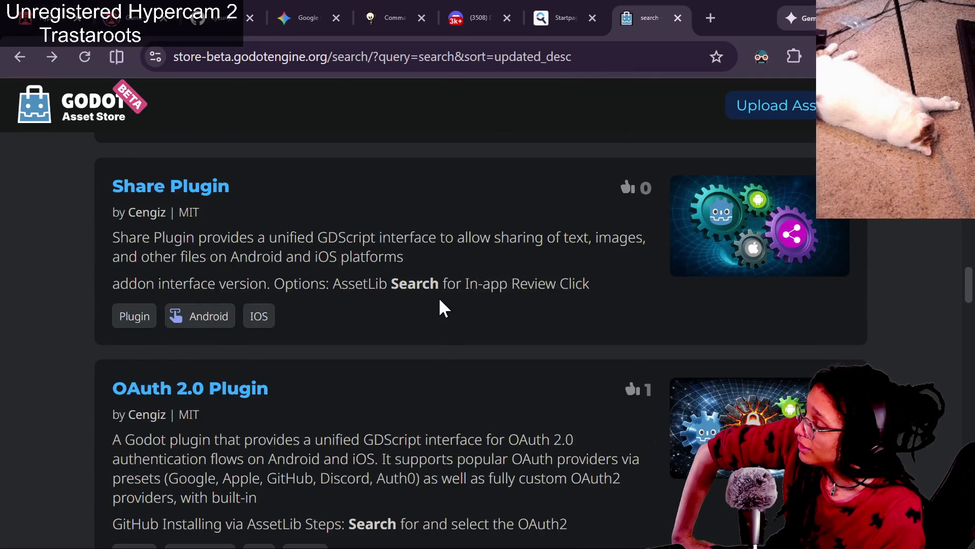
{"action": "scroll", "coordinate": [440, 300], "scroll_direction": "down", "scroll_amount": 6}
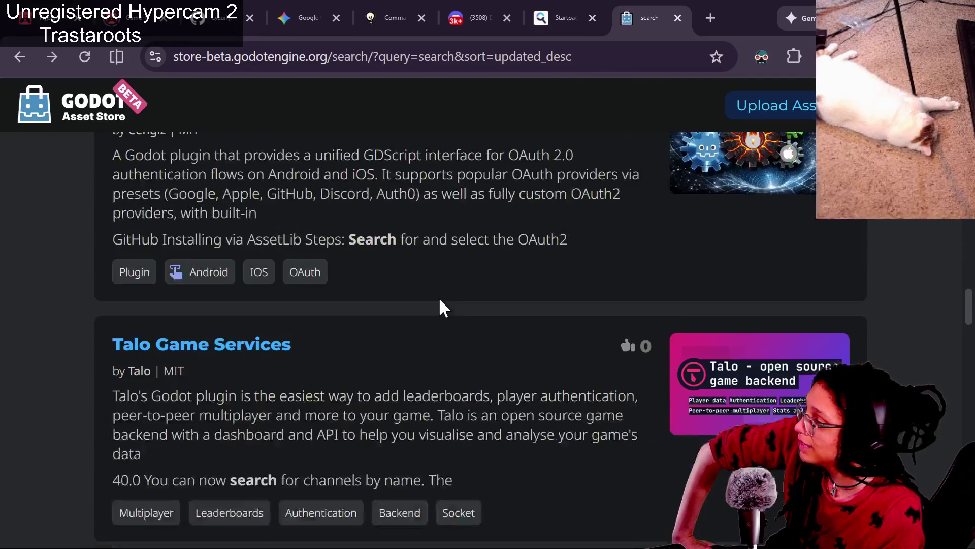
{"action": "scroll", "coordinate": [440, 304], "scroll_direction": "down", "scroll_amount": 4}
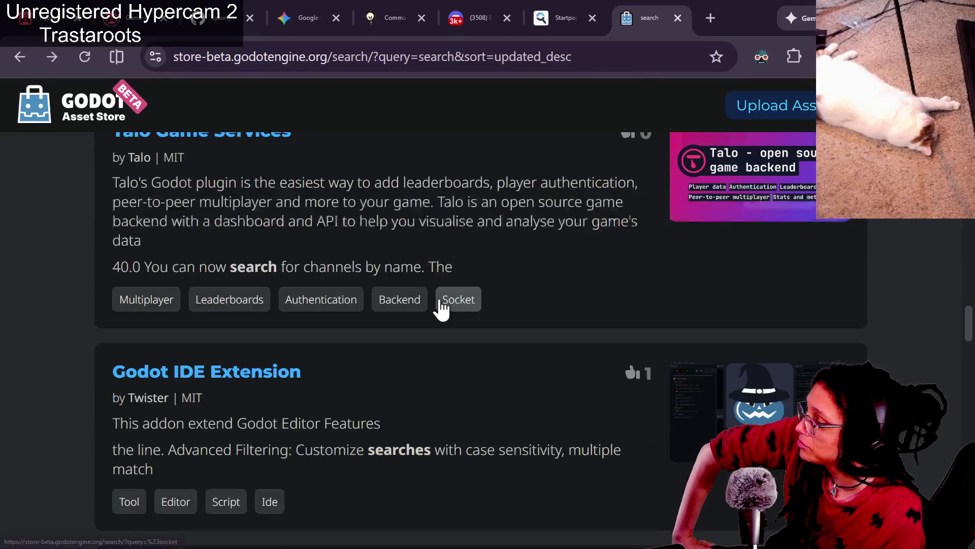
{"action": "scroll", "coordinate": [440, 305], "scroll_direction": "down", "scroll_amount": 1}
{"action": "scroll", "coordinate": [440, 305], "scroll_direction": "up", "scroll_amount": 2}
{"action": "scroll", "coordinate": [441, 299], "scroll_direction": "down", "scroll_amount": 5}
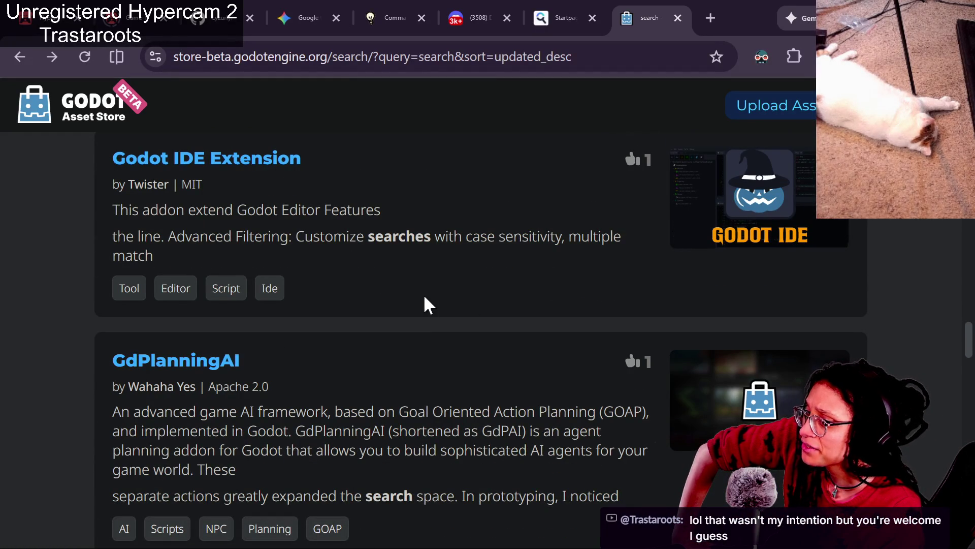
{"action": "scroll", "coordinate": [425, 298], "scroll_direction": "down", "scroll_amount": 3}
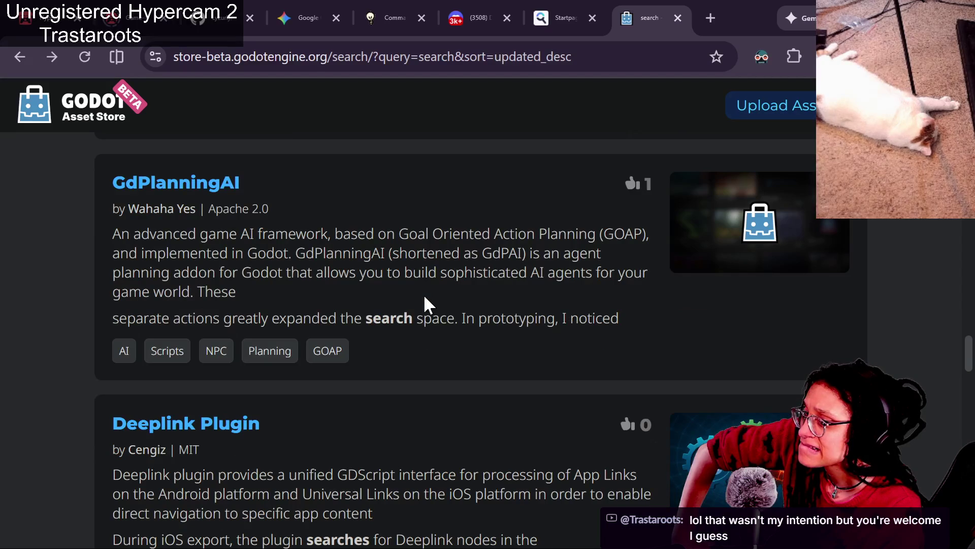
{"action": "scroll", "coordinate": [424, 297], "scroll_direction": "up", "scroll_amount": 2}
{"action": "scroll", "coordinate": [424, 297], "scroll_direction": "down", "scroll_amount": 3}
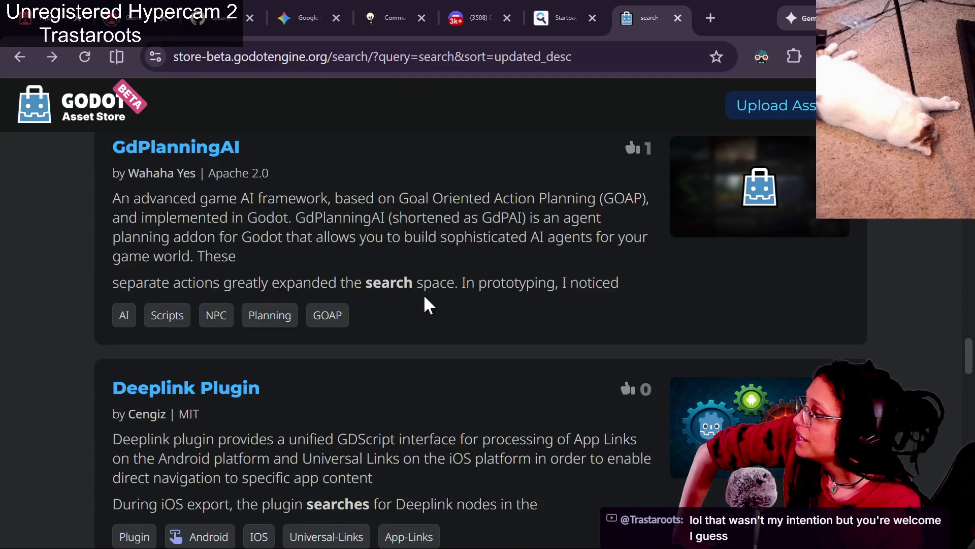
{"action": "scroll", "coordinate": [424, 298], "scroll_direction": "down", "scroll_amount": 1}
{"action": "scroll", "coordinate": [425, 298], "scroll_direction": "down", "scroll_amount": 1}
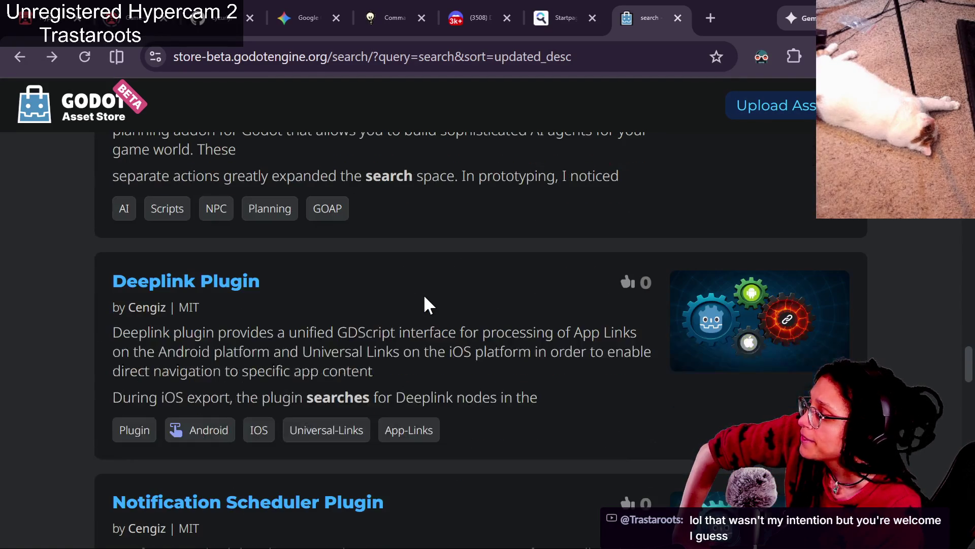
{"action": "scroll", "coordinate": [425, 304], "scroll_direction": "down", "scroll_amount": 1}
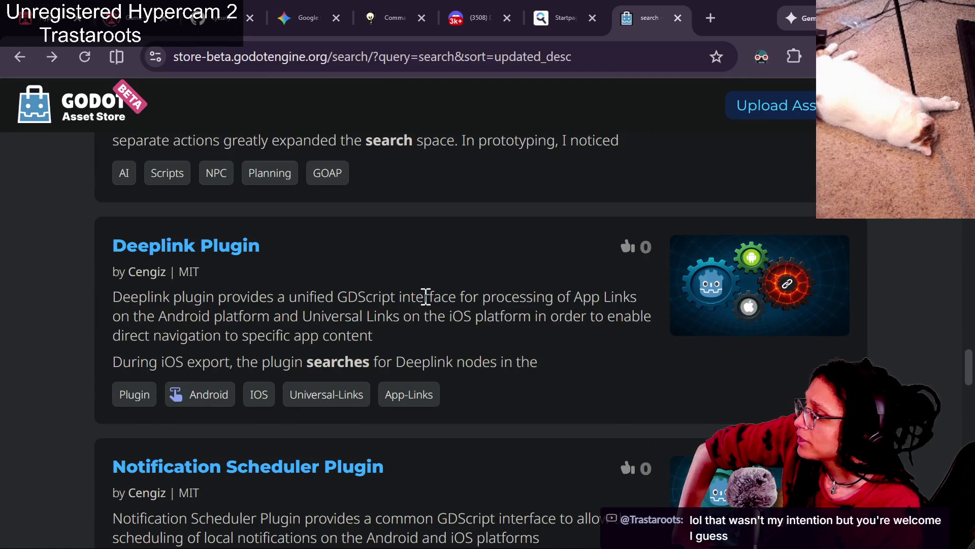
{"action": "scroll", "coordinate": [425, 296], "scroll_direction": "down", "scroll_amount": 10}
{"action": "scroll", "coordinate": [424, 297], "scroll_direction": "down", "scroll_amount": 9}
{"action": "scroll", "coordinate": [426, 298], "scroll_direction": "down", "scroll_amount": 9}
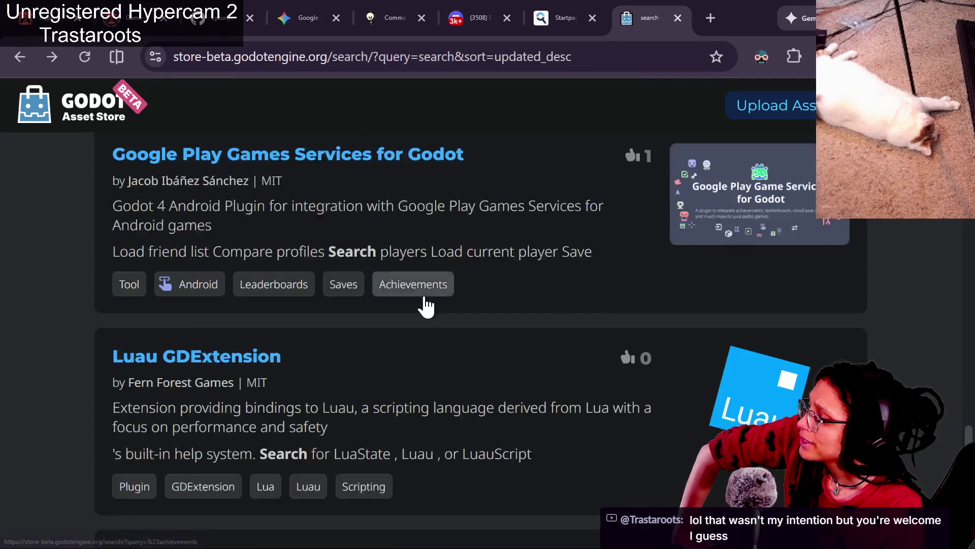
{"action": "scroll", "coordinate": [426, 305], "scroll_direction": "down", "scroll_amount": 11}
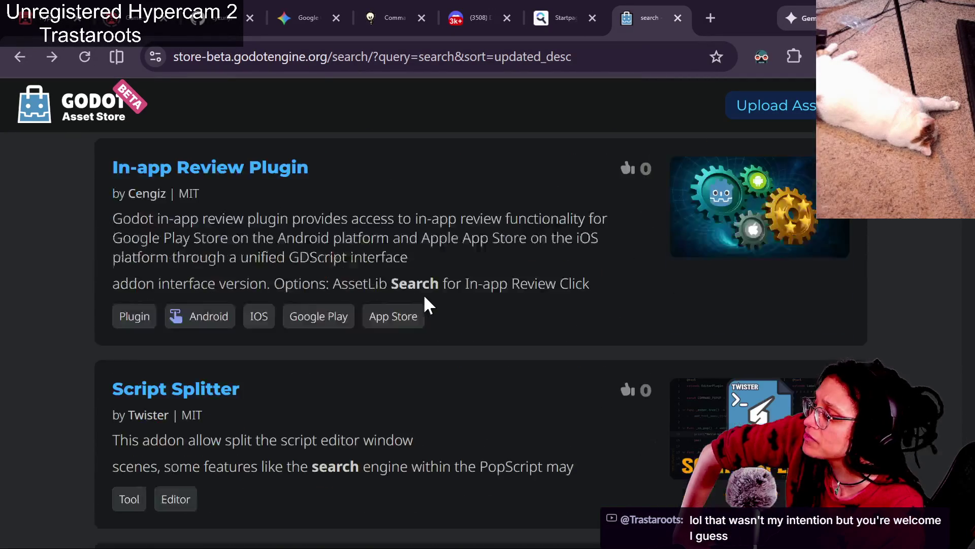
{"action": "scroll", "coordinate": [425, 298], "scroll_direction": "down", "scroll_amount": 11}
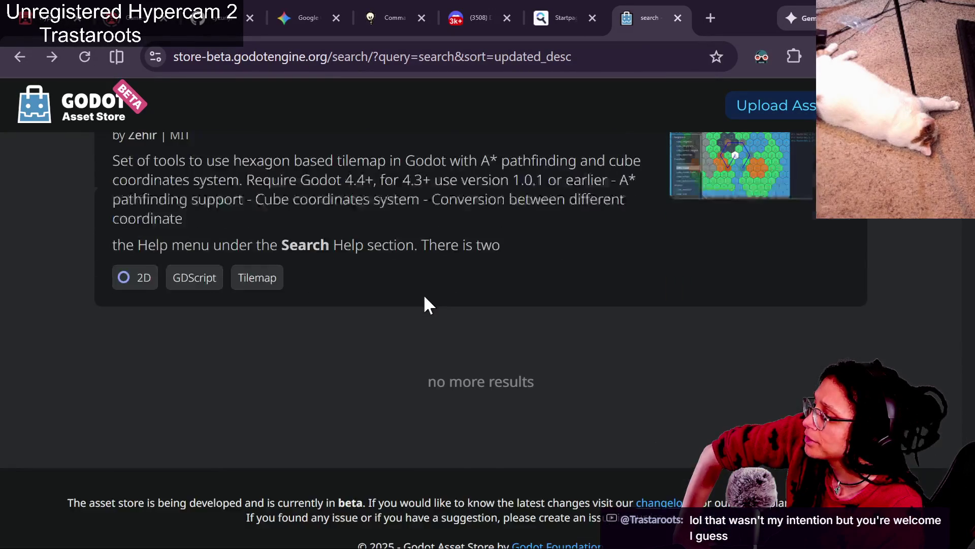
{"action": "key", "text": "Home"}
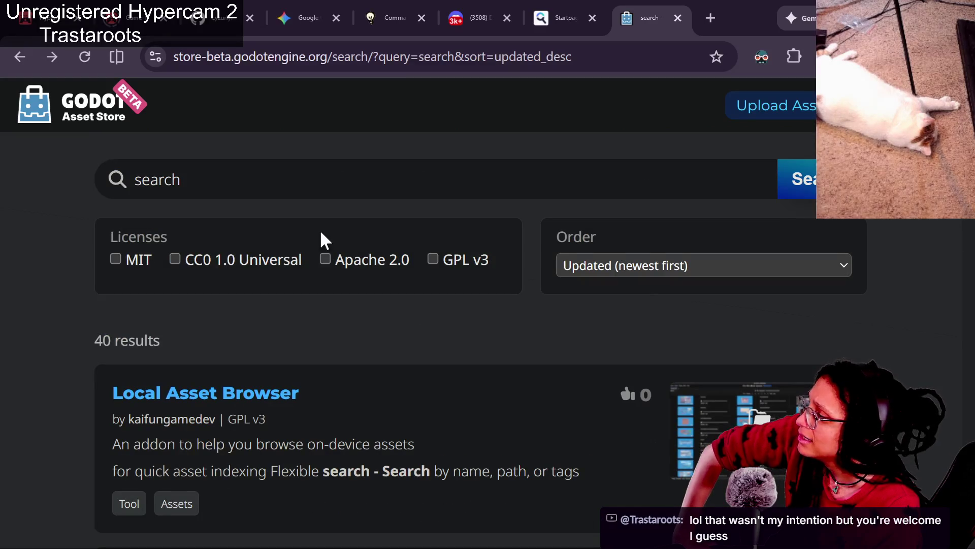
Return from the store to the Godot editor's AssetLib 'search' results.
{"action": "left_click", "coordinate": [325, 171]}
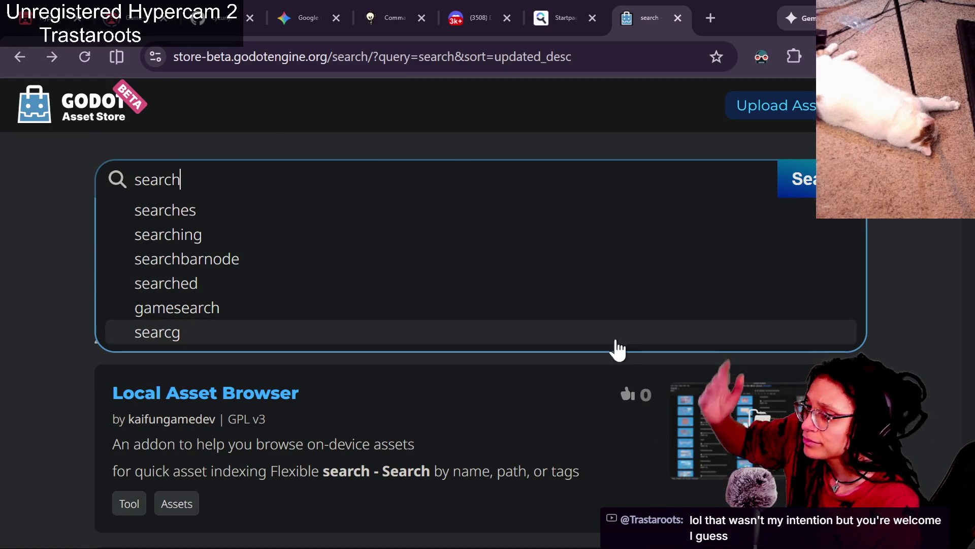
{"action": "key", "text": "alt+Tab"}
{"action": "left_click_drag", "start_coordinate": [571, 318], "coordinate": [498, 212]}
{"action": "key", "text": "alt+Tab"}
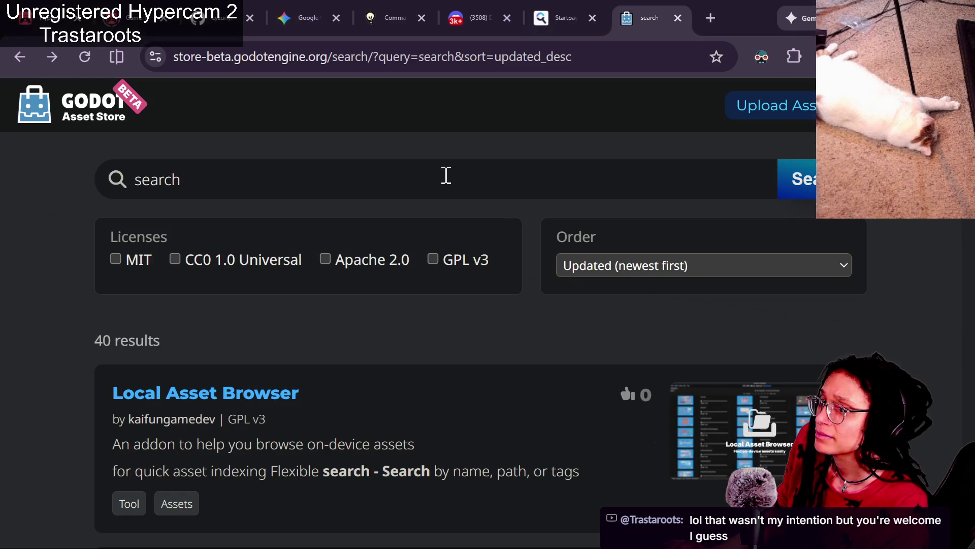
{"action": "key", "text": "alt+Tab"}
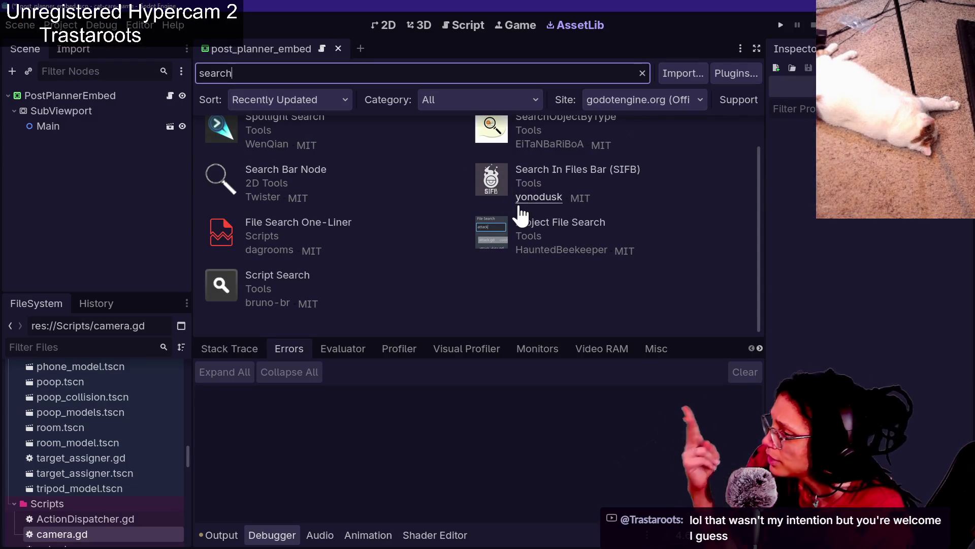
Open the Project File Search (0.2.0) details and follow its View Files link to GitHub.
{"action": "scroll", "coordinate": [459, 195], "scroll_direction": "up", "scroll_amount": 1}
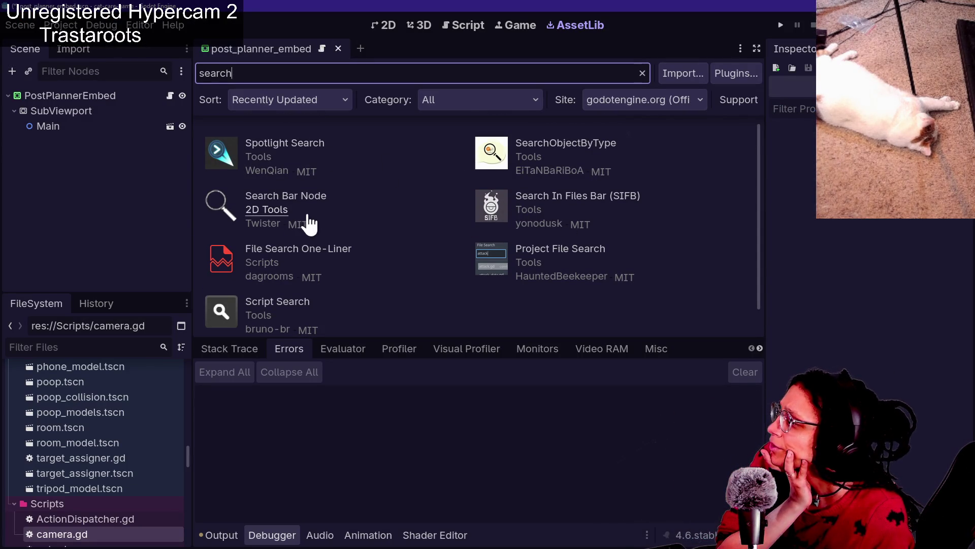
{"action": "left_click", "coordinate": [576, 254]}
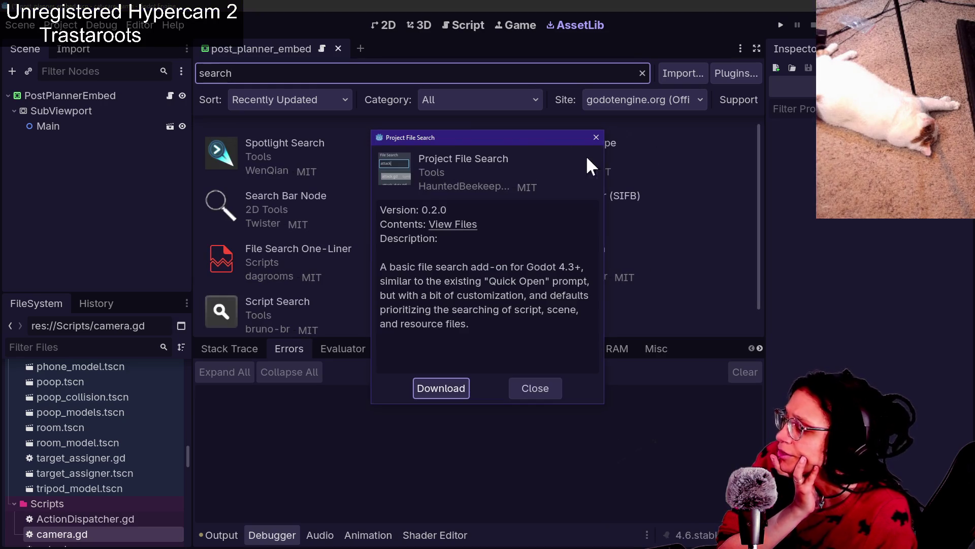
{"action": "left_click", "coordinate": [460, 226]}
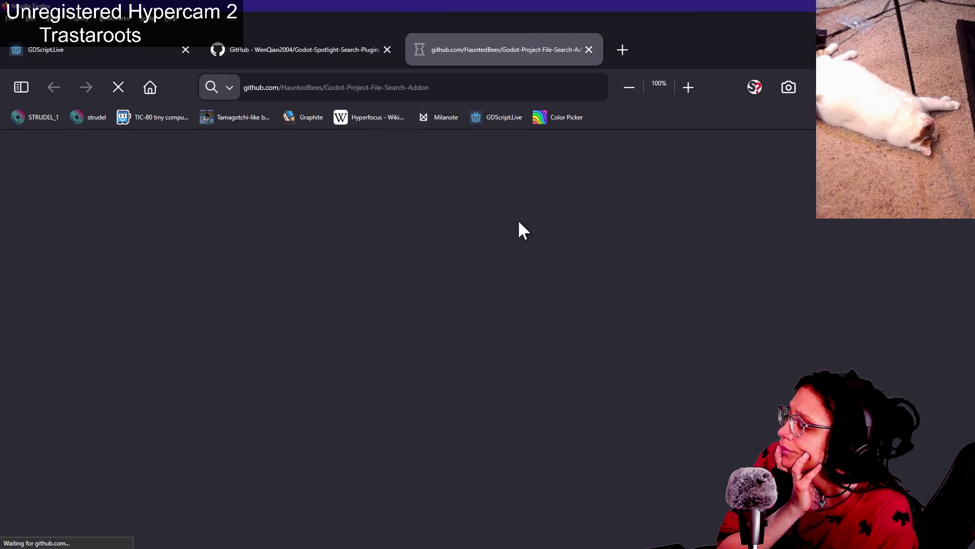
Read the Godot-Project-File-Search-Addon README for the Godot 4.3+ add-on, then switch back to Godot.
{"action": "scroll", "coordinate": [664, 336], "scroll_direction": "down", "scroll_amount": 5}
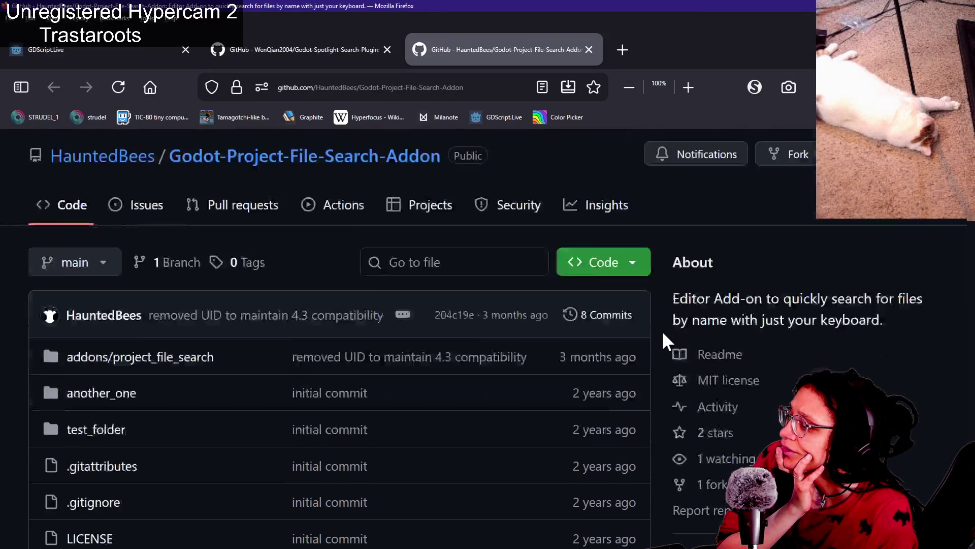
{"action": "scroll", "coordinate": [776, 309], "scroll_direction": "up", "scroll_amount": 5}
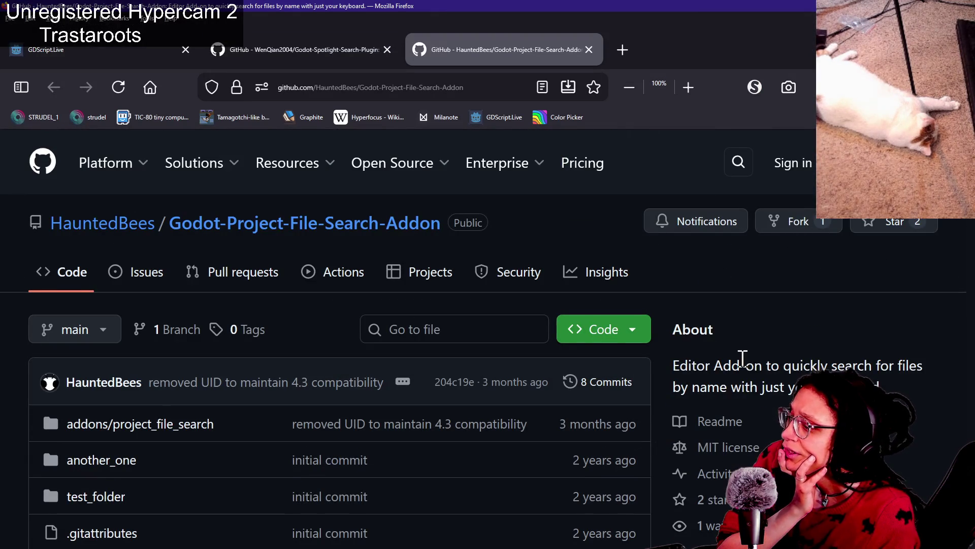
{"action": "scroll", "coordinate": [680, 365], "scroll_direction": "down", "scroll_amount": 10}
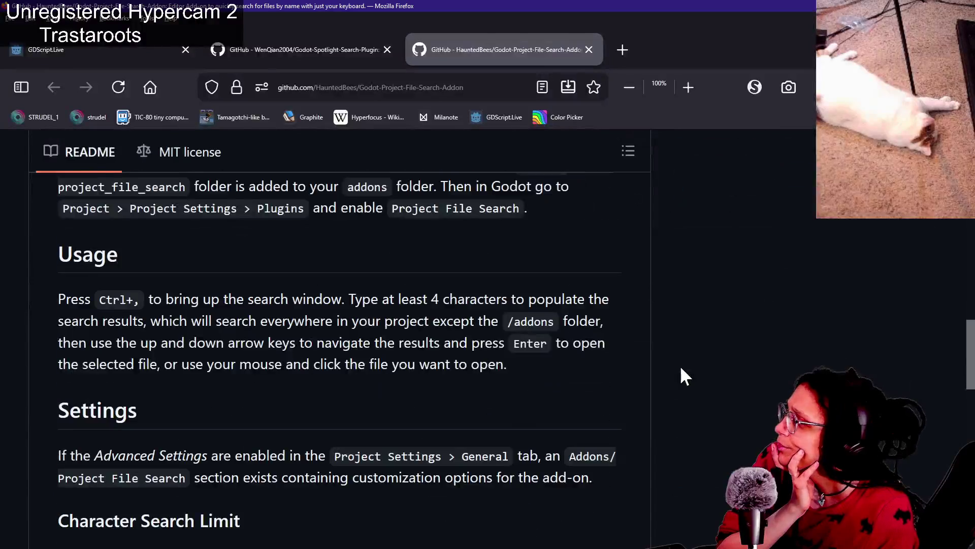
{"action": "scroll", "coordinate": [680, 365], "scroll_direction": "up", "scroll_amount": 4}
{"action": "scroll", "coordinate": [680, 364], "scroll_direction": "down", "scroll_amount": 1}
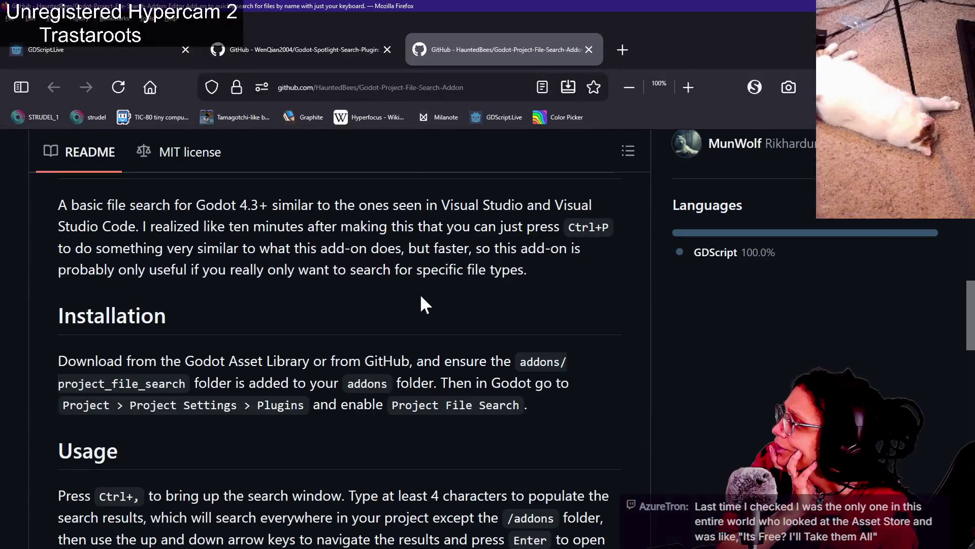
{"action": "left_click_drag", "start_coordinate": [300, 202], "coordinate": [302, 270]}
{"action": "left_click", "coordinate": [317, 251]}
{"action": "scroll", "coordinate": [179, 255], "scroll_direction": "down", "scroll_amount": 4}
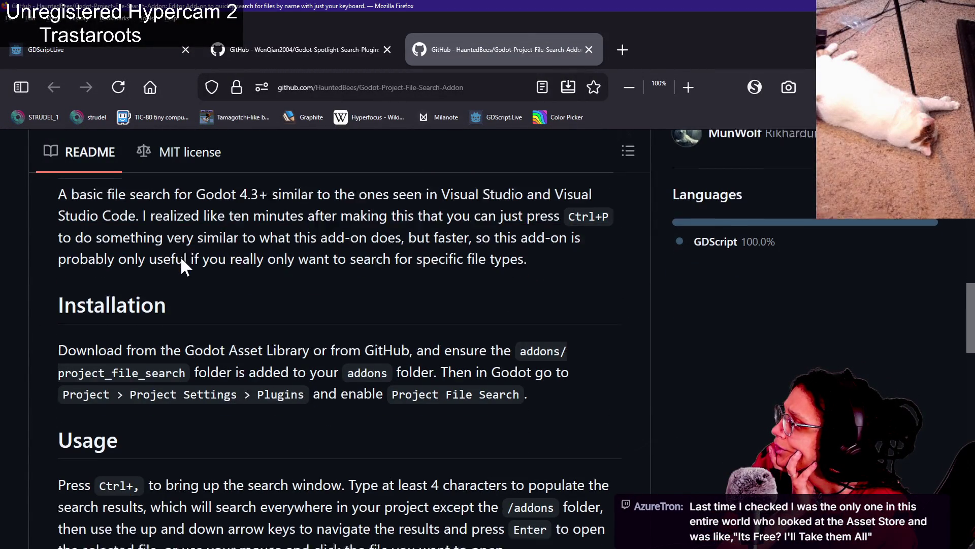
{"action": "scroll", "coordinate": [179, 255], "scroll_direction": "down", "scroll_amount": 10}
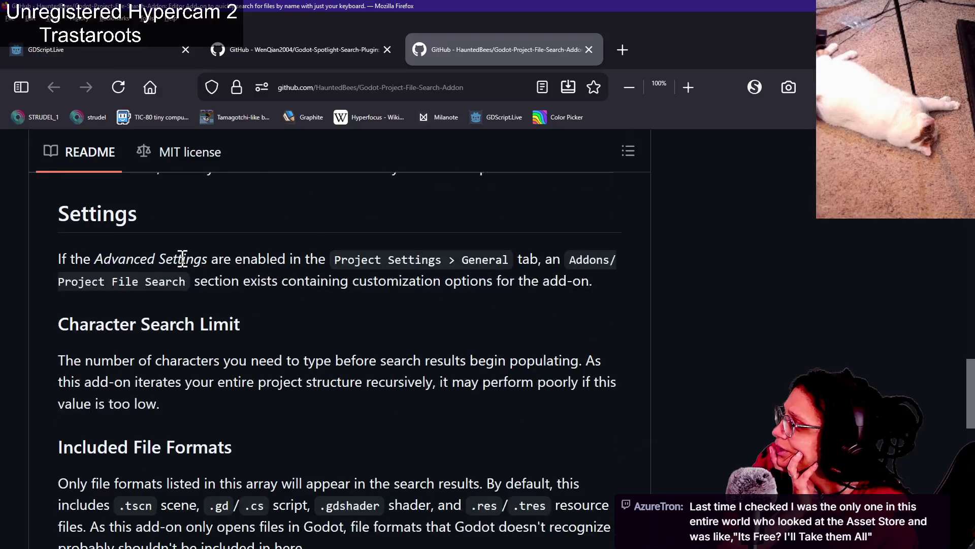
{"action": "scroll", "coordinate": [182, 258], "scroll_direction": "down", "scroll_amount": 2}
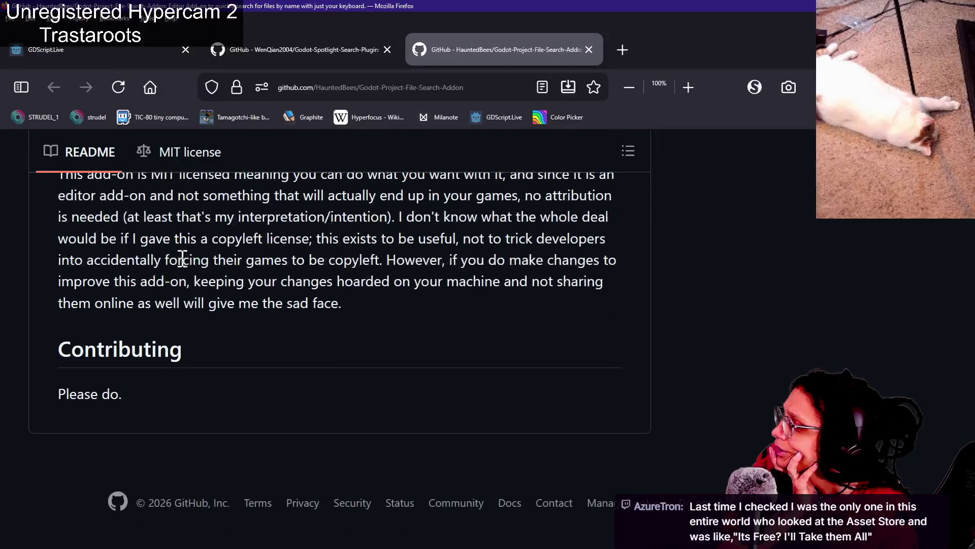
{"action": "scroll", "coordinate": [365, 246], "scroll_direction": "up", "scroll_amount": 20}
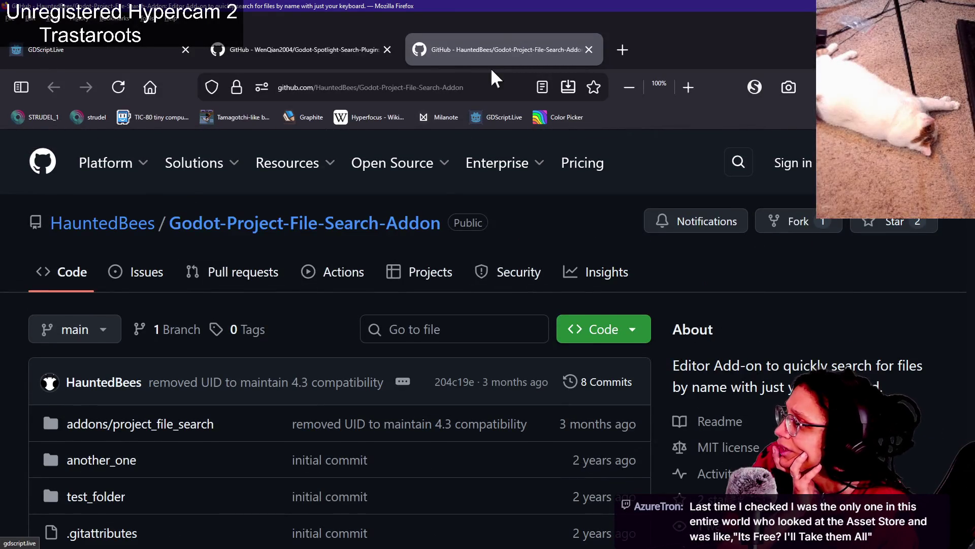
{"action": "key", "text": "alt+Tab"}
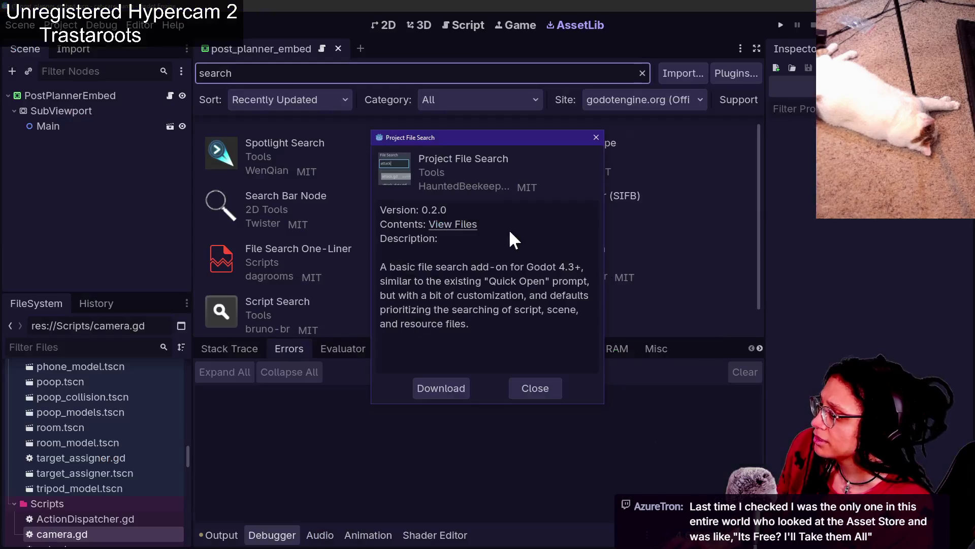
Close the Project File Search details, then view and close File Search One-Liner (version 1.1).
{"action": "key", "text": "alt+Tab"}
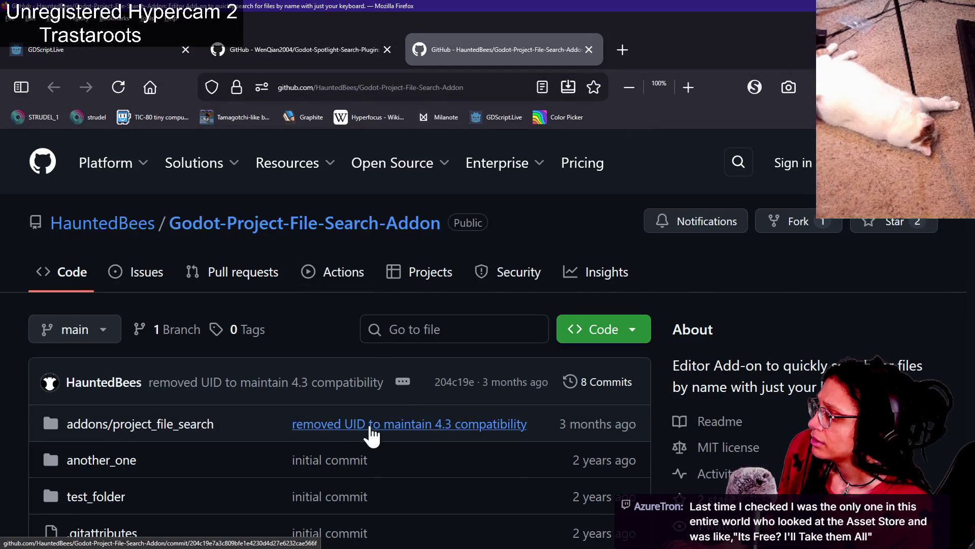
{"action": "key", "text": "alt+Tab"}
{"action": "key", "text": "alt+Tab"}
{"action": "key", "text": "alt+Tab"}
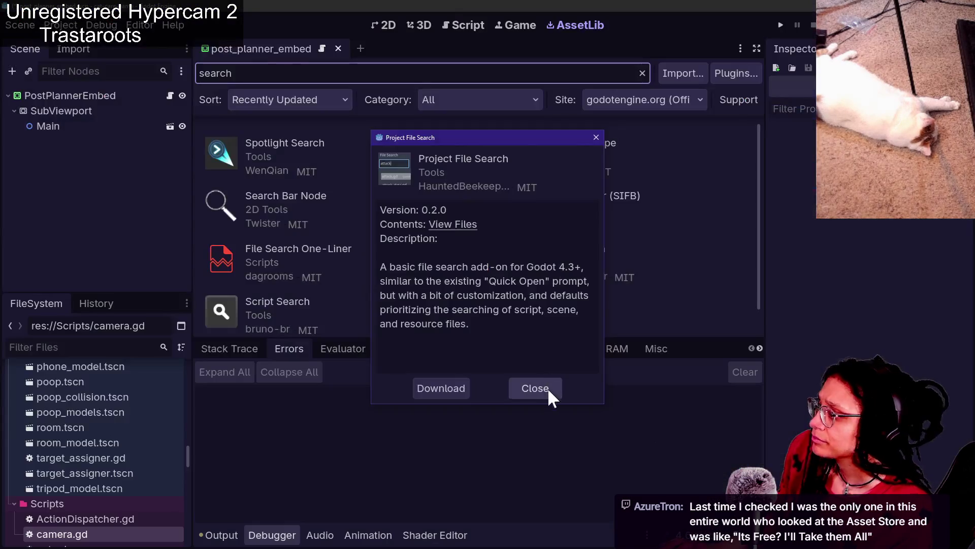
{"action": "left_click", "coordinate": [548, 388]}
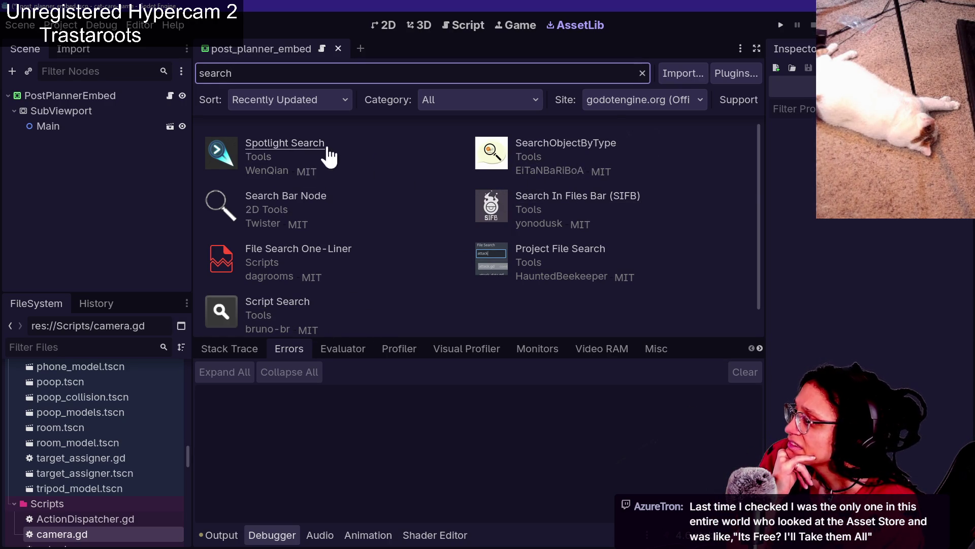
{"action": "left_click", "coordinate": [338, 249]}
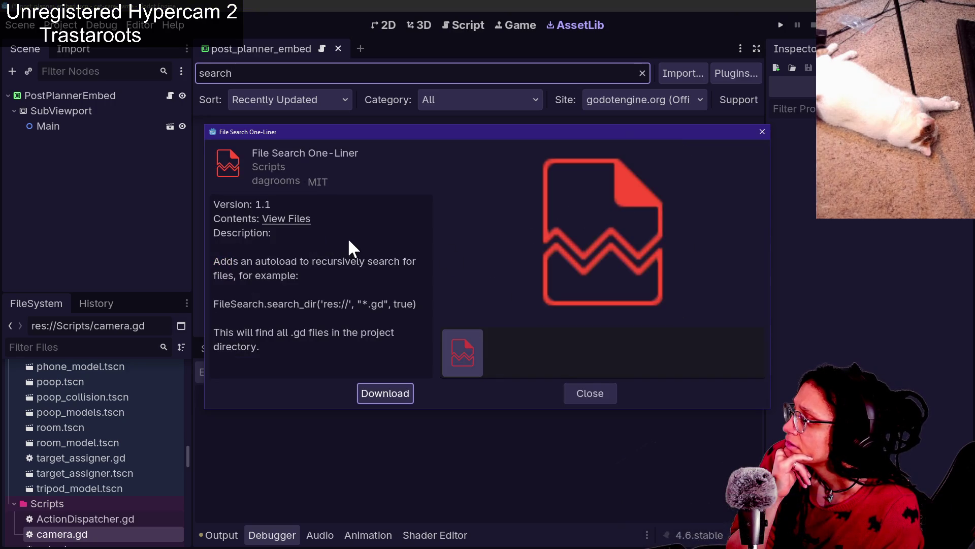
{"action": "left_click", "coordinate": [582, 393]}
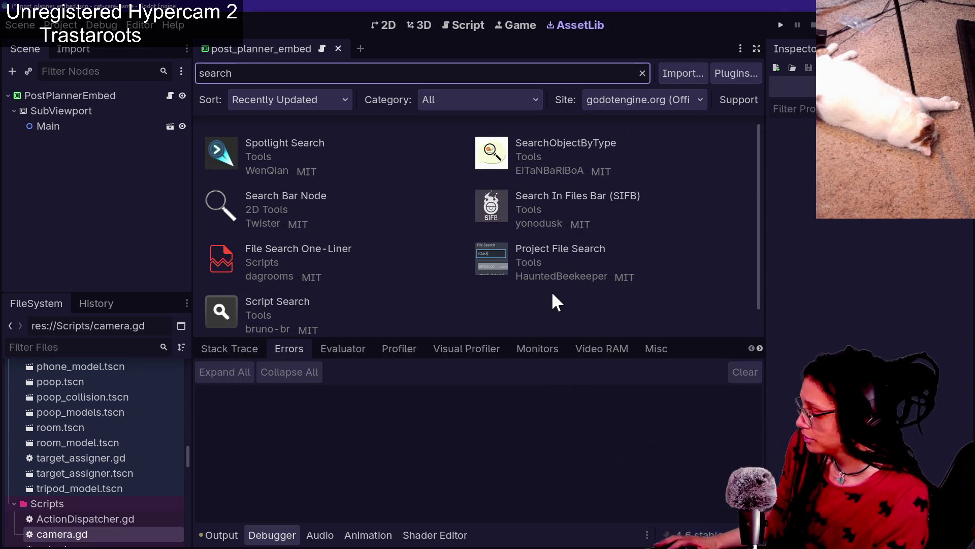
Try the Spotlight popup on project files, then bring up Spotlight Settings (Max Results 50, Preview 500).
{"action": "key", "text": "ctrl+shift+o"}
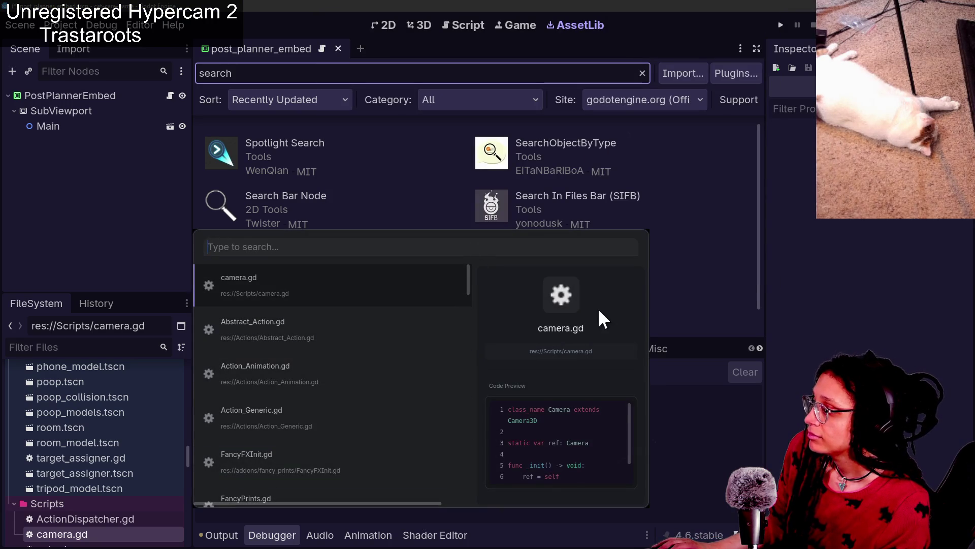
{"action": "scroll", "coordinate": [334, 326], "scroll_direction": "down", "scroll_amount": 3}
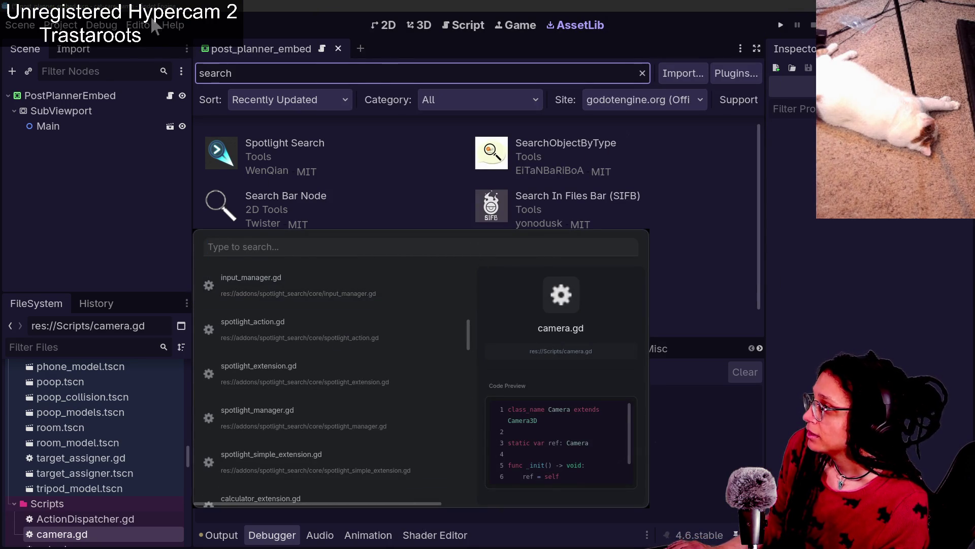
{"action": "left_click", "coordinate": [140, 26]}
{"action": "mouse_move", "coordinate": [60, 25]}
{"action": "mouse_move", "coordinate": [127, 166]}
{"action": "left_click", "coordinate": [352, 210]}
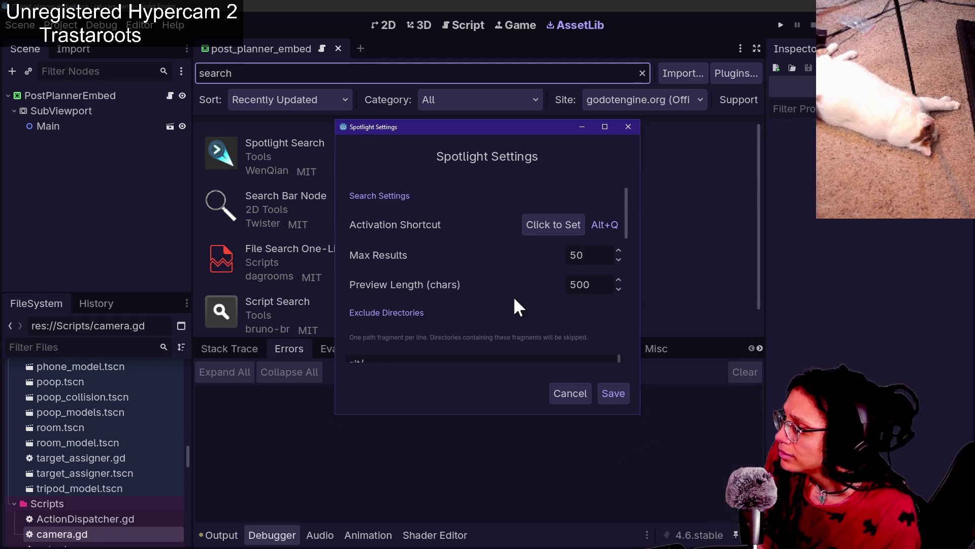
{"action": "scroll", "coordinate": [513, 295], "scroll_direction": "down", "scroll_amount": 1}
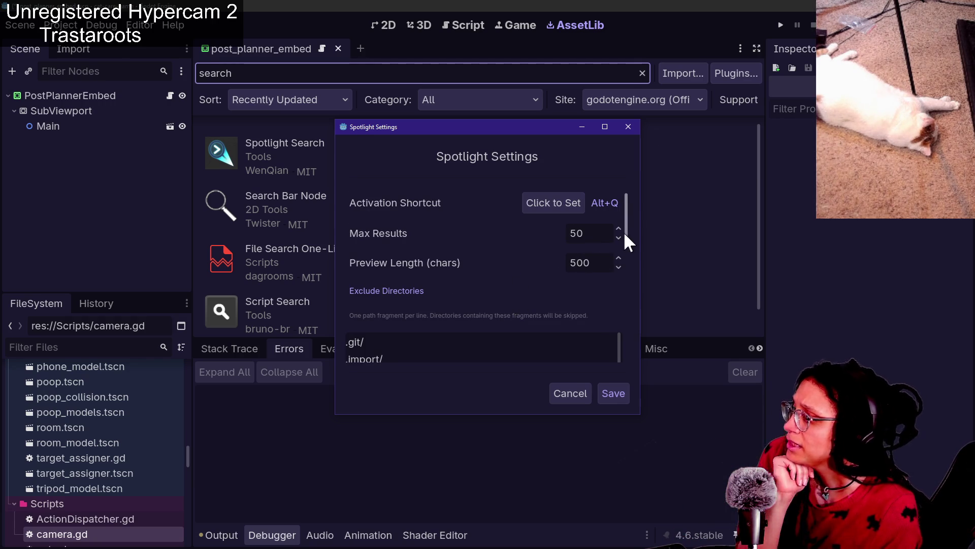
{"action": "left_click_drag", "start_coordinate": [623, 231], "coordinate": [621, 245]}
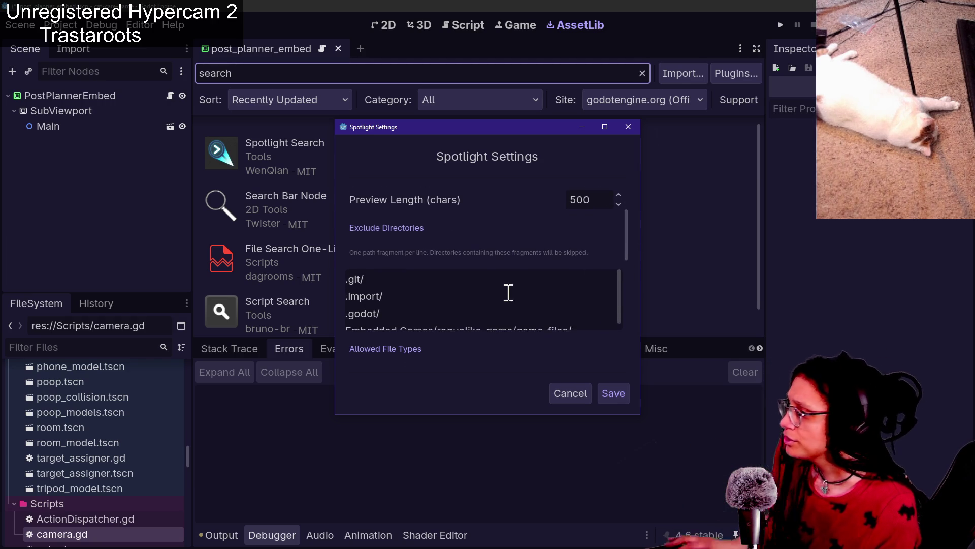
{"action": "scroll", "coordinate": [518, 284], "scroll_direction": "down", "scroll_amount": 5}
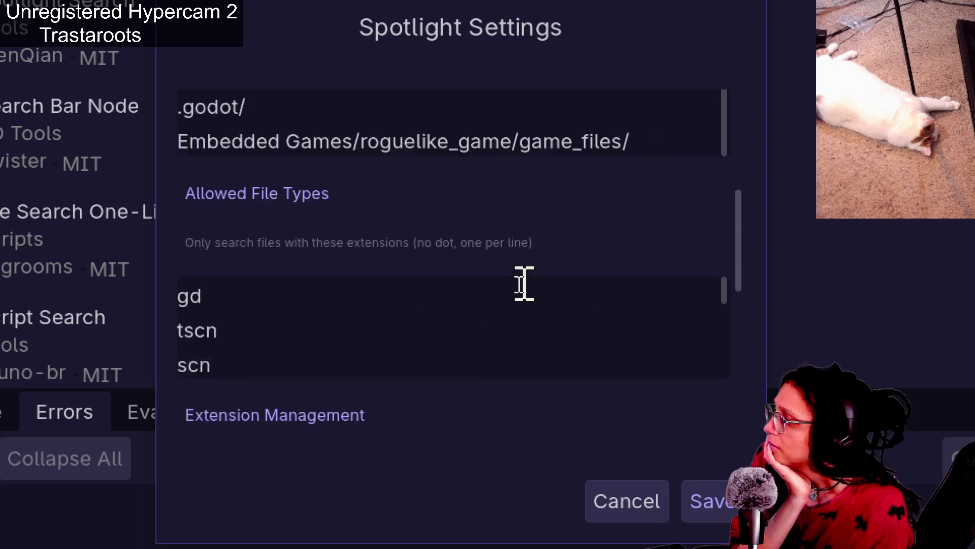
{"action": "scroll", "coordinate": [523, 284], "scroll_direction": "down", "scroll_amount": 10}
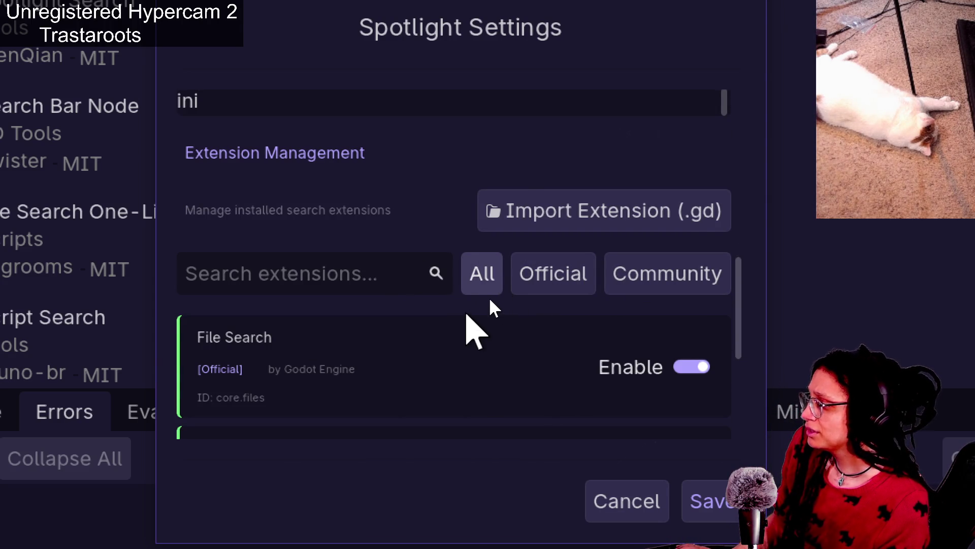
{"action": "scroll", "coordinate": [467, 322], "scroll_direction": "down", "scroll_amount": 2}
{"action": "scroll", "coordinate": [510, 300], "scroll_direction": "down", "scroll_amount": 4}
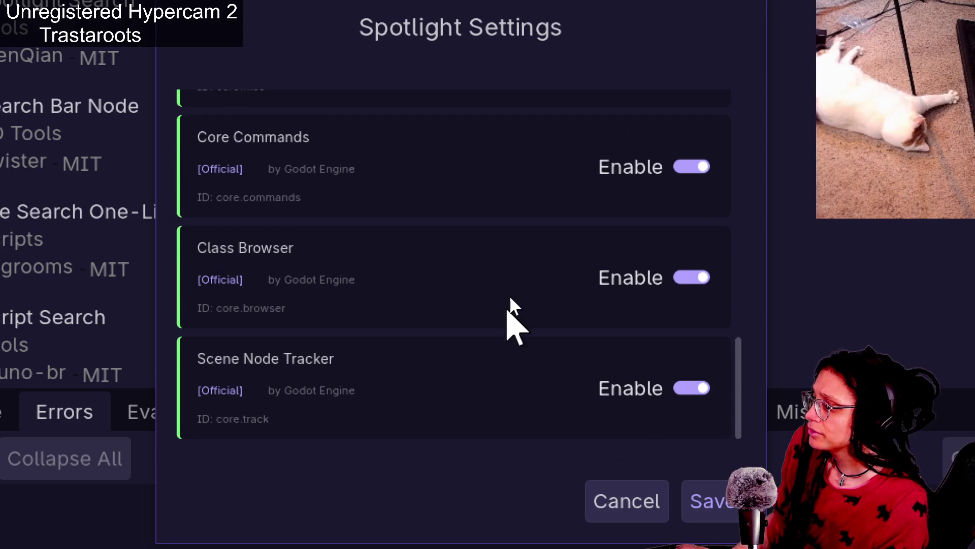
{"action": "scroll", "coordinate": [510, 298], "scroll_direction": "up", "scroll_amount": 6}
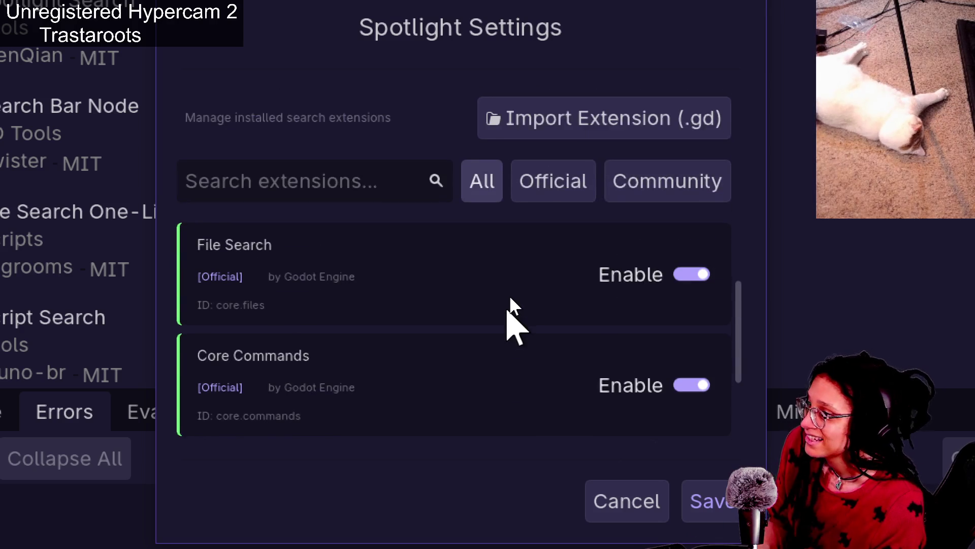
{"action": "scroll", "coordinate": [486, 279], "scroll_direction": "down", "scroll_amount": 1}
{"action": "scroll", "coordinate": [486, 277], "scroll_direction": "up", "scroll_amount": 5}
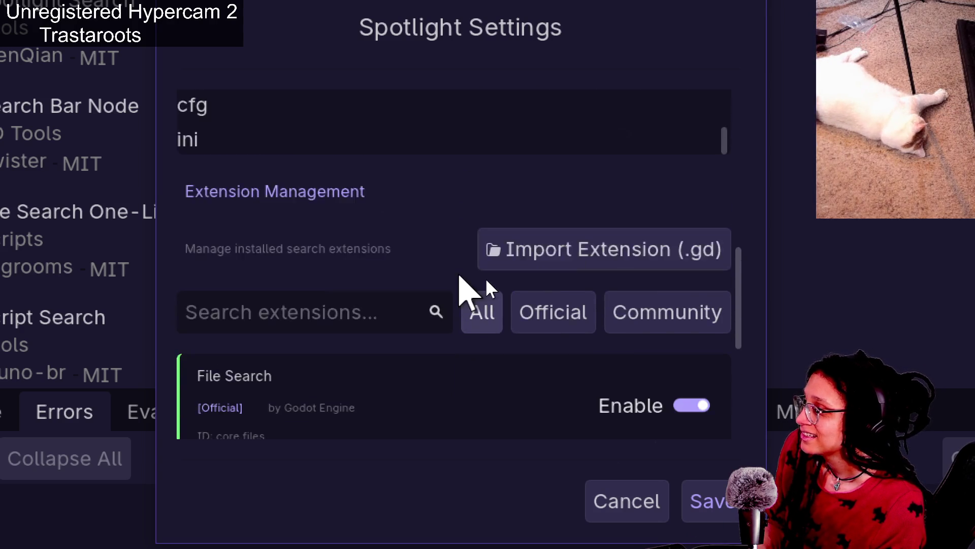
{"action": "scroll", "coordinate": [485, 277], "scroll_direction": "down", "scroll_amount": 3}
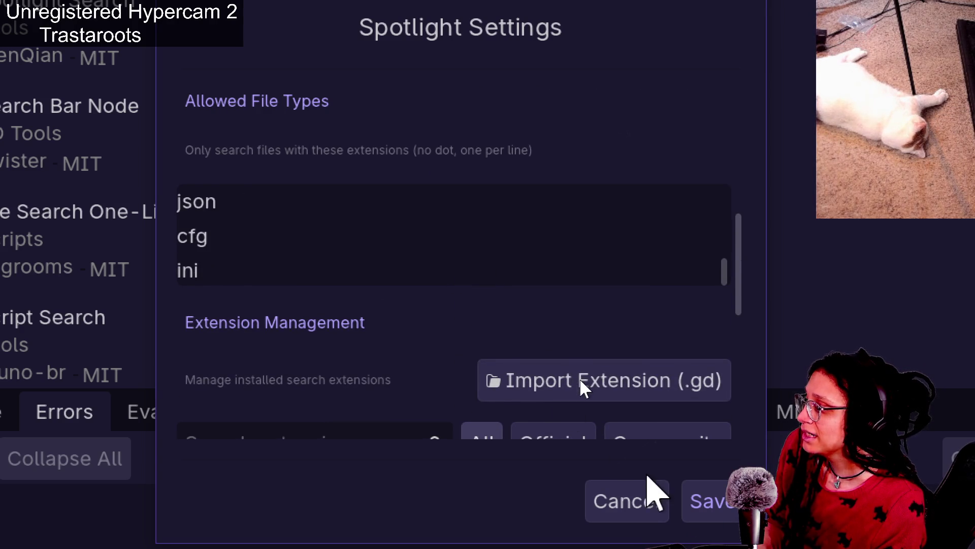
{"action": "scroll", "coordinate": [540, 329], "scroll_direction": "down", "scroll_amount": 1}
{"action": "scroll", "coordinate": [539, 329], "scroll_direction": "down", "scroll_amount": 3}
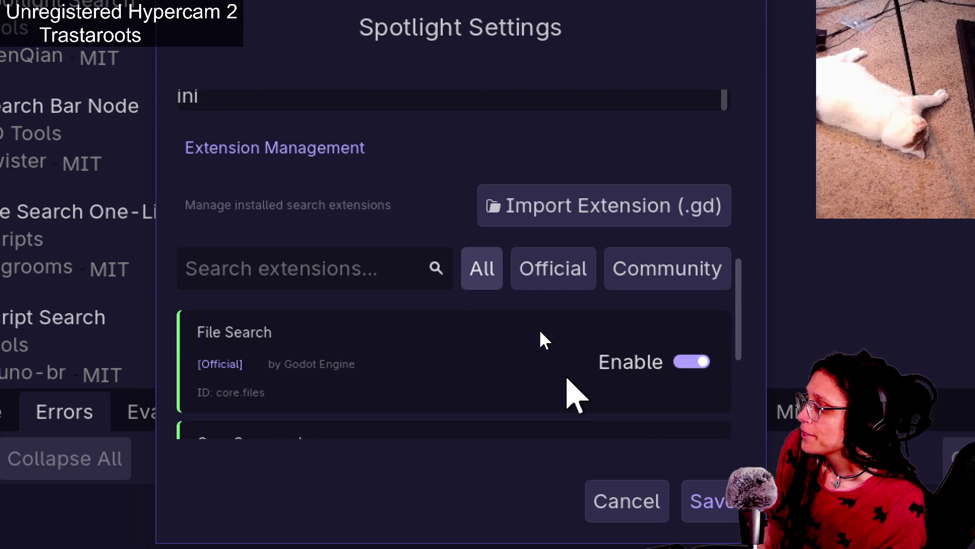
{"action": "scroll", "coordinate": [457, 310], "scroll_direction": "up", "scroll_amount": 10}
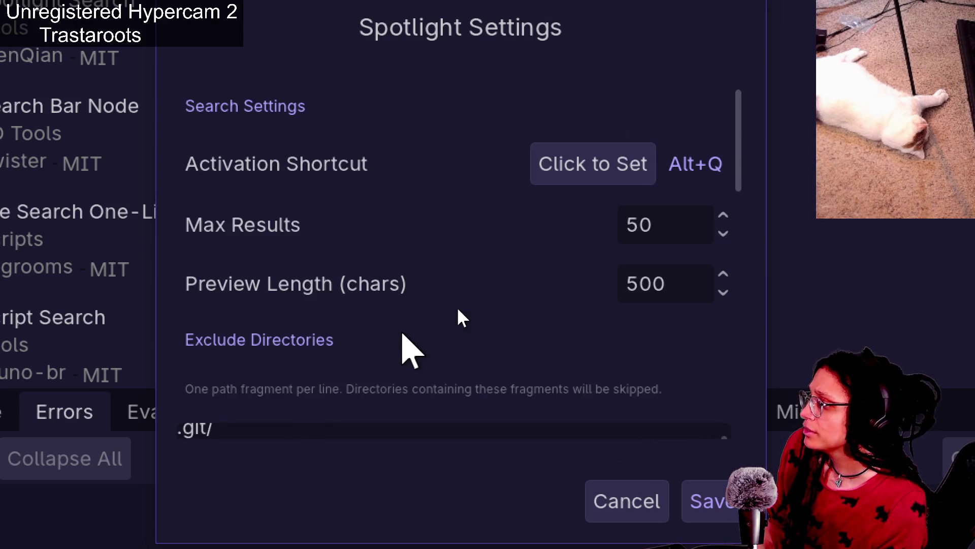
{"action": "scroll", "coordinate": [457, 309], "scroll_direction": "down", "scroll_amount": 10}
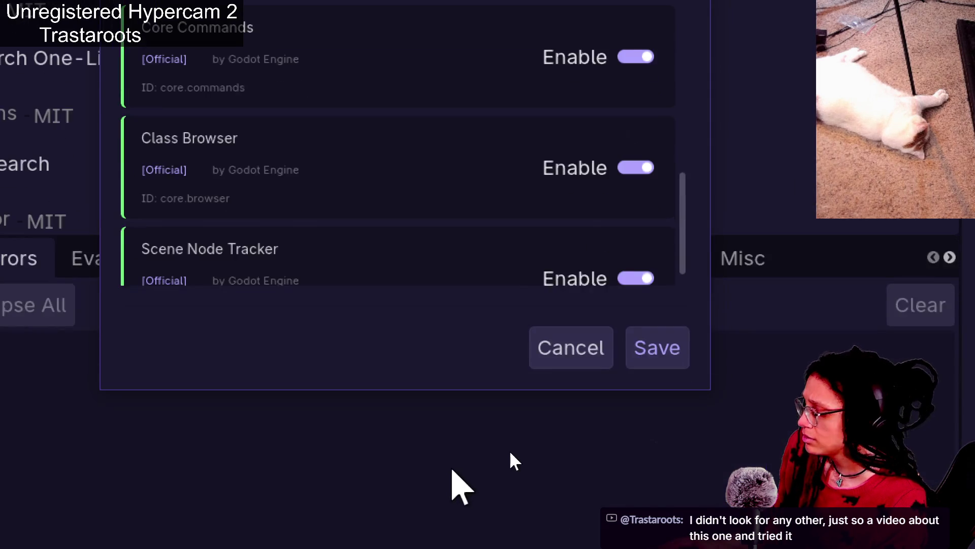
{"action": "left_click", "coordinate": [508, 445]}
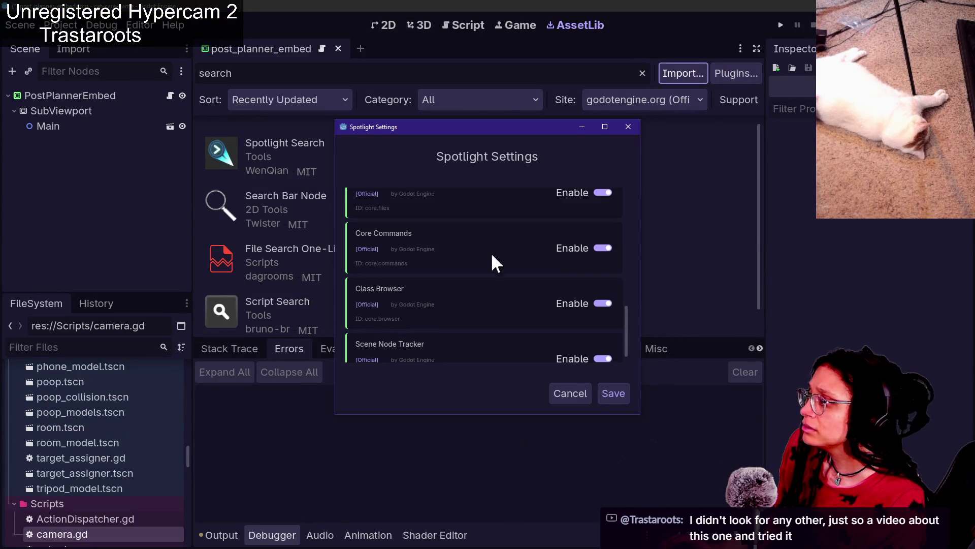
Search Startpage for "spotlight search" godot and pick the Reddit thread about Spotlight Search.
{"action": "key", "text": "alt+Tab"}
{"action": "left_click", "coordinate": [643, 58]}
{"action": "type", "text": "spto"}
{"action": "key", "text": "BackSpace"}
{"action": "key", "text": "BackSpace"}
{"action": "type", "text": "t"}
{"action": "key", "text": "BackSpace"}
{"action": "type", "text": "otlight search"}
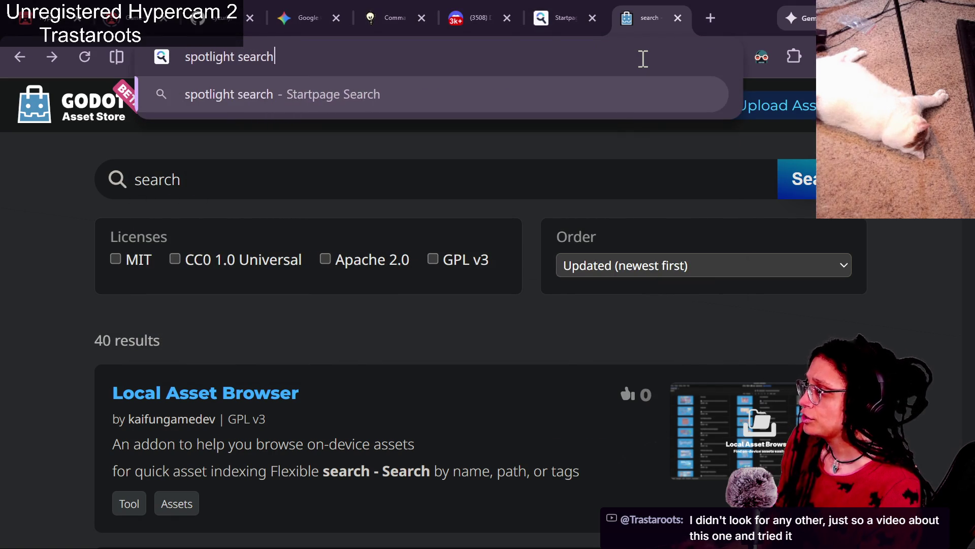
{"action": "type", "text": " godot"}
{"action": "key", "text": "Left"}
{"action": "key", "text": "Left"}
{"action": "type", "text": "\""}
{"action": "type", "text": "\""}
{"action": "key", "text": "Return"}
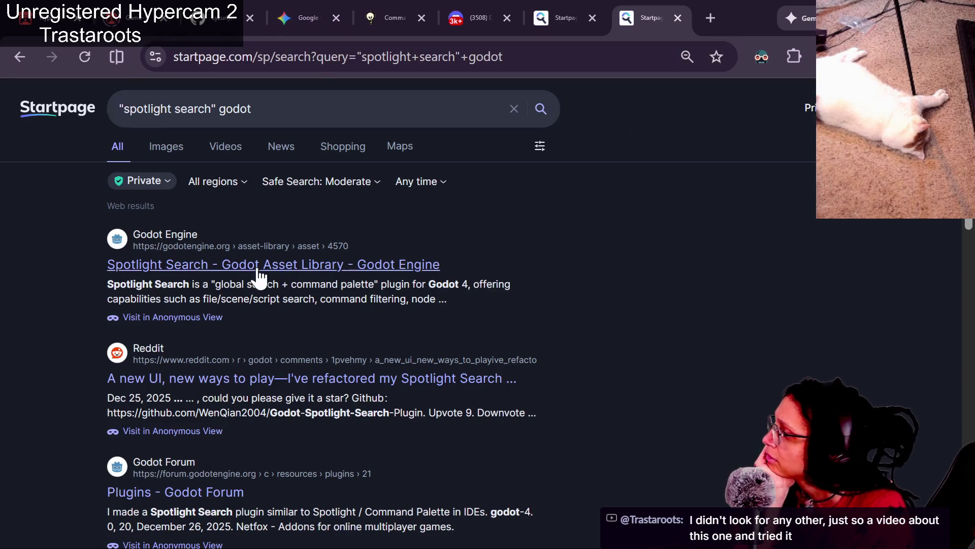
{"action": "scroll", "coordinate": [214, 344], "scroll_direction": "down", "scroll_amount": 2}
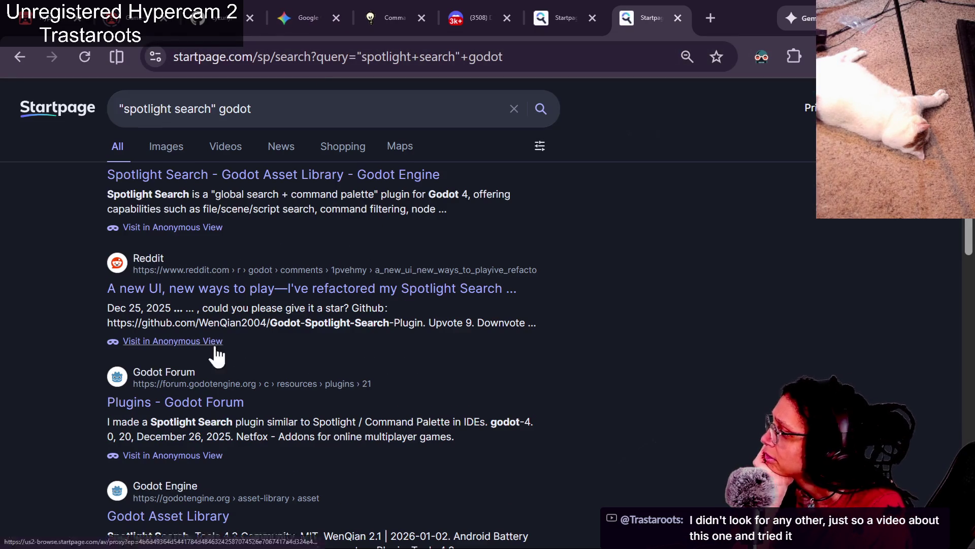
{"action": "left_click", "coordinate": [312, 288]}
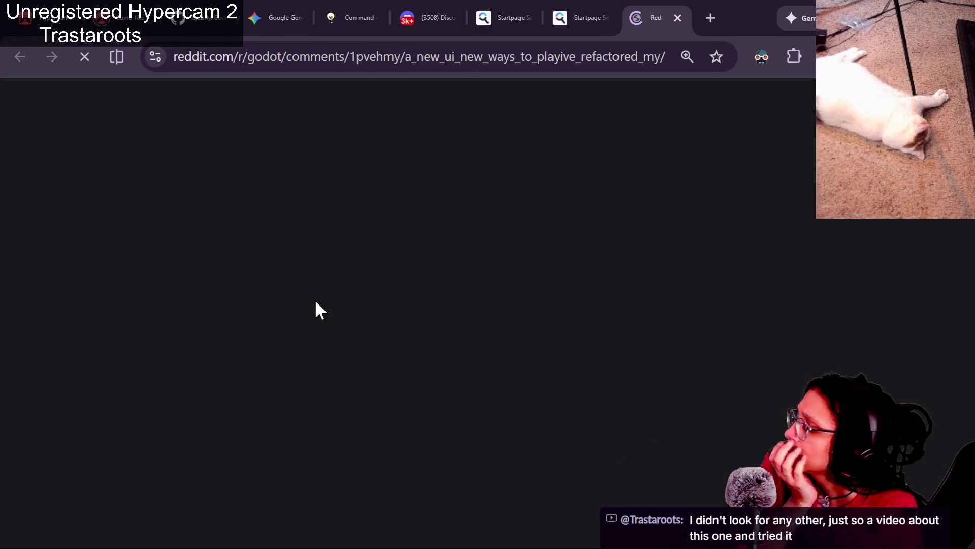
Watch the Spotlight Search demo video full screen, then pause it at 1:06.
{"action": "scroll", "coordinate": [428, 378], "scroll_direction": "down", "scroll_amount": 2}
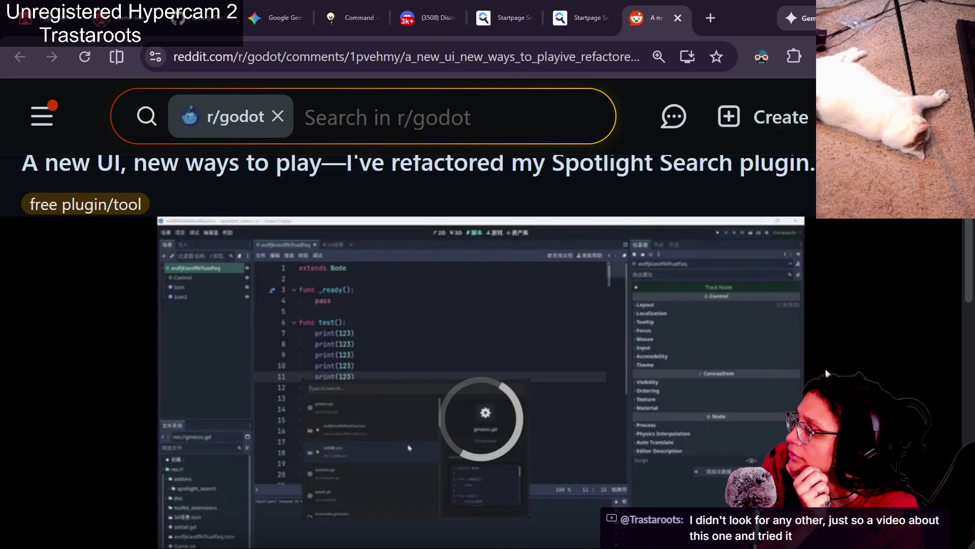
{"action": "scroll", "coordinate": [429, 389], "scroll_direction": "down", "scroll_amount": 2}
{"action": "double_click", "coordinate": [406, 385]}
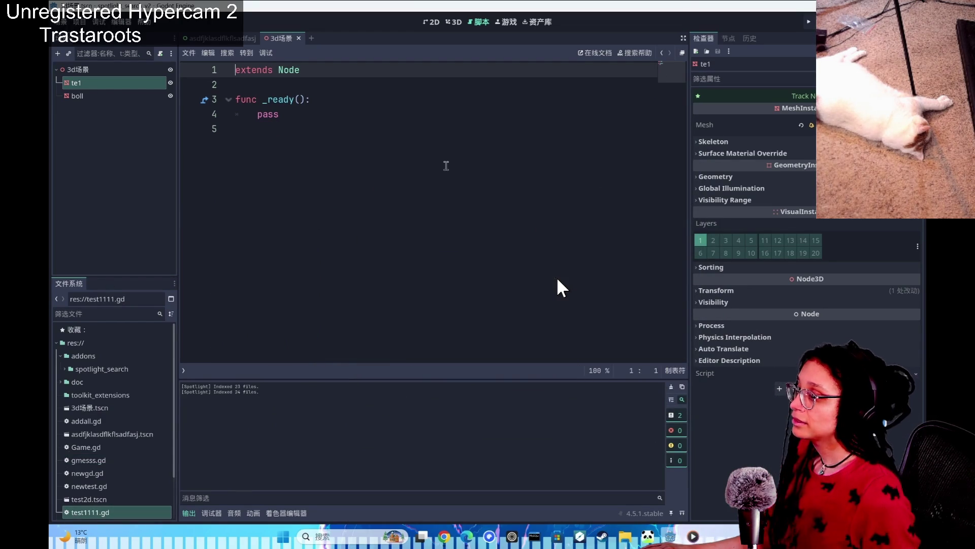
{"action": "key", "text": "Escape"}
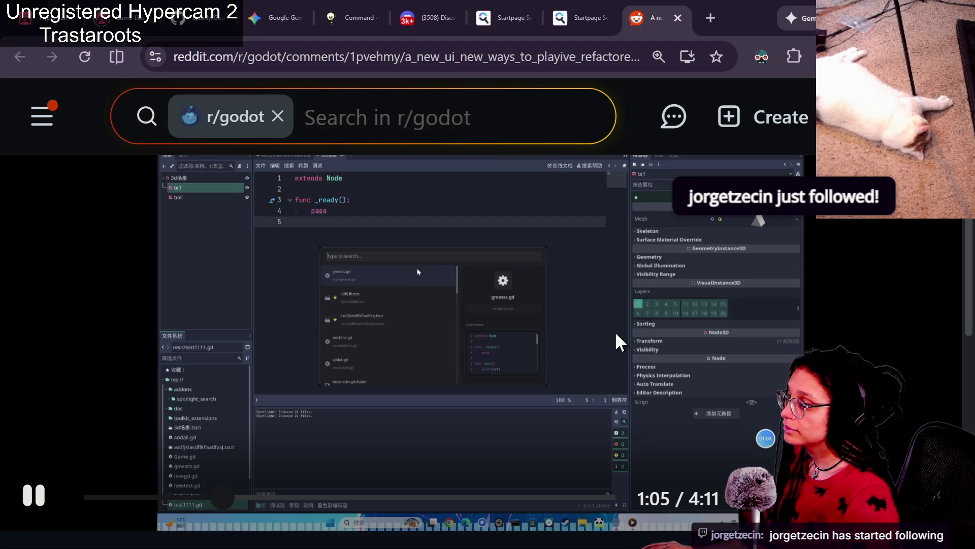
{"action": "left_click", "coordinate": [624, 428]}
{"action": "scroll", "coordinate": [422, 271], "scroll_direction": "down", "scroll_amount": 2}
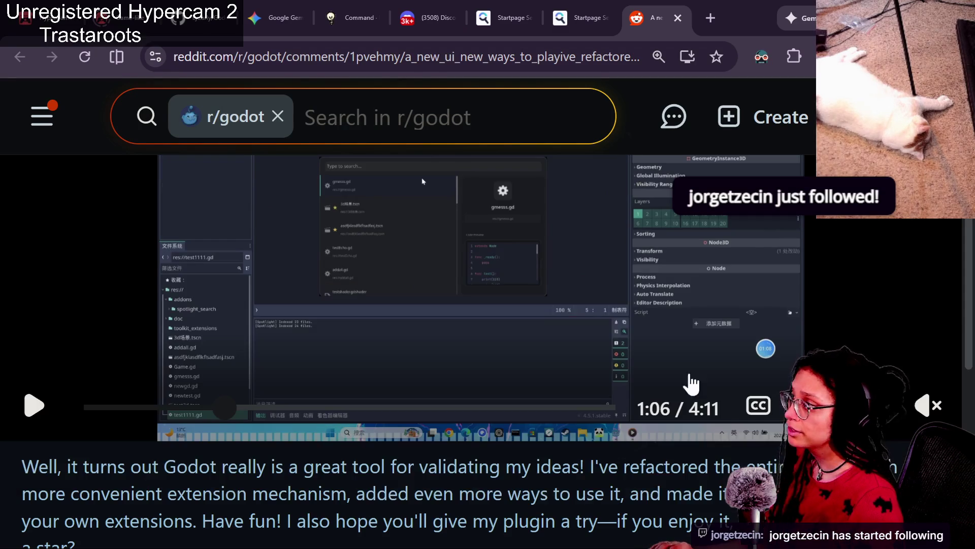
Glance over the other browser tabs, then scroll the Reddit post to its Github link.
{"action": "left_click", "coordinate": [501, 7]}
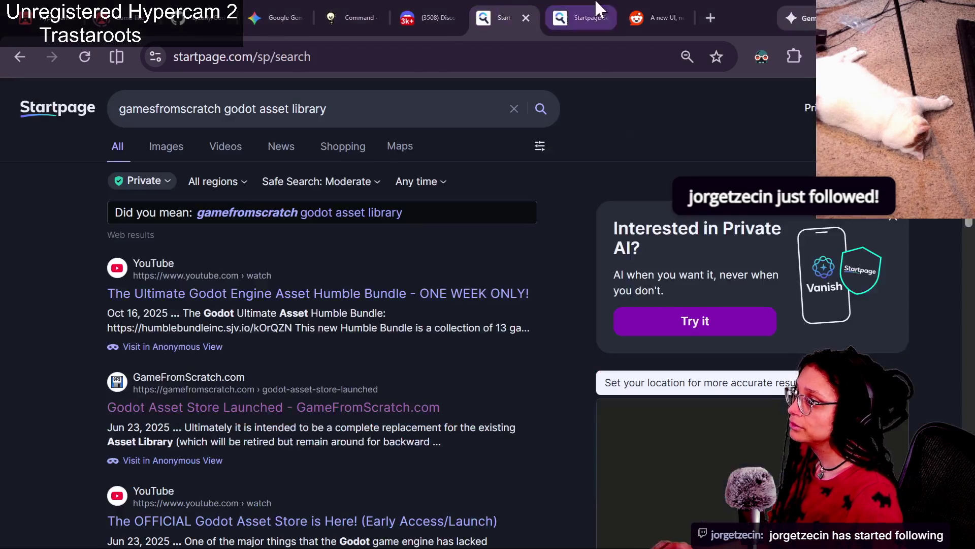
{"action": "left_click", "coordinate": [579, 16]}
{"action": "left_click", "coordinate": [193, 15]}
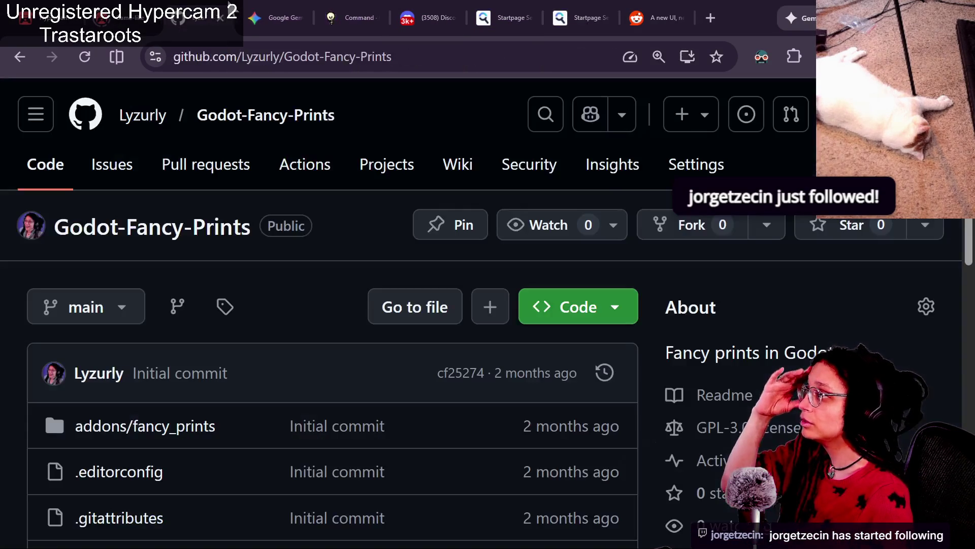
{"action": "left_click", "coordinate": [430, 12]}
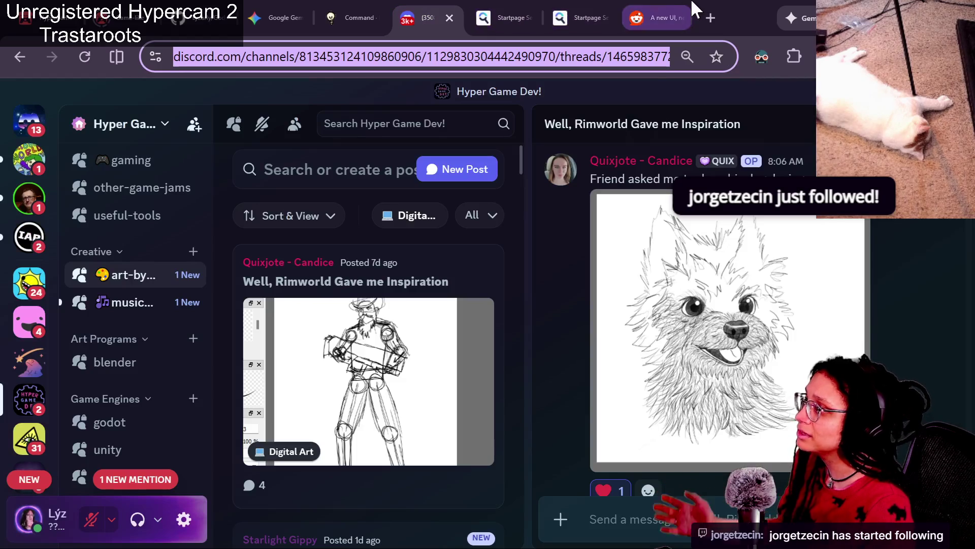
{"action": "left_click", "coordinate": [673, 11]}
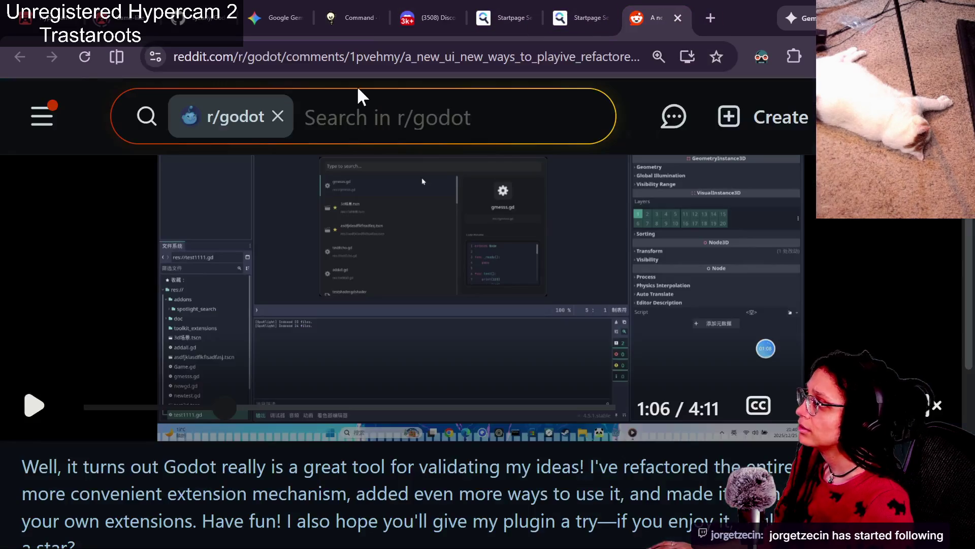
{"action": "scroll", "coordinate": [218, 328], "scroll_direction": "down", "scroll_amount": 5}
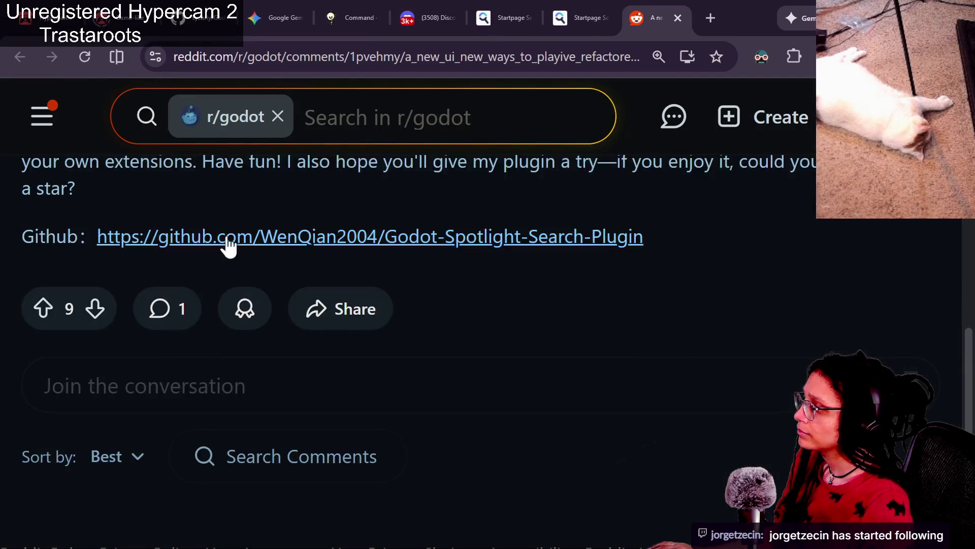
Read the Godot-Spotlight-Search-Plugin README down to its Advanced Actions shortcuts table.
{"action": "left_click", "coordinate": [226, 237]}
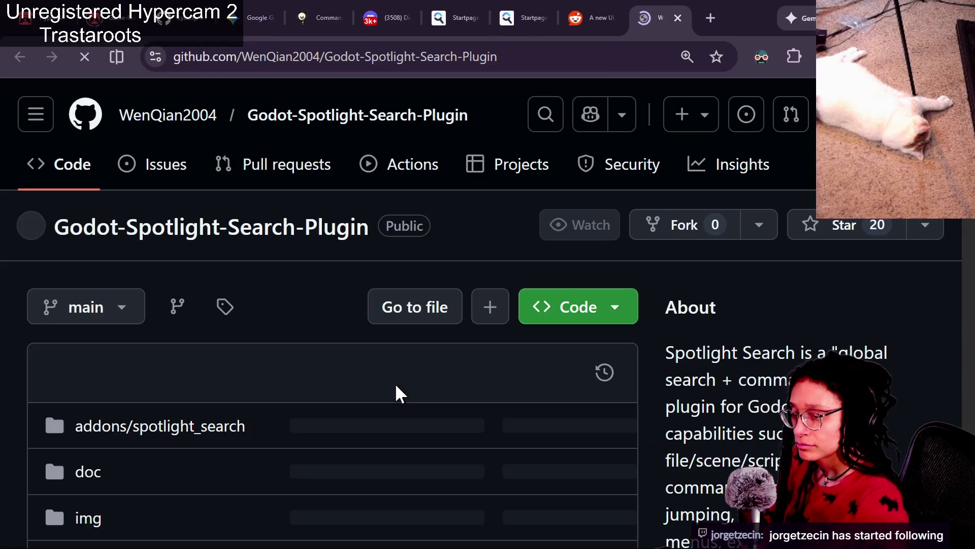
{"action": "scroll", "coordinate": [396, 386], "scroll_direction": "down", "scroll_amount": 15}
{"action": "scroll", "coordinate": [406, 379], "scroll_direction": "down", "scroll_amount": 15}
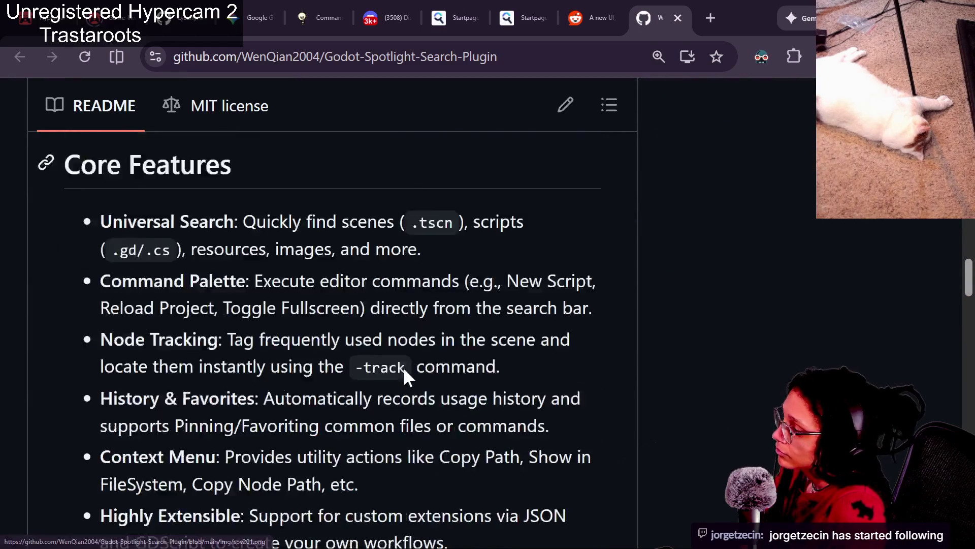
{"action": "scroll", "coordinate": [405, 375], "scroll_direction": "up", "scroll_amount": 4}
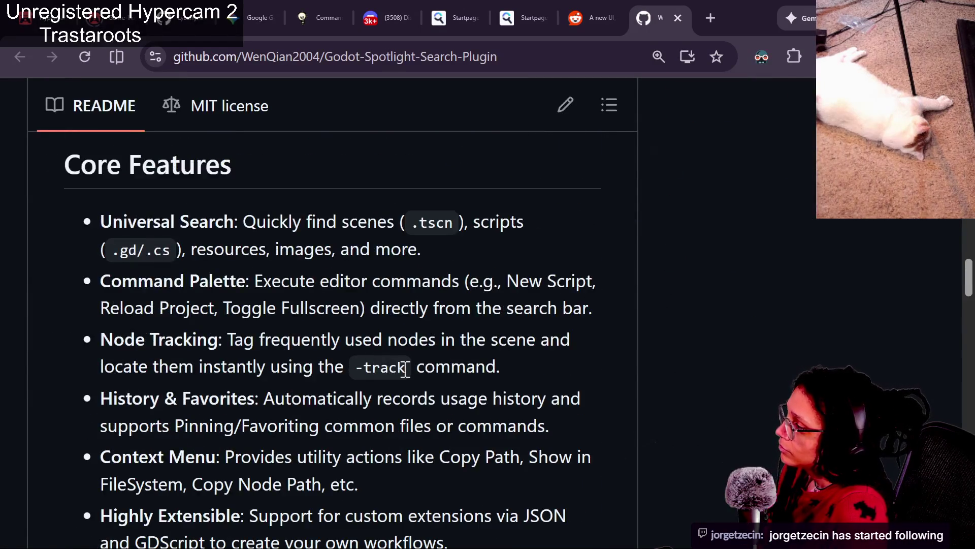
{"action": "scroll", "coordinate": [406, 368], "scroll_direction": "down", "scroll_amount": 1}
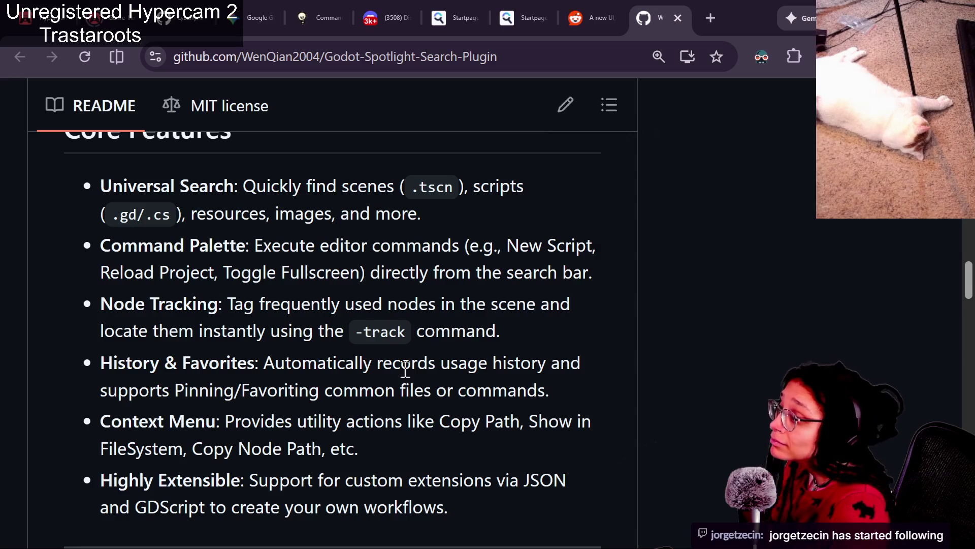
{"action": "scroll", "coordinate": [406, 370], "scroll_direction": "down", "scroll_amount": 1}
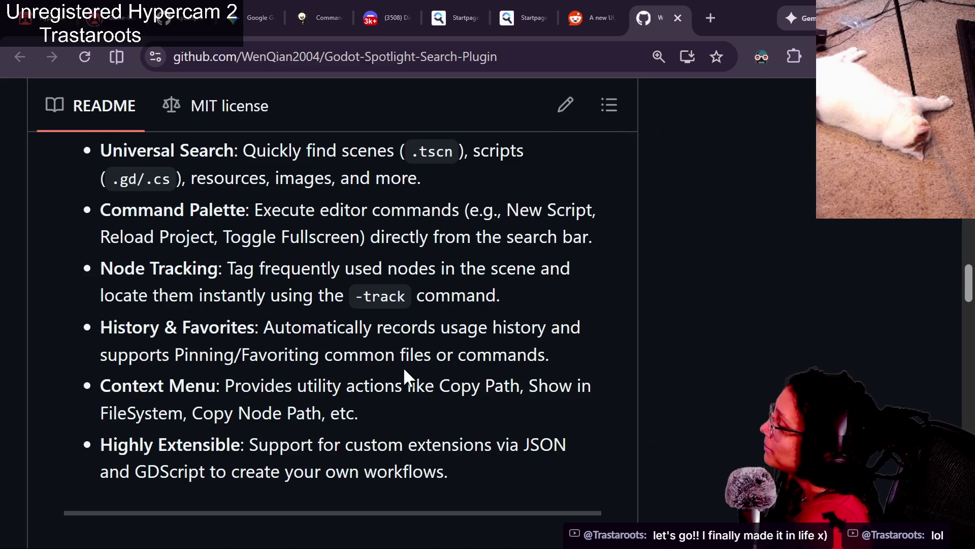
{"action": "scroll", "coordinate": [404, 369], "scroll_direction": "down", "scroll_amount": 2}
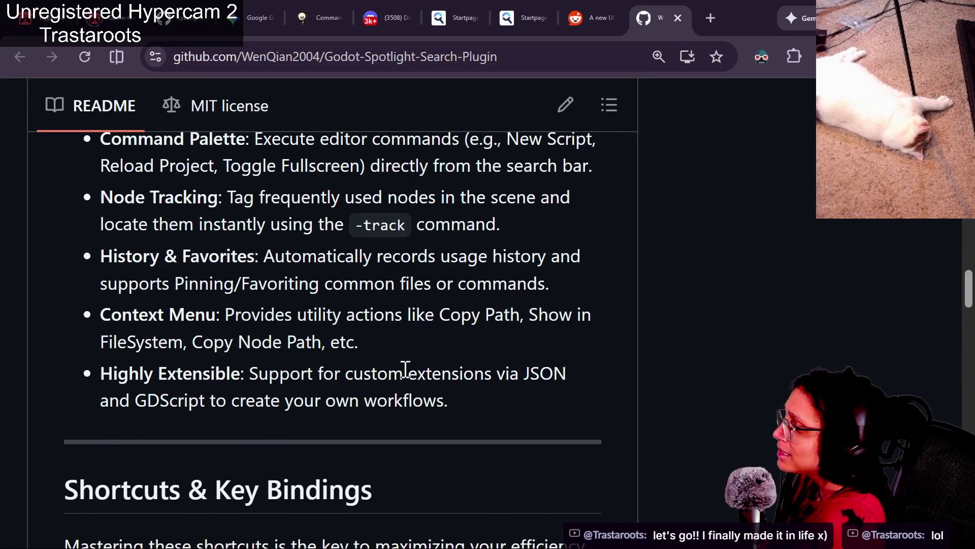
{"action": "scroll", "coordinate": [405, 369], "scroll_direction": "down", "scroll_amount": 1}
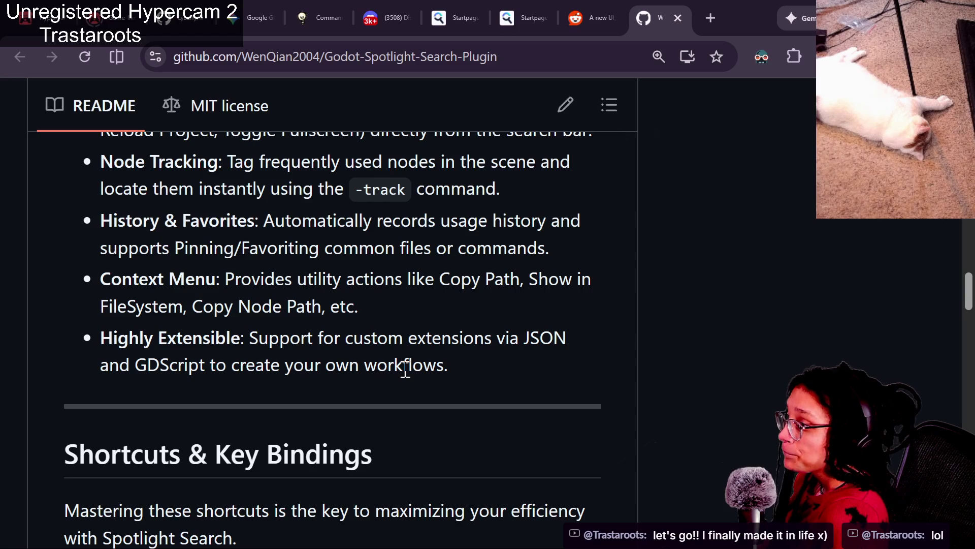
{"action": "scroll", "coordinate": [405, 367], "scroll_direction": "down", "scroll_amount": 2}
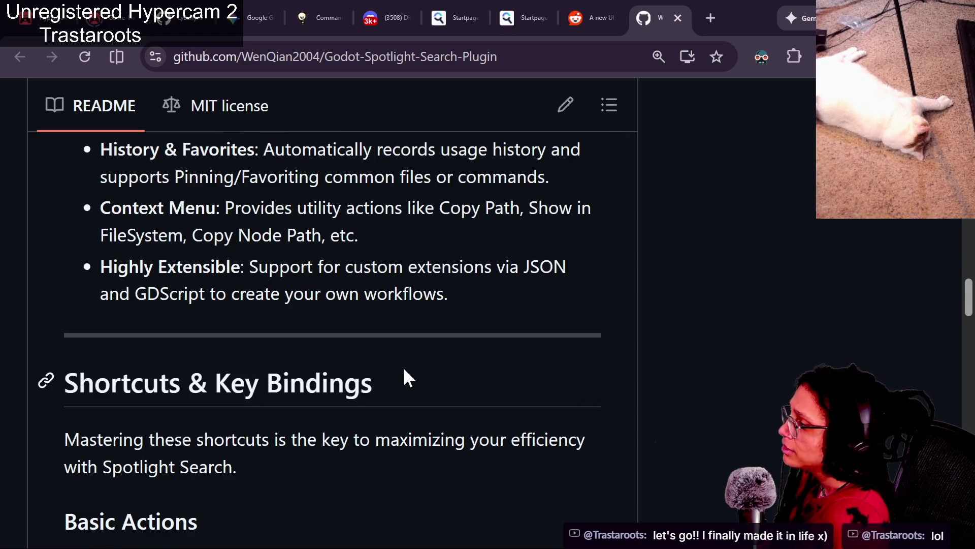
{"action": "scroll", "coordinate": [405, 370], "scroll_direction": "down", "scroll_amount": 10}
{"action": "scroll", "coordinate": [405, 368], "scroll_direction": "down", "scroll_amount": 6}
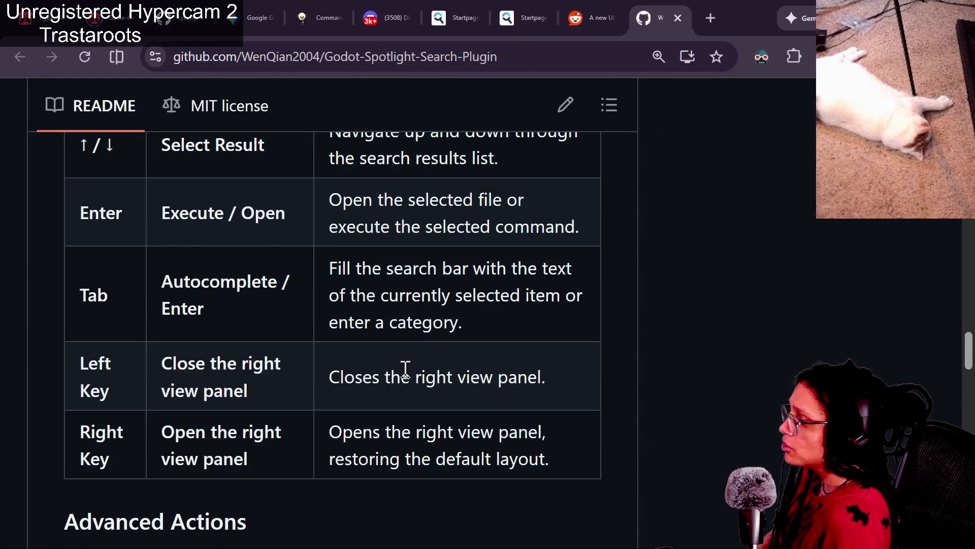
{"action": "scroll", "coordinate": [406, 368], "scroll_direction": "down", "scroll_amount": 2}
{"action": "scroll", "coordinate": [405, 370], "scroll_direction": "down", "scroll_amount": 1}
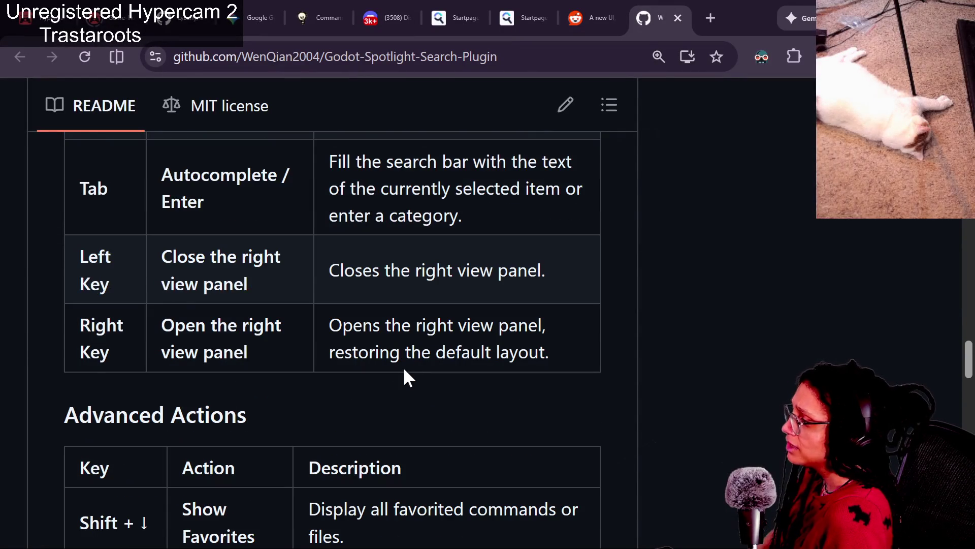
{"action": "scroll", "coordinate": [405, 370], "scroll_direction": "down", "scroll_amount": 1}
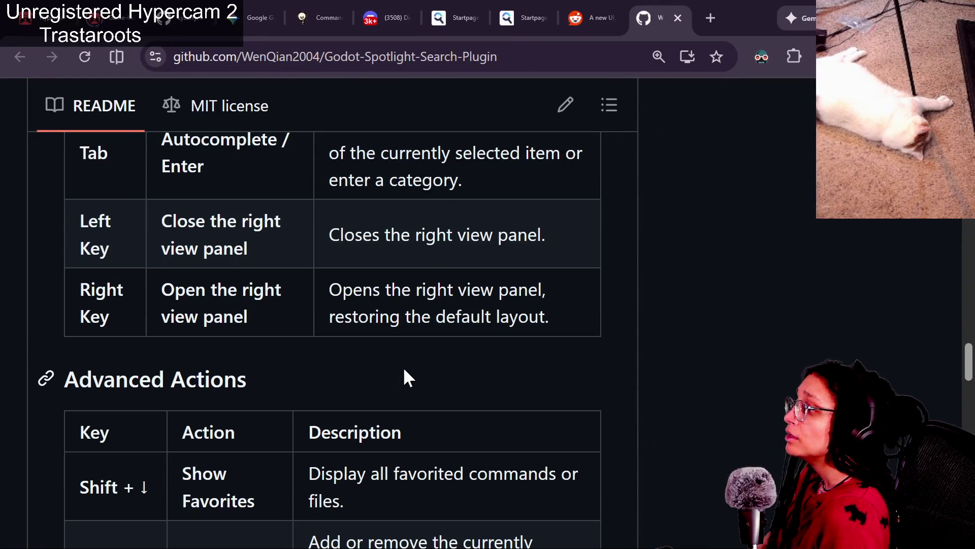
{"action": "scroll", "coordinate": [404, 369], "scroll_direction": "down", "scroll_amount": 5}
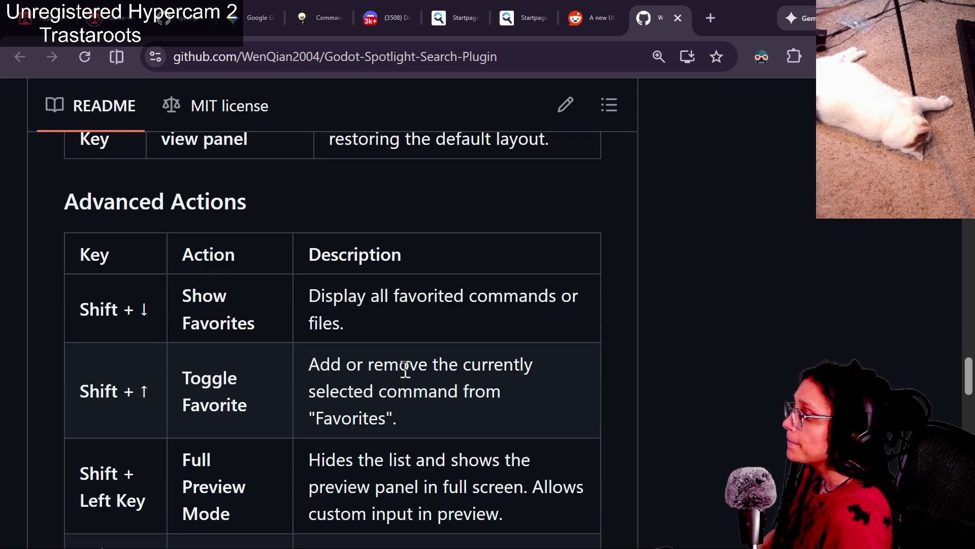
{"action": "scroll", "coordinate": [405, 369], "scroll_direction": "down", "scroll_amount": 1}
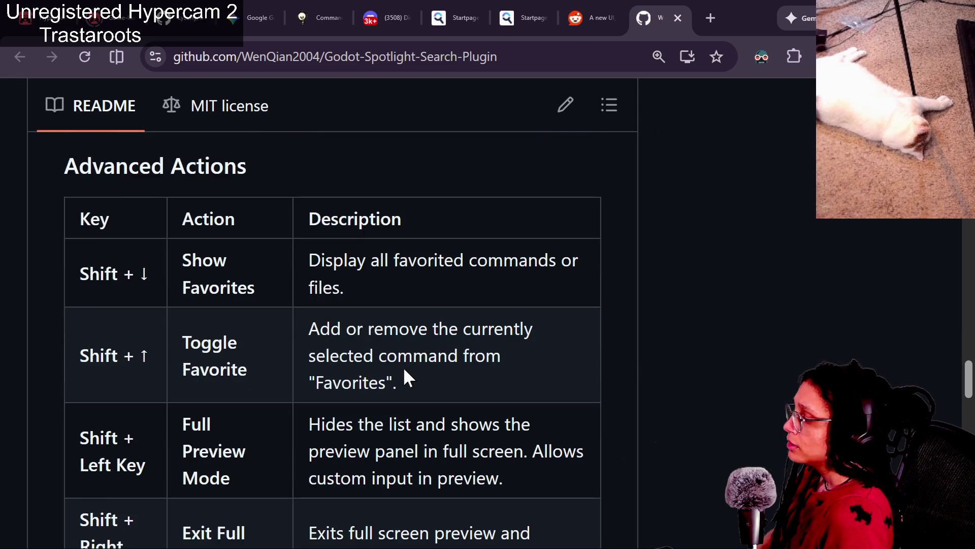
{"action": "scroll", "coordinate": [405, 370], "scroll_direction": "down", "scroll_amount": 1}
{"action": "scroll", "coordinate": [405, 370], "scroll_direction": "up", "scroll_amount": 1}
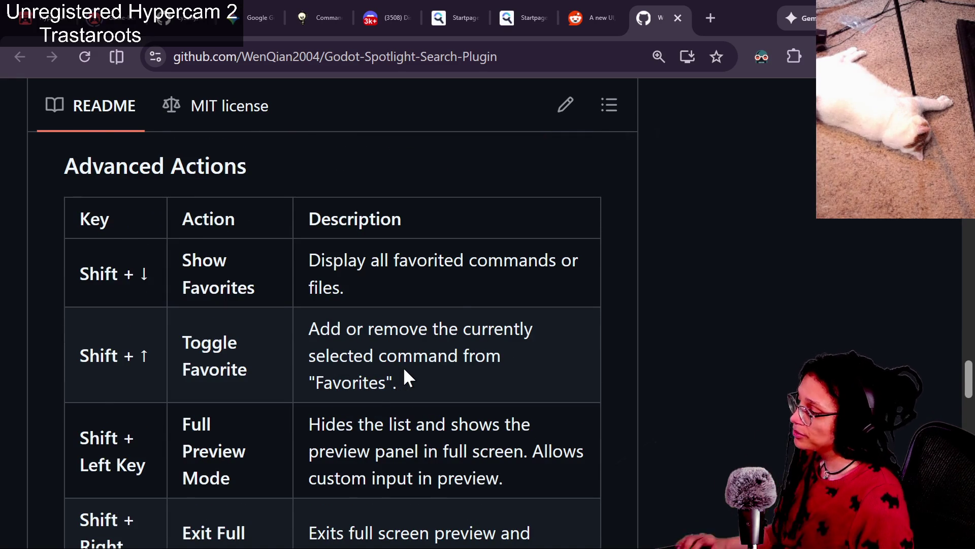
{"action": "scroll", "coordinate": [405, 370], "scroll_direction": "down", "scroll_amount": 3}
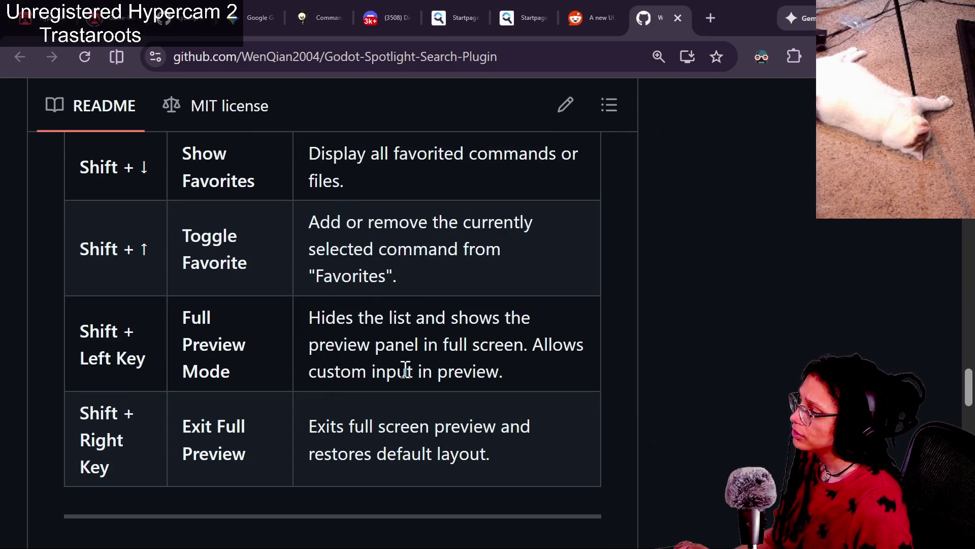
Save and close the Spotlight settings, then return to Godot's AssetLib 'search' results.
{"action": "key", "text": "alt+Tab"}
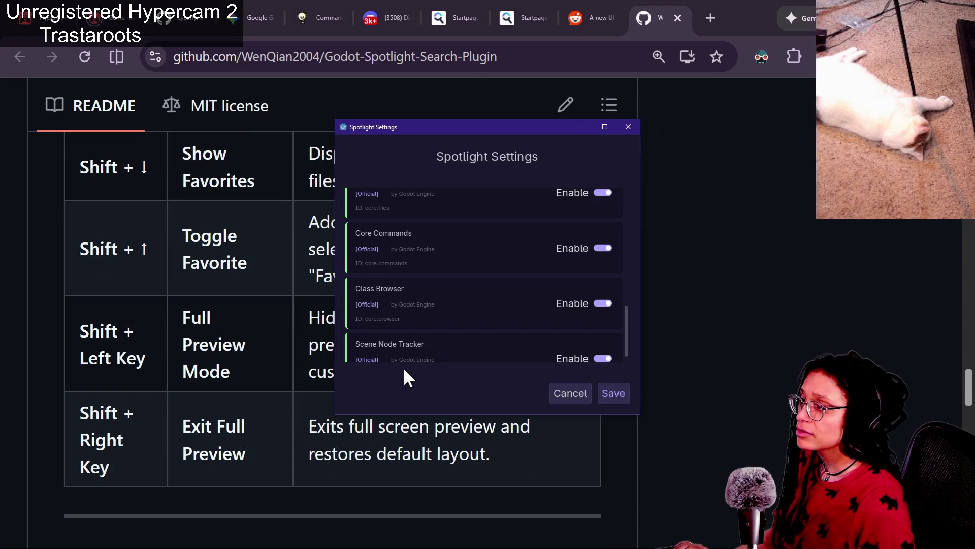
{"action": "left_click", "coordinate": [611, 396]}
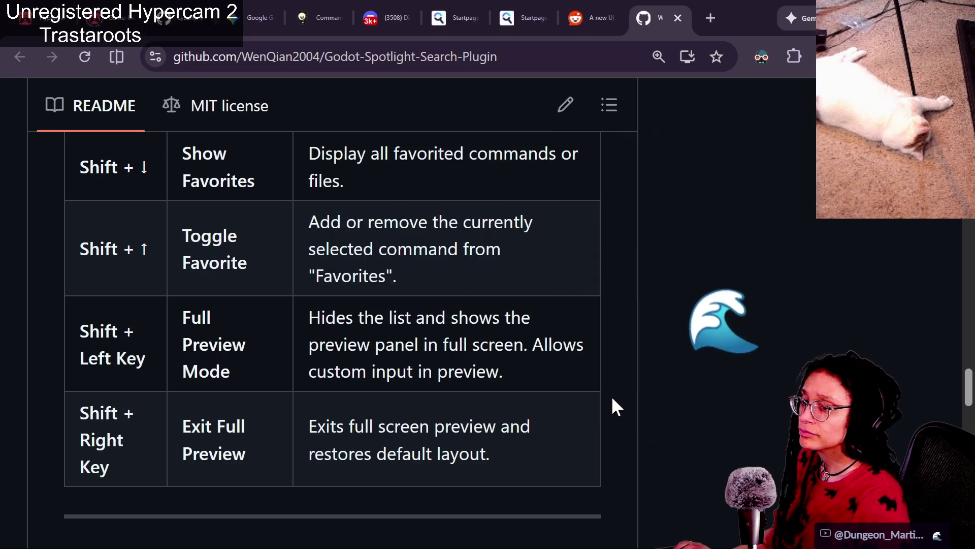
{"action": "key", "text": "alt+Tab"}
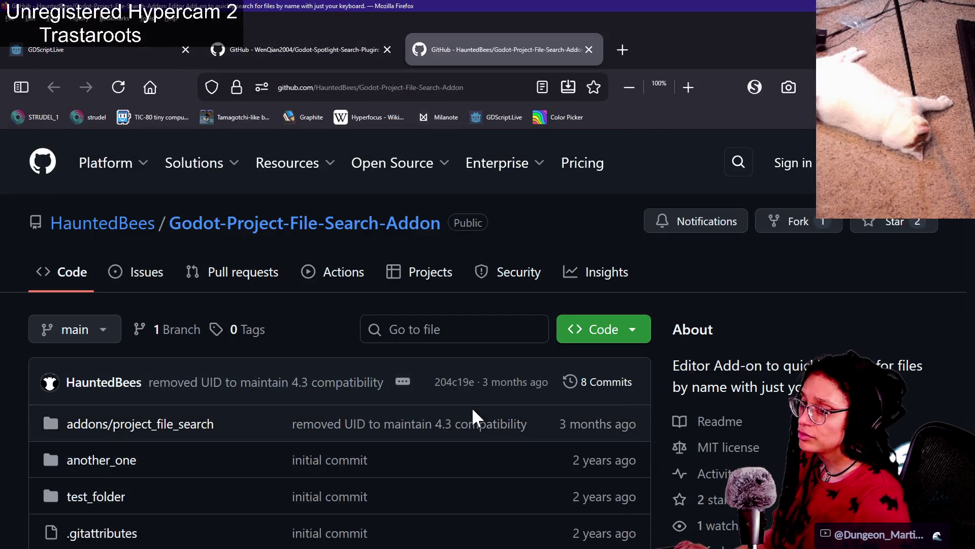
{"action": "key", "text": "alt+Tab"}
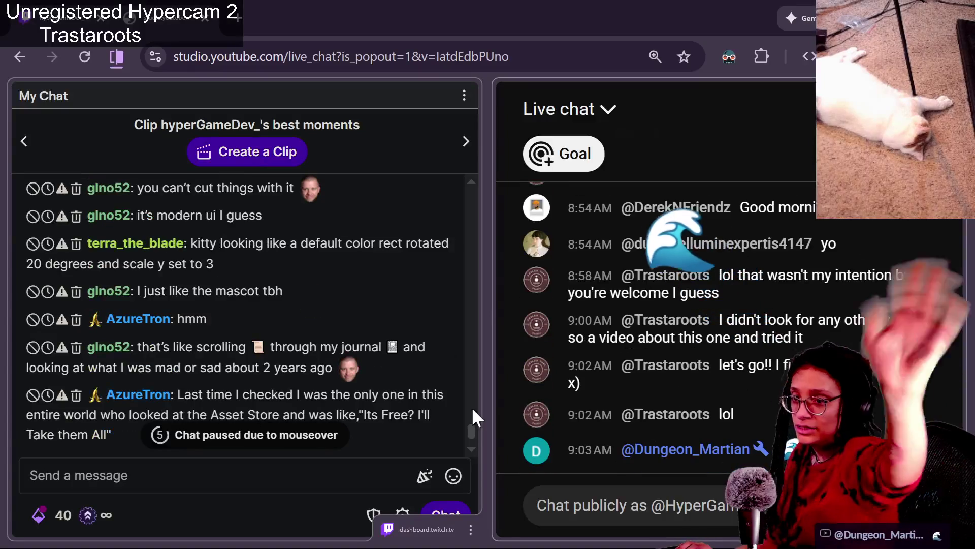
{"action": "key", "text": "alt+Tab"}
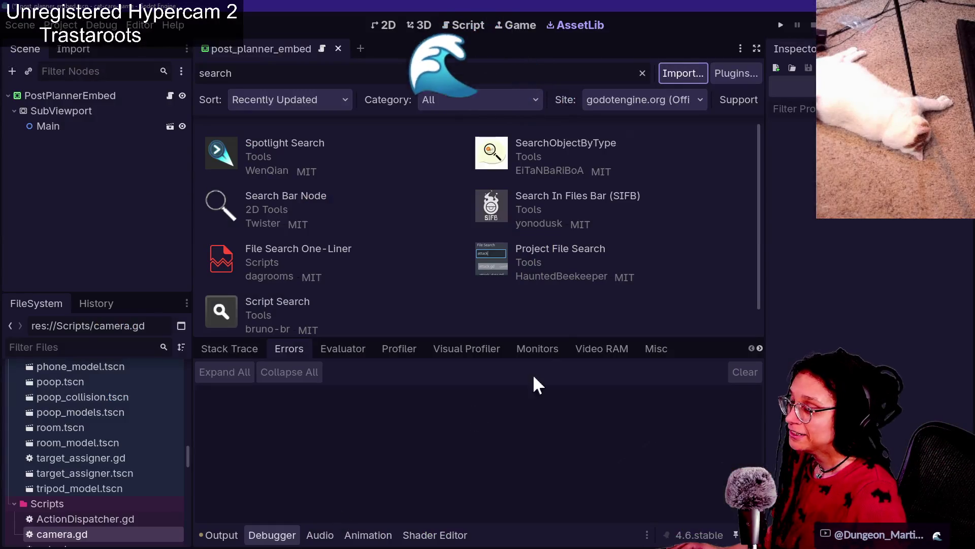
Switch to the script editor on camera.gd and try the Spotlight quick-search popup there.
{"action": "left_click", "coordinate": [457, 23]}
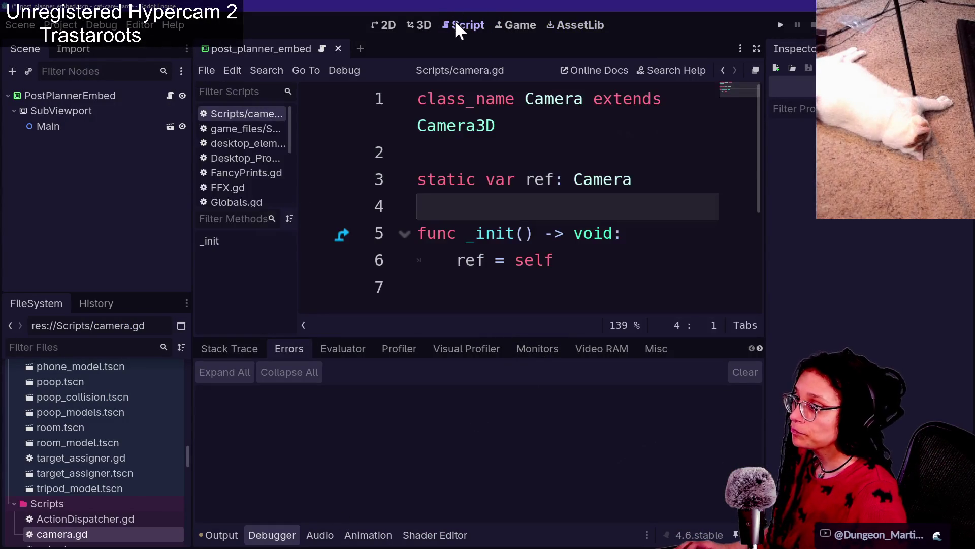
{"action": "left_click", "coordinate": [513, 179]}
{"action": "key", "text": "ctrl+p"}
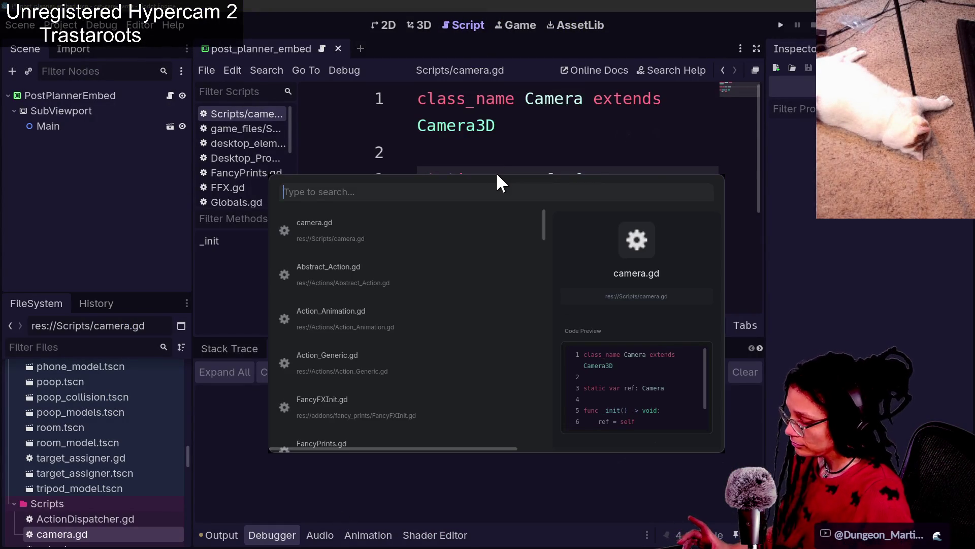
{"action": "key", "text": "Escape"}
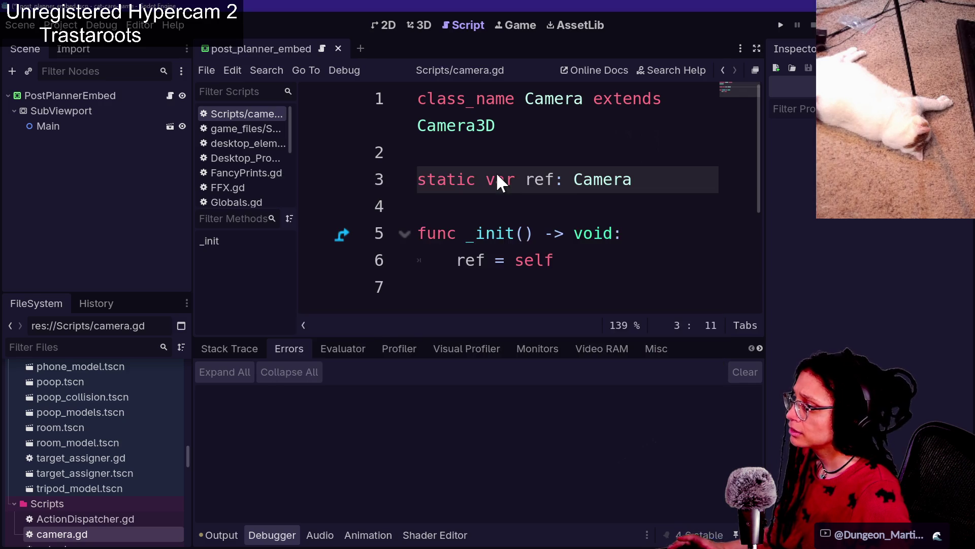
{"action": "key", "text": "alt+Tab"}
{"action": "key", "text": "alt+Tab"}
{"action": "key", "text": "alt+Tab"}
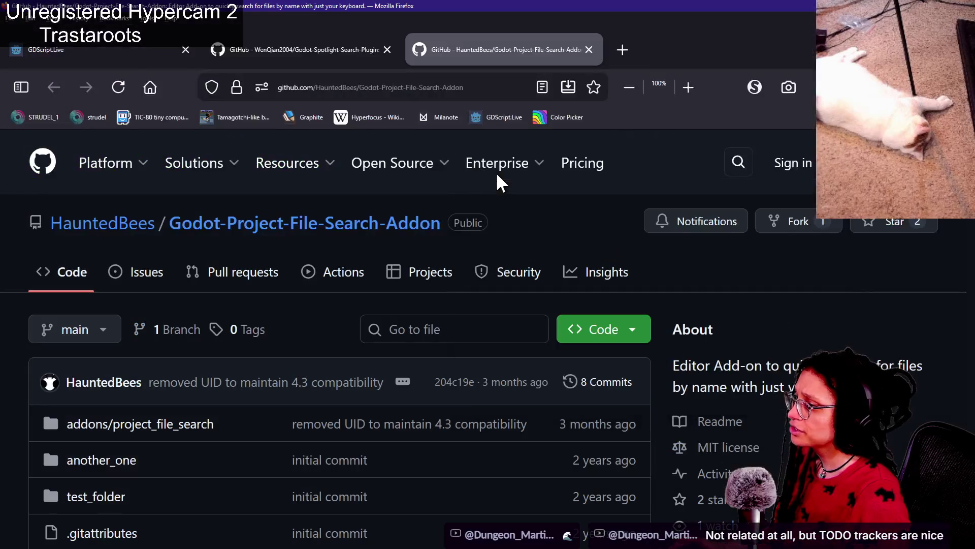
{"action": "key", "text": "alt+Tab"}
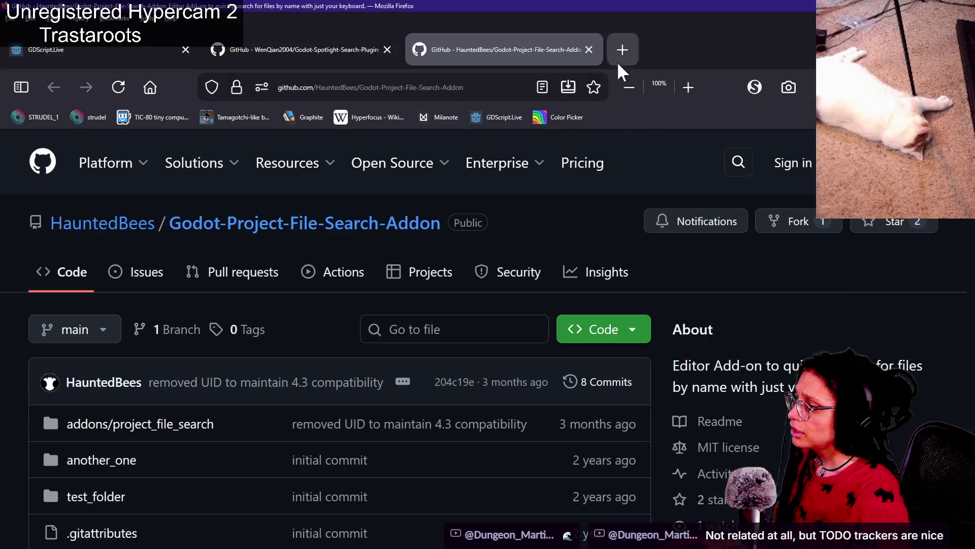
{"action": "key", "text": "alt+Tab"}
{"action": "key", "text": "alt+Tab"}
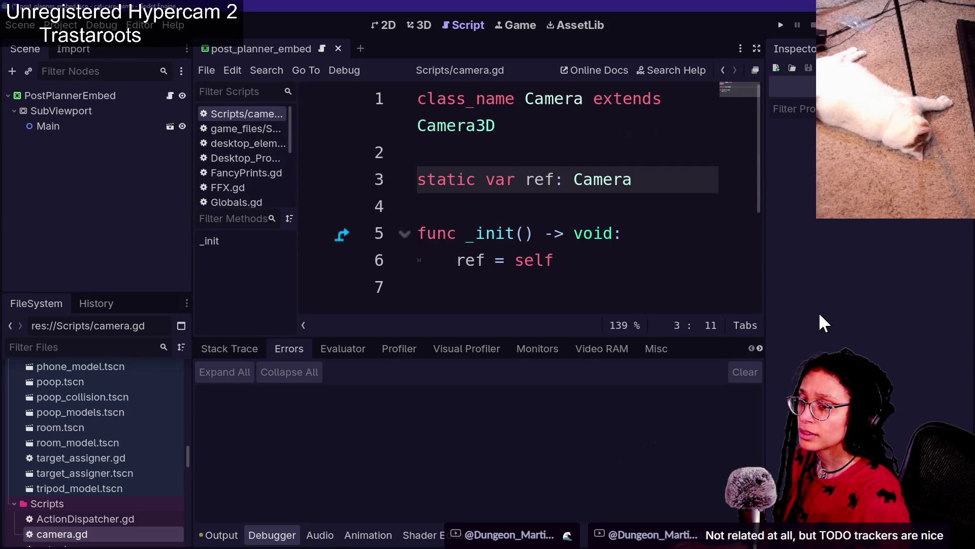
Move the caret to the _init line and empty line 2 of camera.gd, checking the Spotlight README.
{"action": "left_click", "coordinate": [583, 233]}
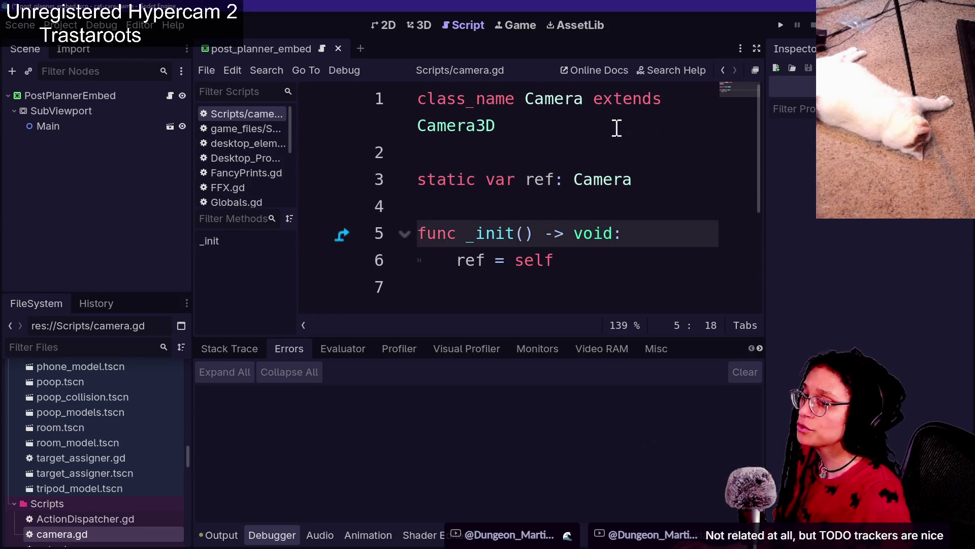
{"action": "left_click", "coordinate": [447, 152]}
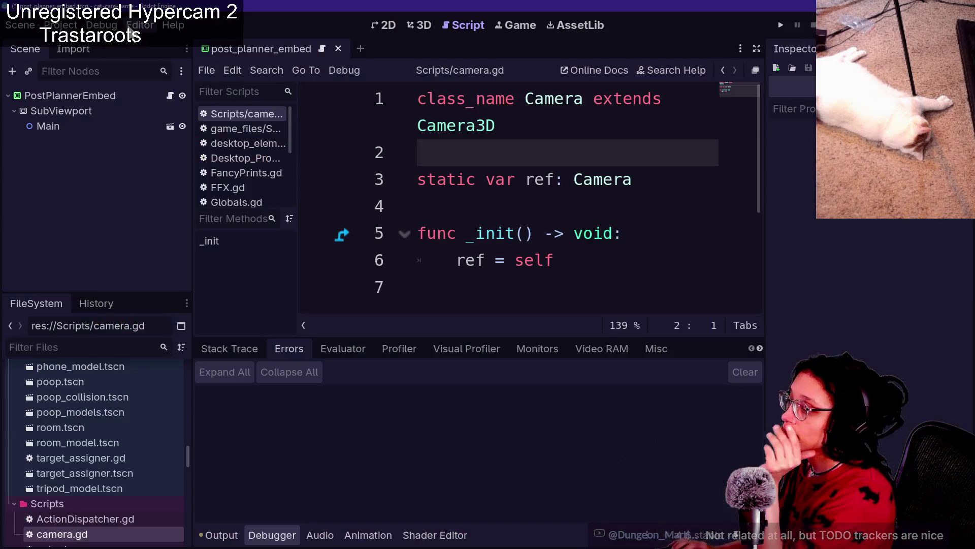
{"action": "key", "text": "alt+Tab"}
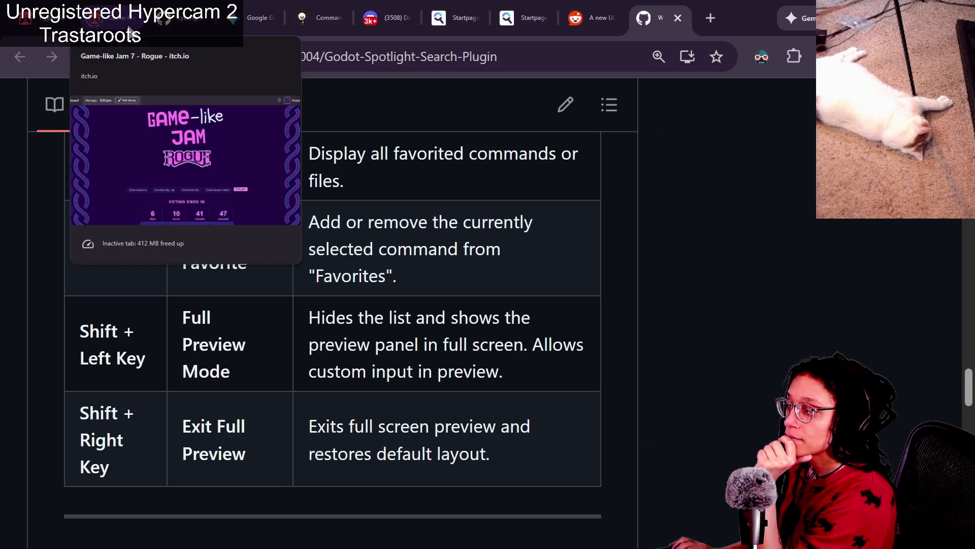
{"action": "key", "text": "alt+Tab"}
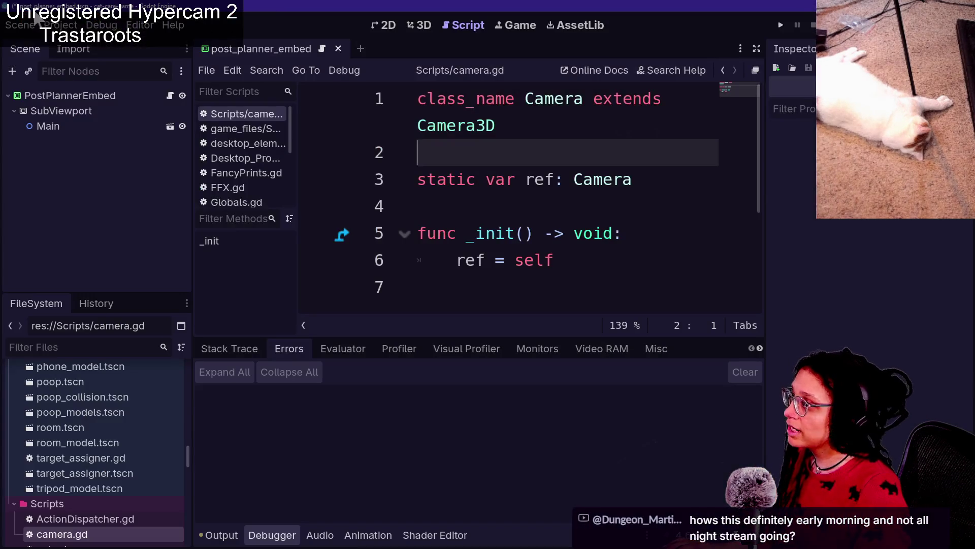
{"action": "left_click", "coordinate": [60, 25]}
Open the Spotlight Settings dialog from the Project > Tools menu.
{"action": "left_click", "coordinate": [101, 25]}
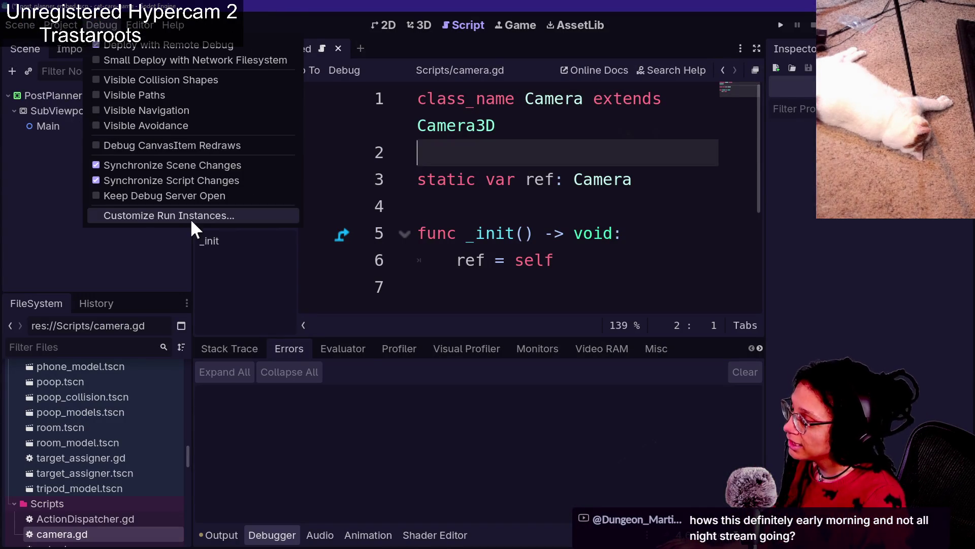
{"action": "left_click", "coordinate": [140, 25]}
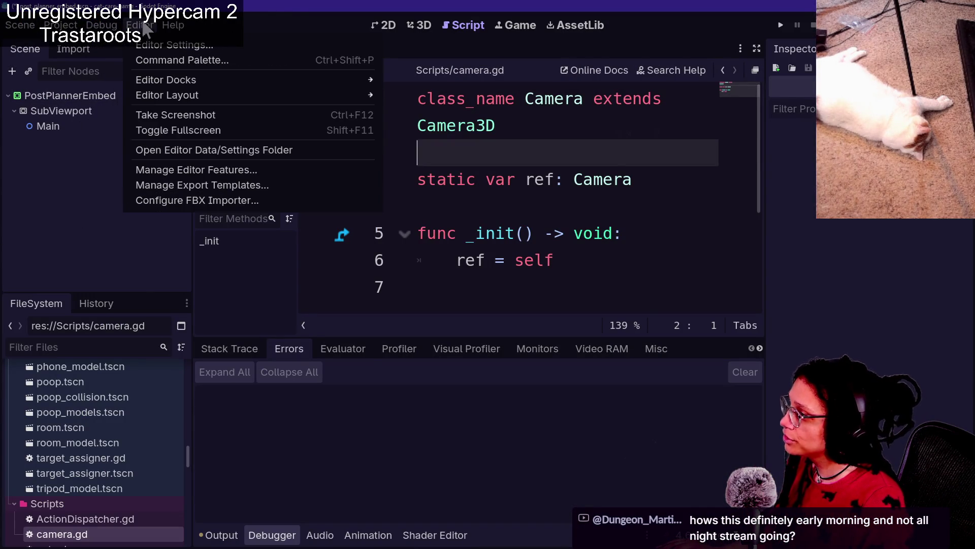
{"action": "mouse_move", "coordinate": [57, 24]}
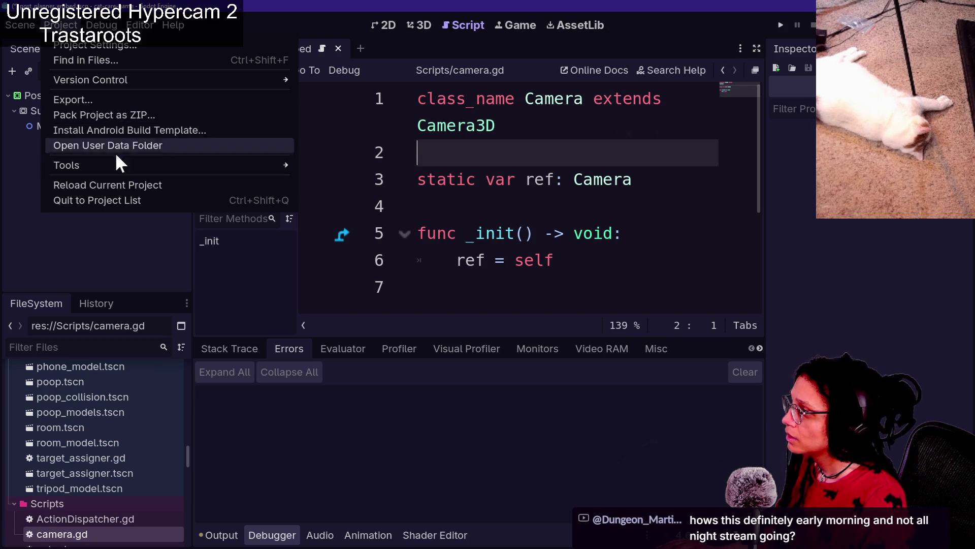
{"action": "mouse_move", "coordinate": [122, 168]}
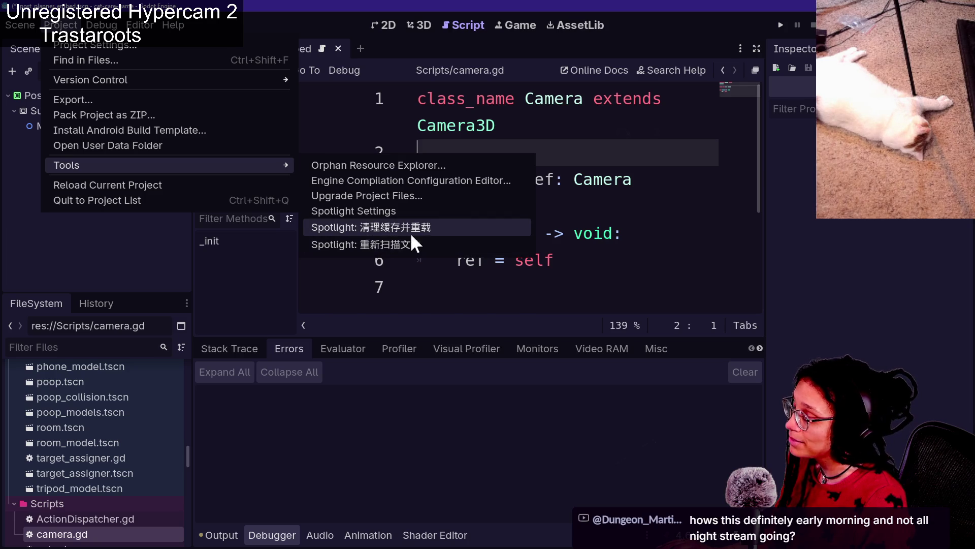
{"action": "left_click", "coordinate": [379, 211]}
Add 'addons/' as a new Exclude Directories line and save the Spotlight settings.
{"action": "scroll", "coordinate": [523, 300], "scroll_direction": "down", "scroll_amount": 1}
{"action": "scroll", "coordinate": [523, 301], "scroll_direction": "down", "scroll_amount": 3}
{"action": "scroll", "coordinate": [523, 301], "scroll_direction": "up", "scroll_amount": 4}
{"action": "scroll", "coordinate": [522, 301], "scroll_direction": "down", "scroll_amount": 5}
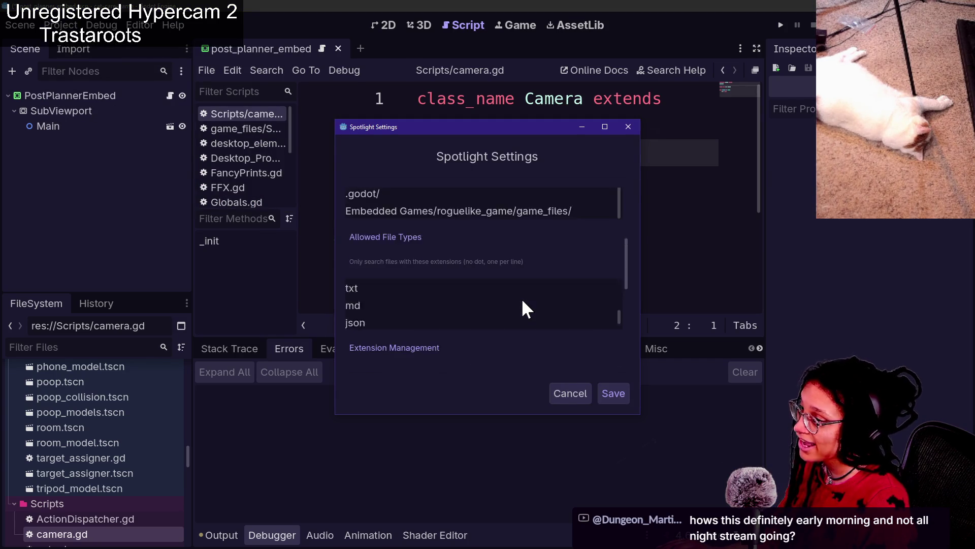
{"action": "scroll", "coordinate": [523, 300], "scroll_direction": "up", "scroll_amount": 1}
{"action": "scroll", "coordinate": [523, 301], "scroll_direction": "up", "scroll_amount": 1}
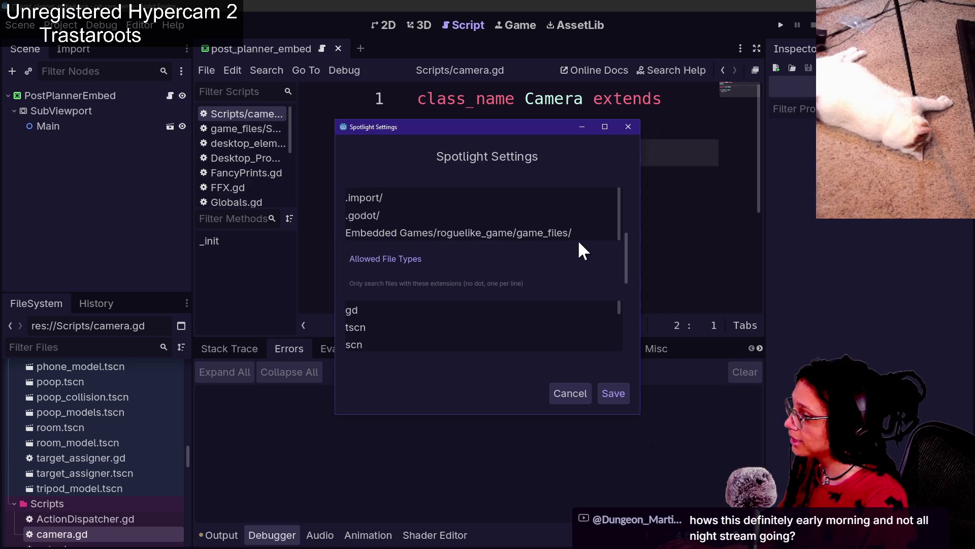
{"action": "left_click", "coordinate": [601, 234]}
{"action": "key", "text": "Return"}
{"action": "key", "text": "shift+Left"}
{"action": "key", "text": "shift+Up"}
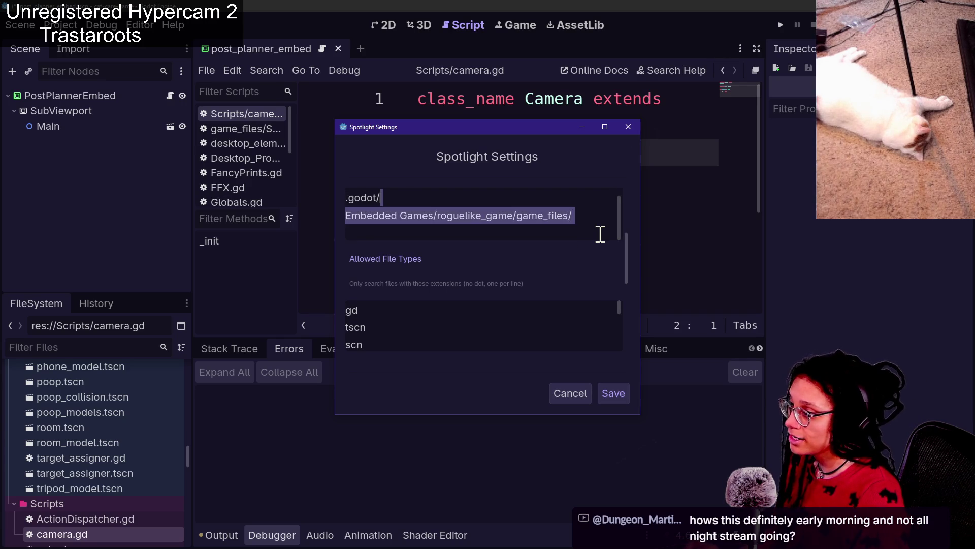
{"action": "left_click", "coordinate": [596, 232]}
{"action": "type", "text": "addons/"}
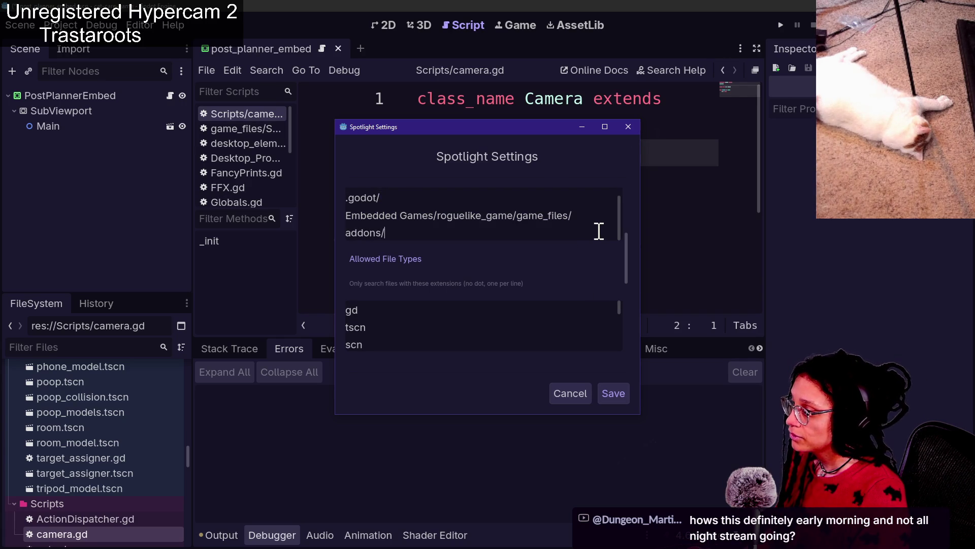
{"action": "left_click", "coordinate": [615, 394]}
{"action": "left_click", "coordinate": [548, 172]}
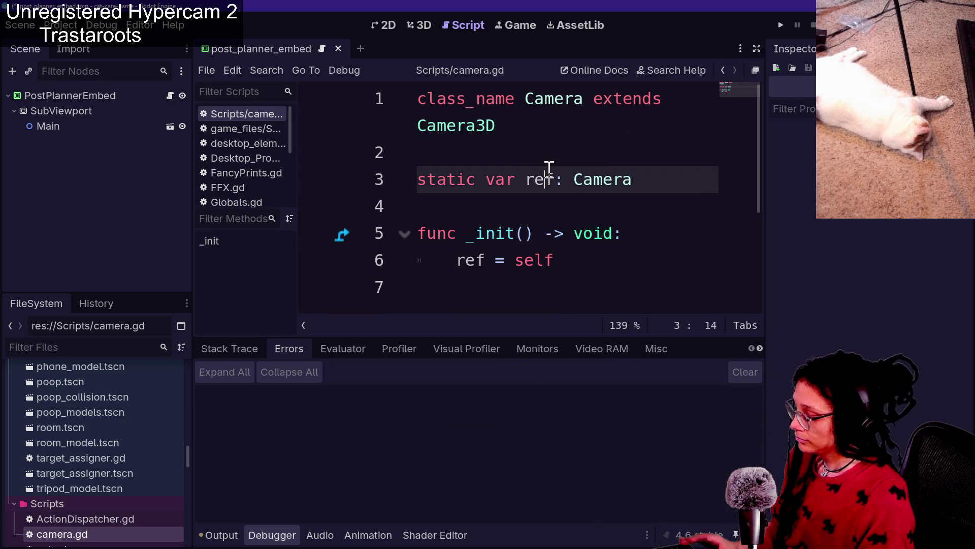
Open the Spotlight quick-search popup with Ctrl+Shift+Space and scroll its results.
{"action": "key", "text": "ctrl+shift+space"}
{"action": "scroll", "coordinate": [451, 308], "scroll_direction": "down", "scroll_amount": 5}
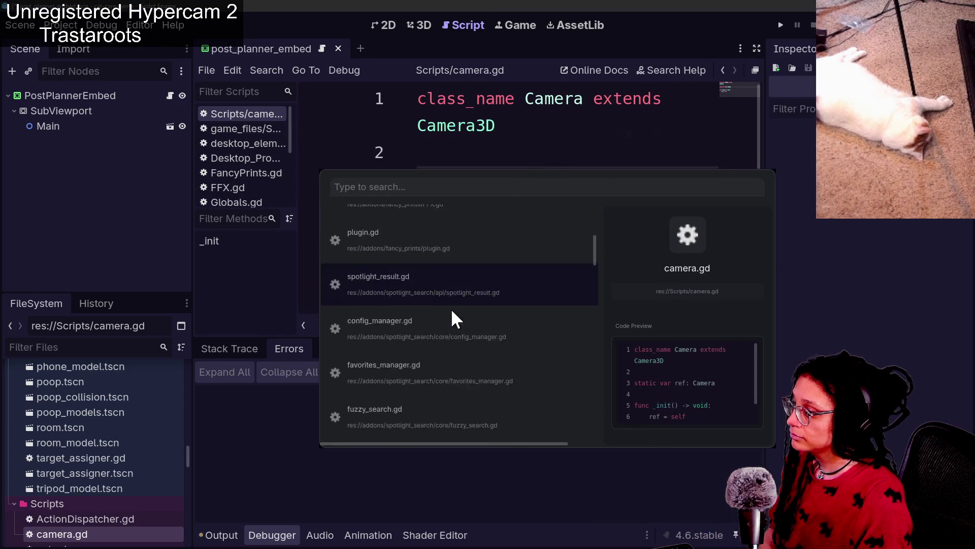
{"action": "scroll", "coordinate": [450, 309], "scroll_direction": "up", "scroll_amount": 10}
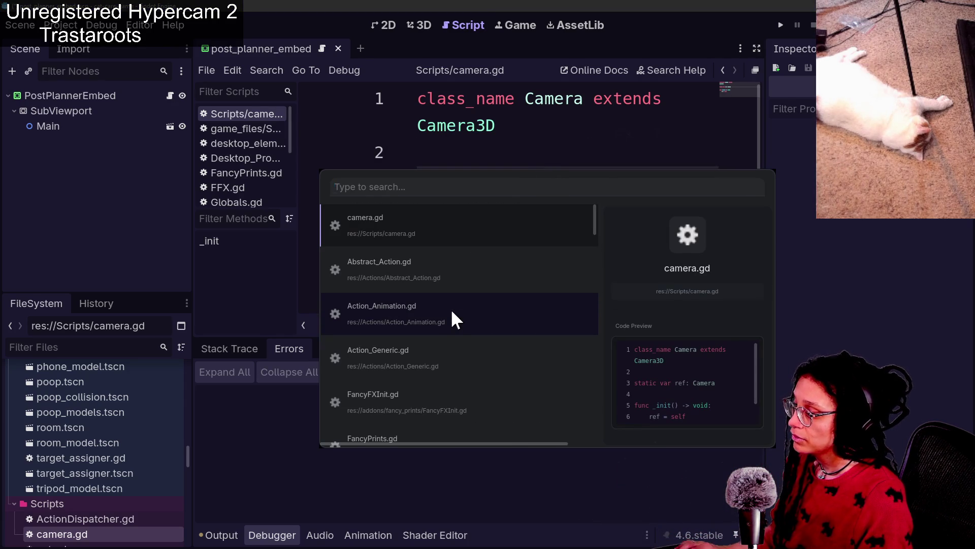
Browse the plugin's GitHub README in the browser.
{"action": "key", "text": "alt+Tab"}
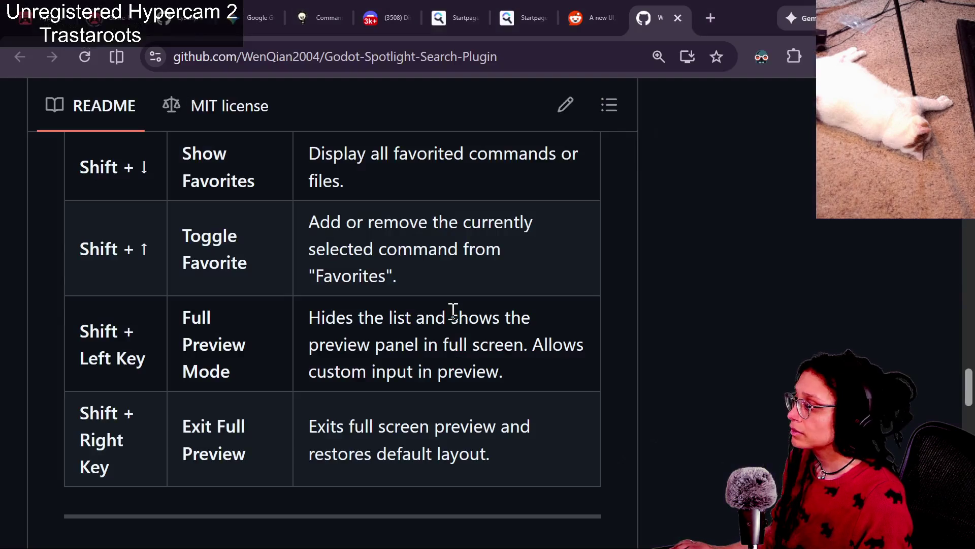
{"action": "scroll", "coordinate": [412, 323], "scroll_direction": "up", "scroll_amount": 2}
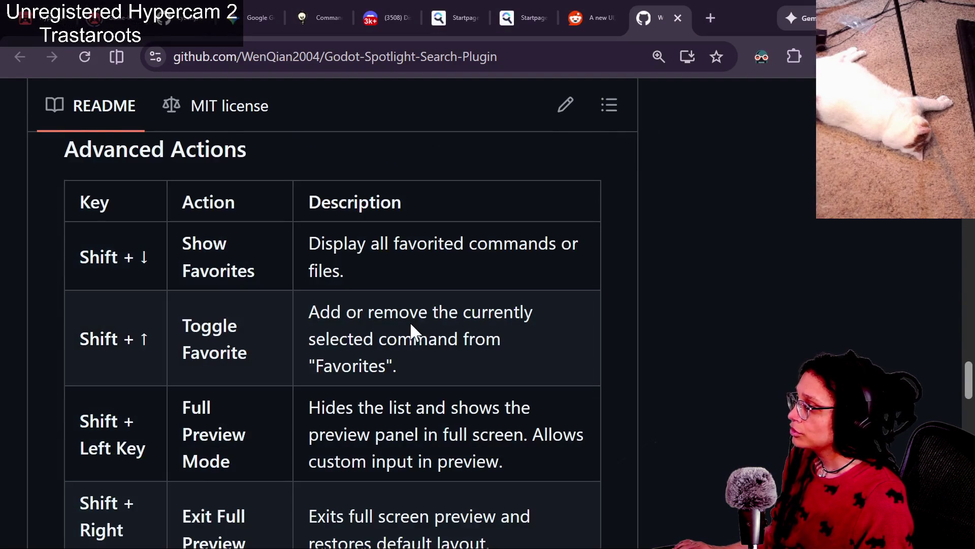
{"action": "scroll", "coordinate": [412, 323], "scroll_direction": "down", "scroll_amount": 3}
{"action": "scroll", "coordinate": [412, 323], "scroll_direction": "down", "scroll_amount": 2}
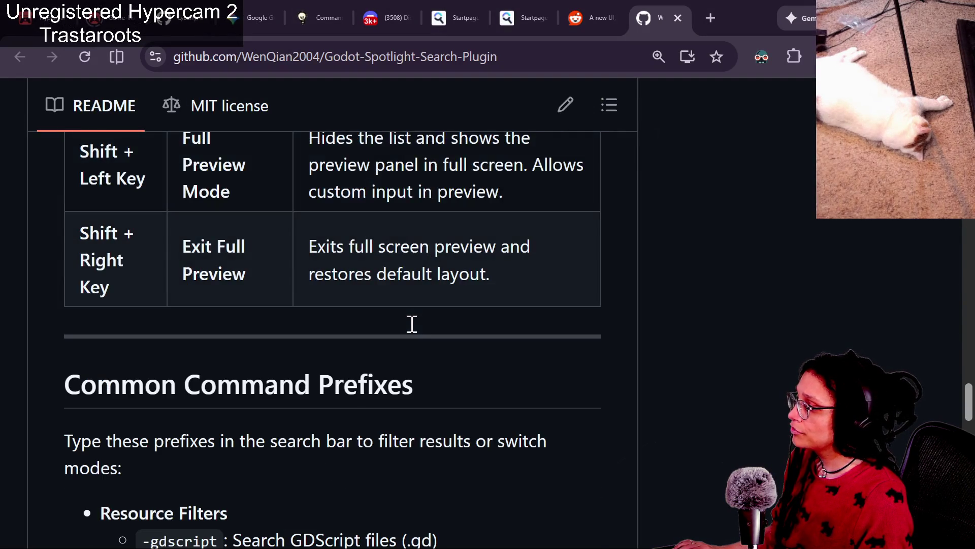
{"action": "scroll", "coordinate": [410, 324], "scroll_direction": "up", "scroll_amount": 2}
Back in Godot, open and close the Spotlight popup with Ctrl+Space.
{"action": "key", "text": "alt+Tab"}
{"action": "key", "text": "alt+Tab"}
{"action": "key", "text": "alt+Tab"}
{"action": "key", "text": "ctrl+space"}
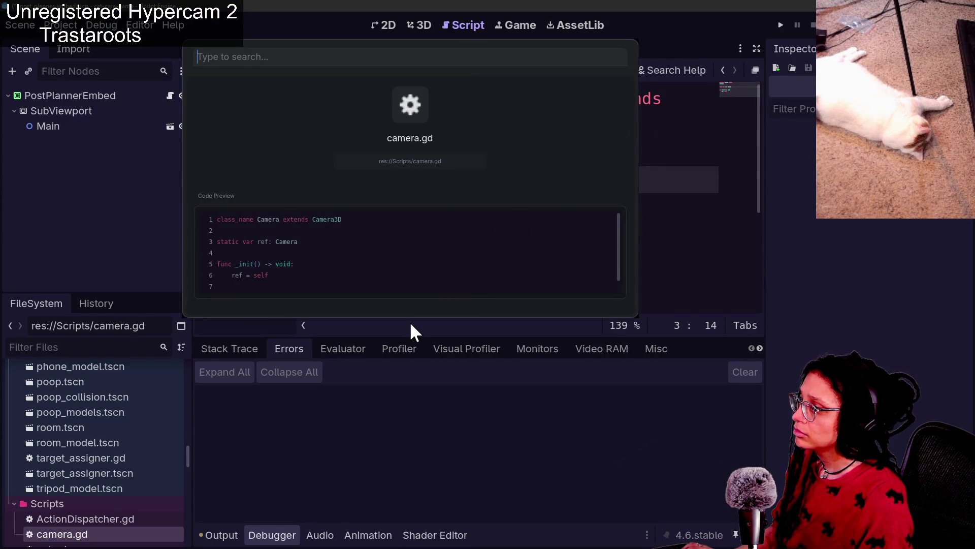
{"action": "key", "text": "Escape"}
Scroll the plugin README to the Advanced Actions shortcut table.
{"action": "key", "text": "alt+Tab"}
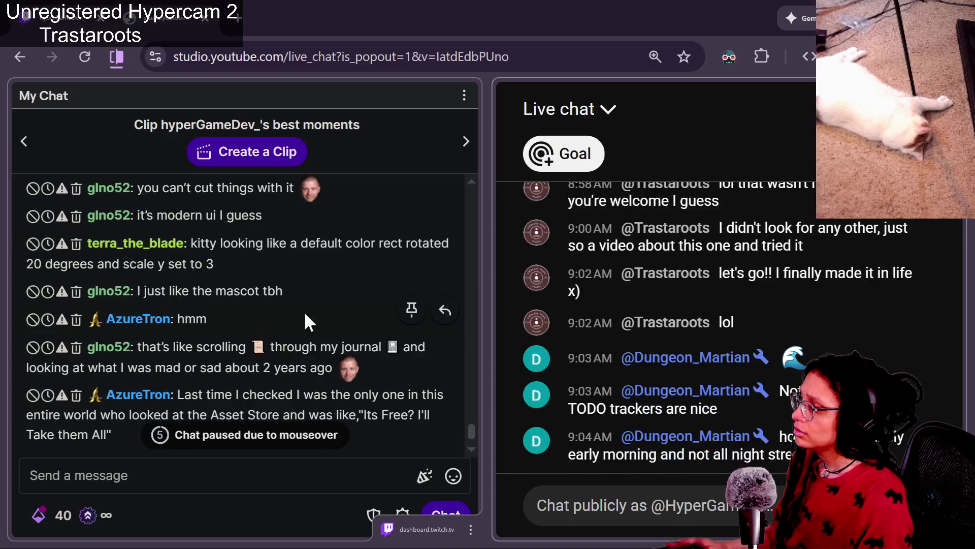
{"action": "key", "text": "alt+Tab"}
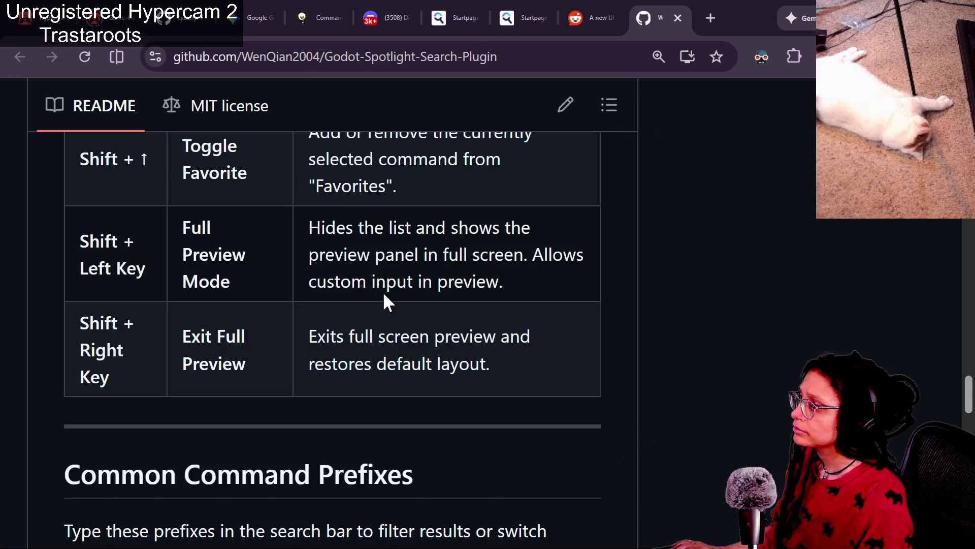
{"action": "scroll", "coordinate": [385, 294], "scroll_direction": "down", "scroll_amount": 1}
{"action": "scroll", "coordinate": [385, 294], "scroll_direction": "down", "scroll_amount": 3}
{"action": "scroll", "coordinate": [385, 293], "scroll_direction": "up", "scroll_amount": 6}
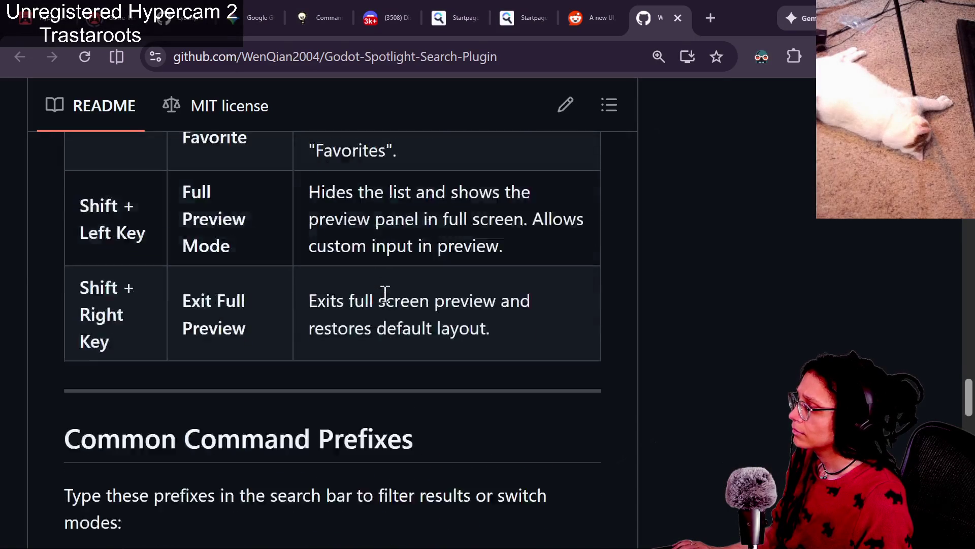
{"action": "scroll", "coordinate": [385, 297], "scroll_direction": "up", "scroll_amount": 2}
{"action": "scroll", "coordinate": [385, 294], "scroll_direction": "up", "scroll_amount": 3}
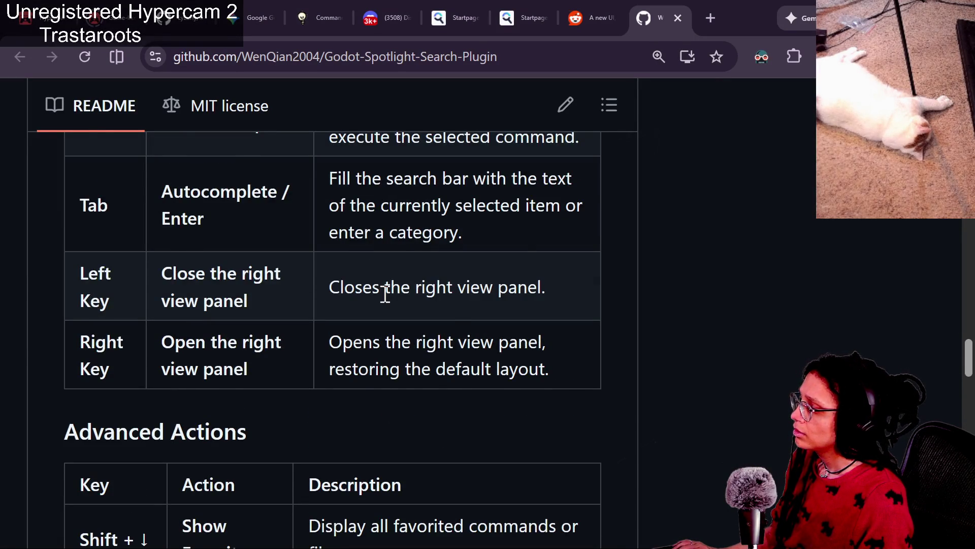
{"action": "scroll", "coordinate": [384, 293], "scroll_direction": "up", "scroll_amount": 1}
Open the Spotlight popup with Ctrl+P, scroll its list, and close it.
{"action": "key", "text": "alt+Tab"}
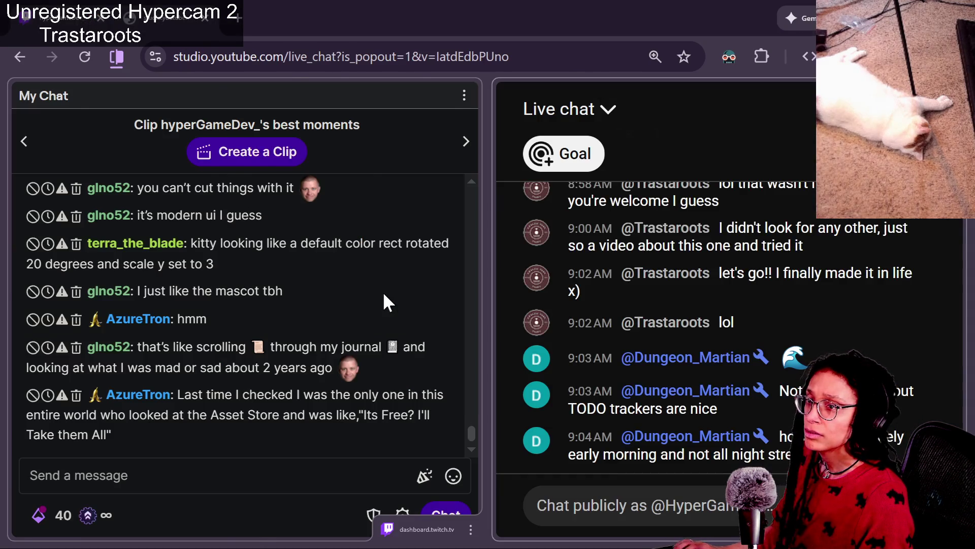
{"action": "key", "text": "alt+Tab"}
{"action": "key", "text": "ctrl+p"}
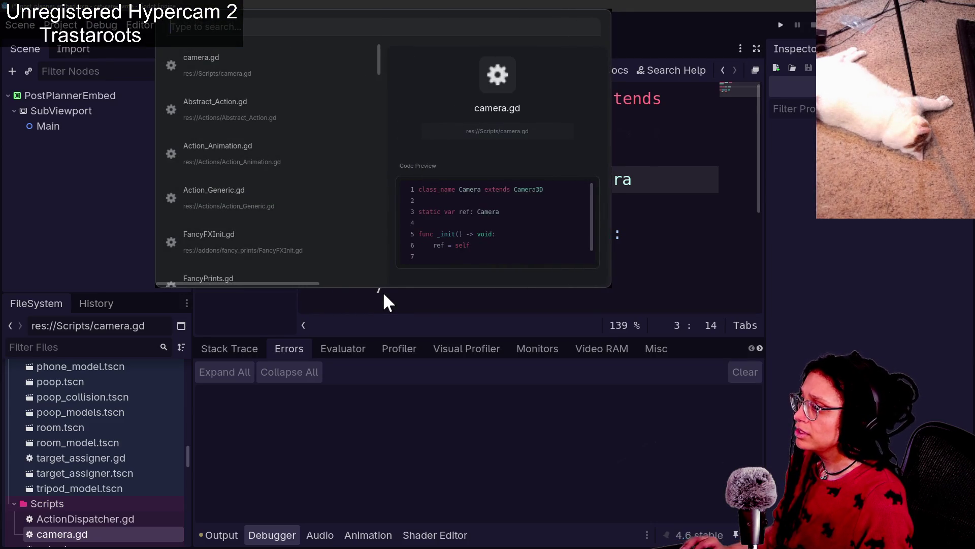
{"action": "scroll", "coordinate": [338, 208], "scroll_direction": "down", "scroll_amount": 1}
{"action": "scroll", "coordinate": [338, 209], "scroll_direction": "up", "scroll_amount": 1}
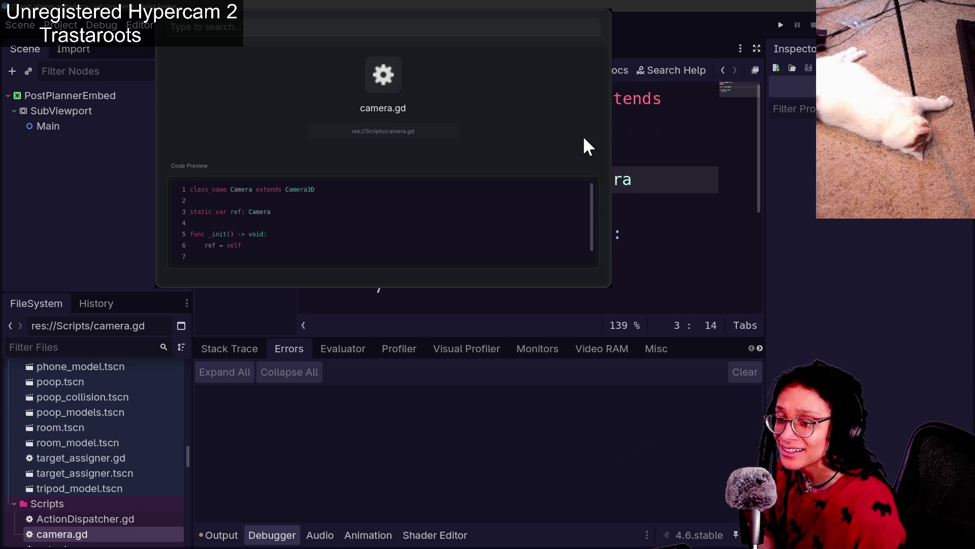
{"action": "key", "text": "Escape"}
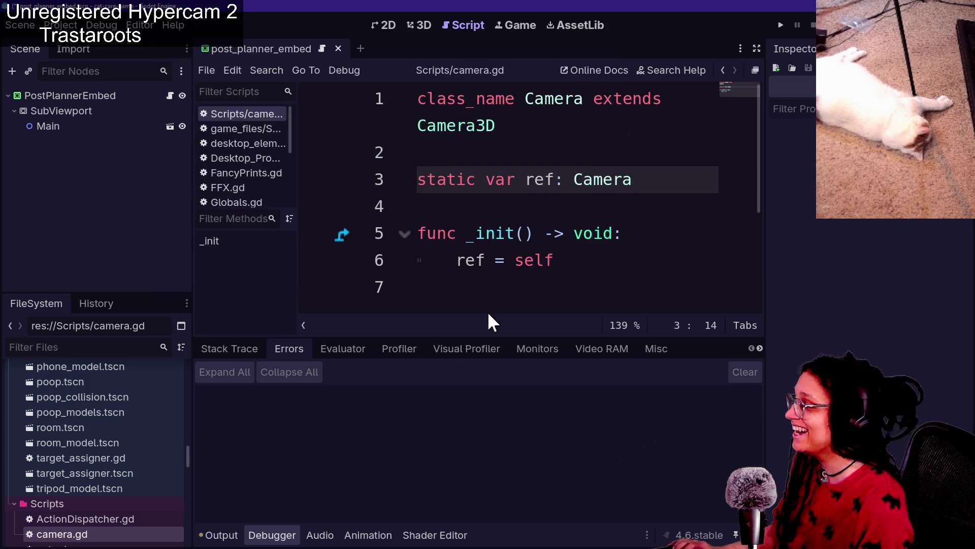
Glance at the README once more, then run the project from Godot.
{"action": "key", "text": "alt+Tab"}
{"action": "scroll", "coordinate": [353, 342], "scroll_direction": "down", "scroll_amount": 3}
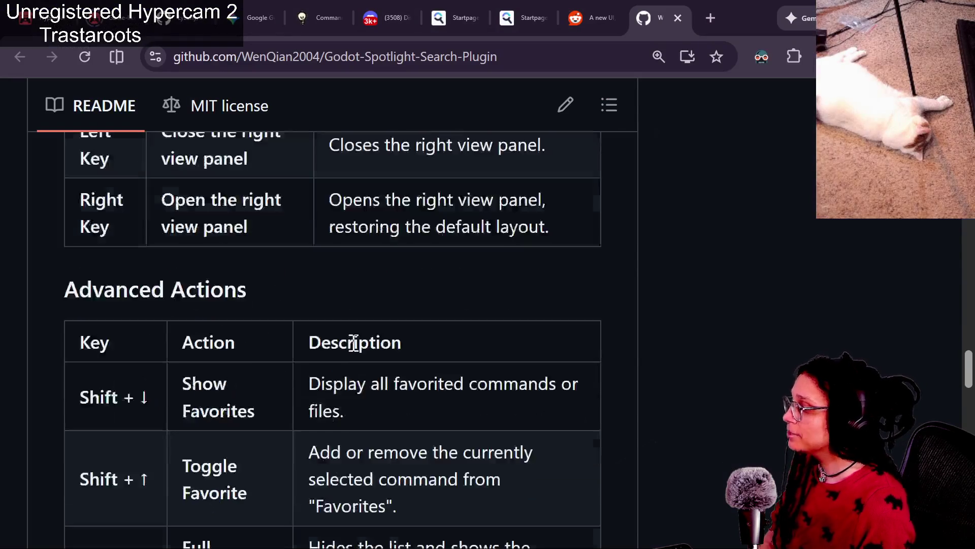
{"action": "key", "text": "alt+Tab"}
{"action": "left_click", "coordinate": [782, 22]}
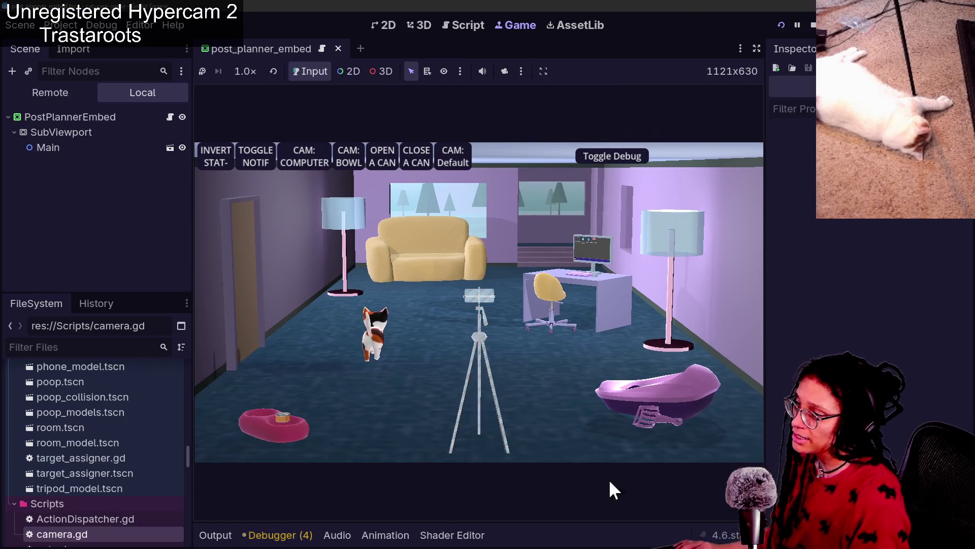
In the game, switch to CAM: COMPUTER, close Bank App, open Post Planner and choose Catstagram.
{"action": "left_click", "coordinate": [299, 160]}
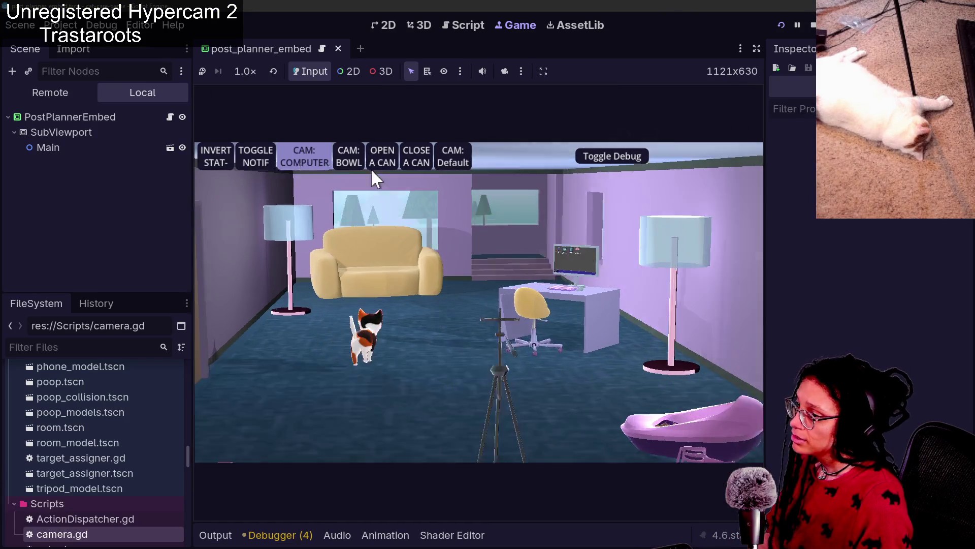
{"action": "left_click", "coordinate": [452, 197]}
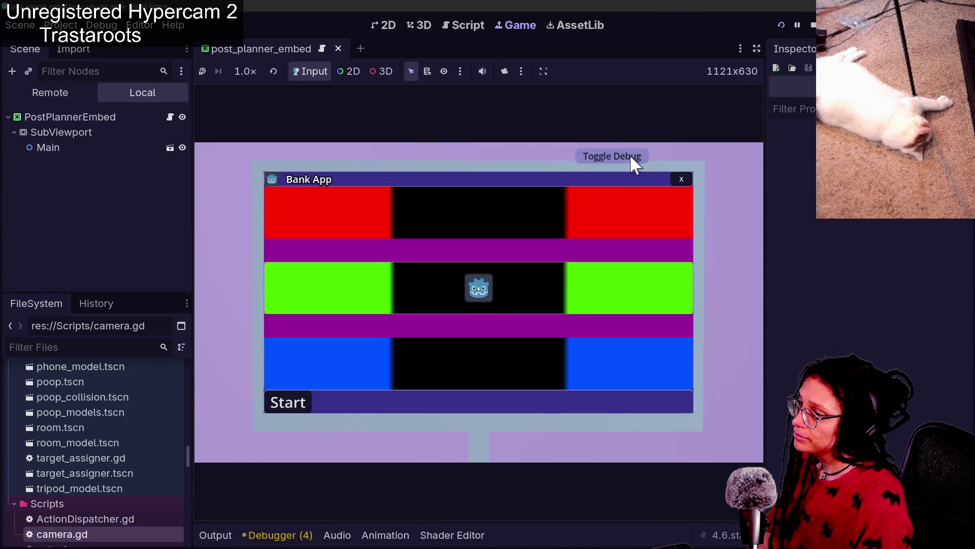
{"action": "left_click", "coordinate": [681, 179]}
{"action": "left_click", "coordinate": [520, 197]}
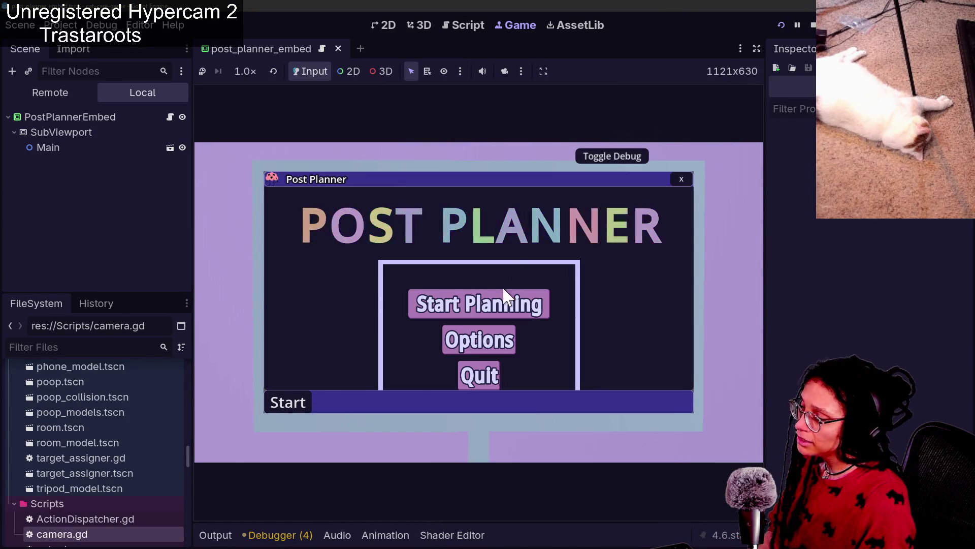
{"action": "left_click", "coordinate": [502, 300]}
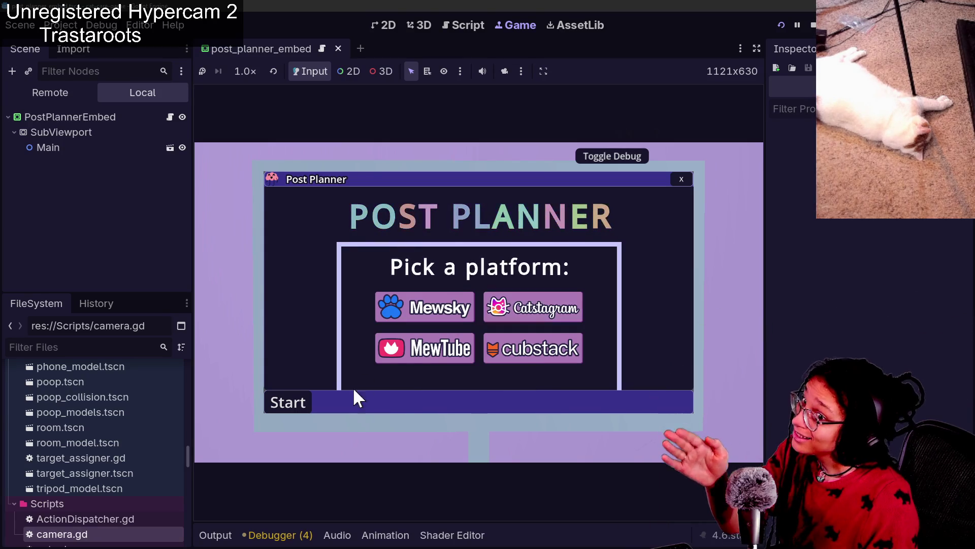
{"action": "left_click", "coordinate": [488, 304]}
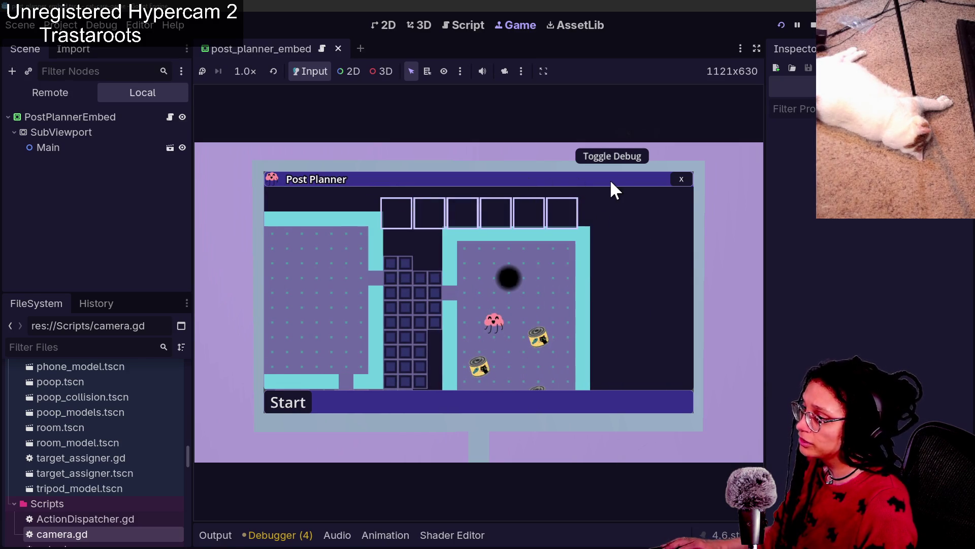
Open and close the Spotlight popup, then open and cancel Find in Files.
{"action": "key", "text": "ctrl+p"}
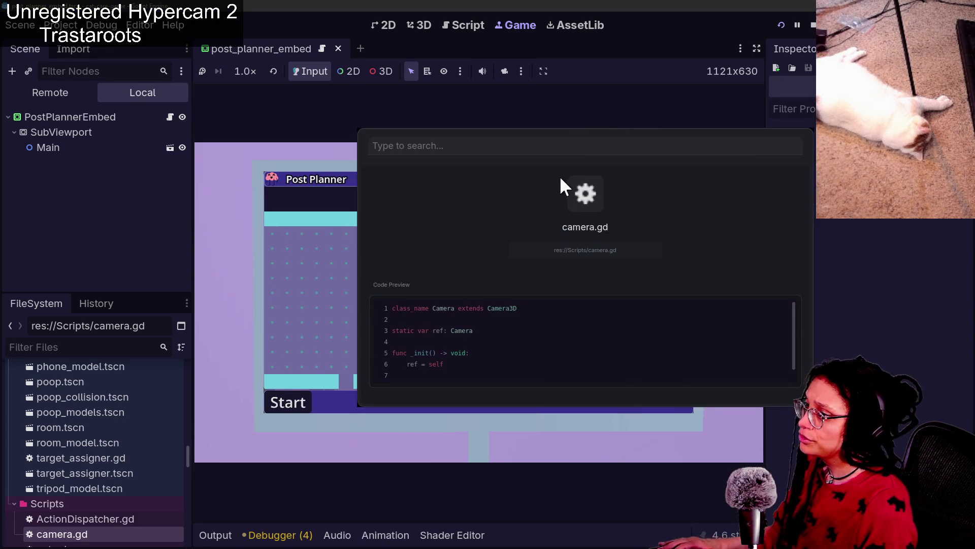
{"action": "key", "text": "Escape"}
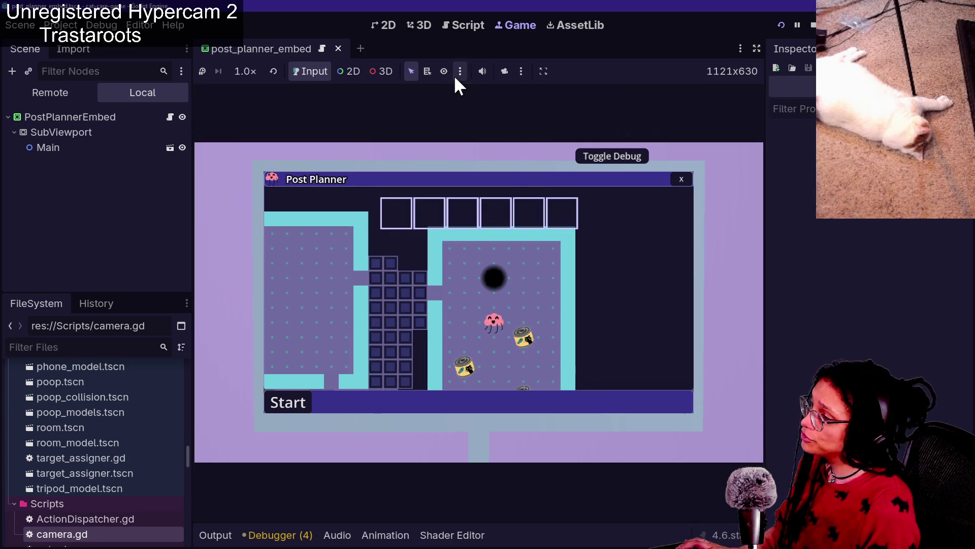
{"action": "key", "text": "ctrl+shift+f"}
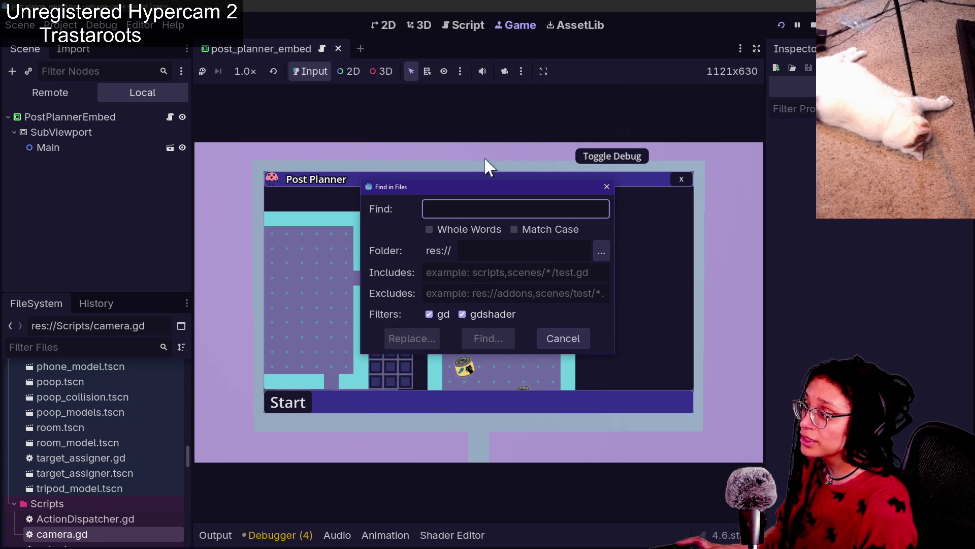
{"action": "left_click", "coordinate": [564, 341]}
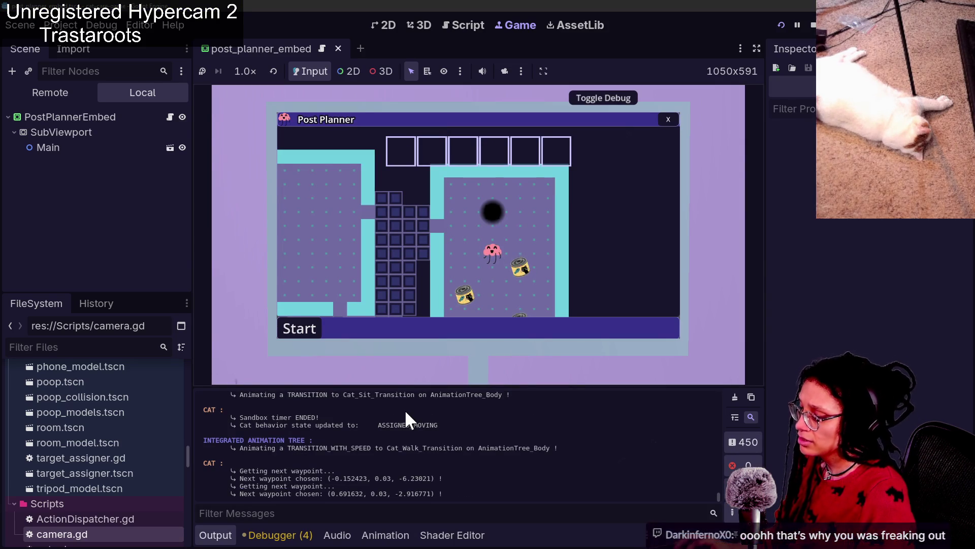
Hide the Output panel, compare Quick Open with the Spotlight popup, and scroll toward res://addons.
{"action": "key", "text": "ctrl+j"}
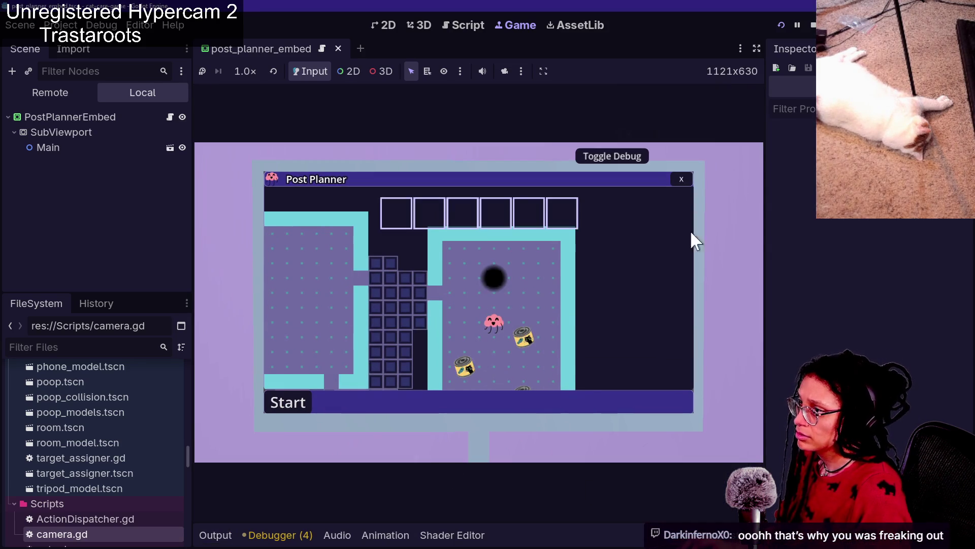
{"action": "key", "text": "shift+alt+o"}
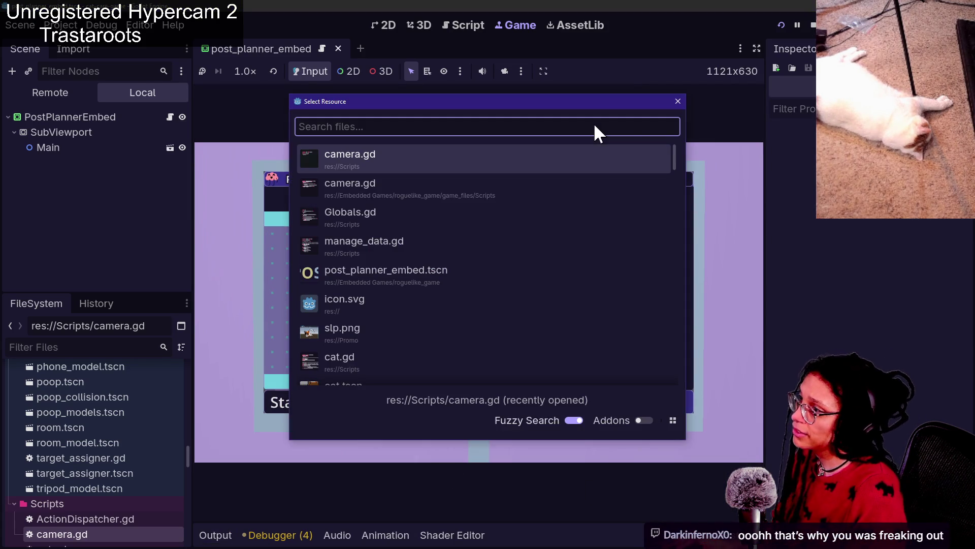
{"action": "key", "text": "Escape"}
{"action": "key", "text": "ctrl+p"}
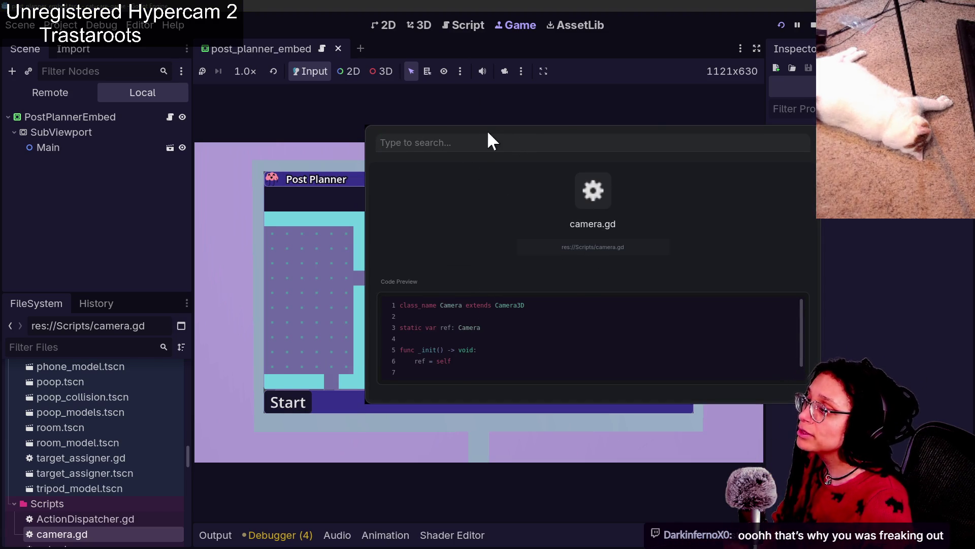
{"action": "key", "text": "Escape"}
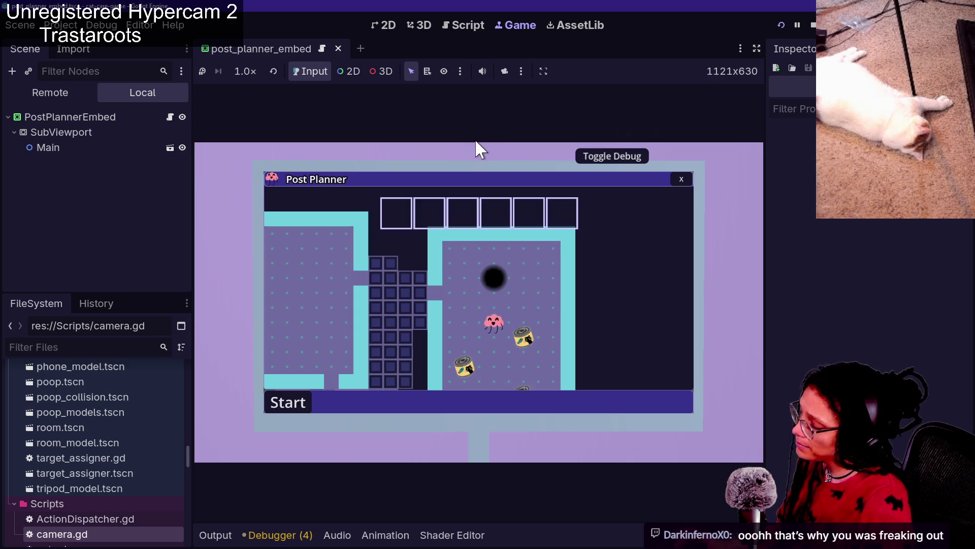
{"action": "key", "text": "ctrl+p"}
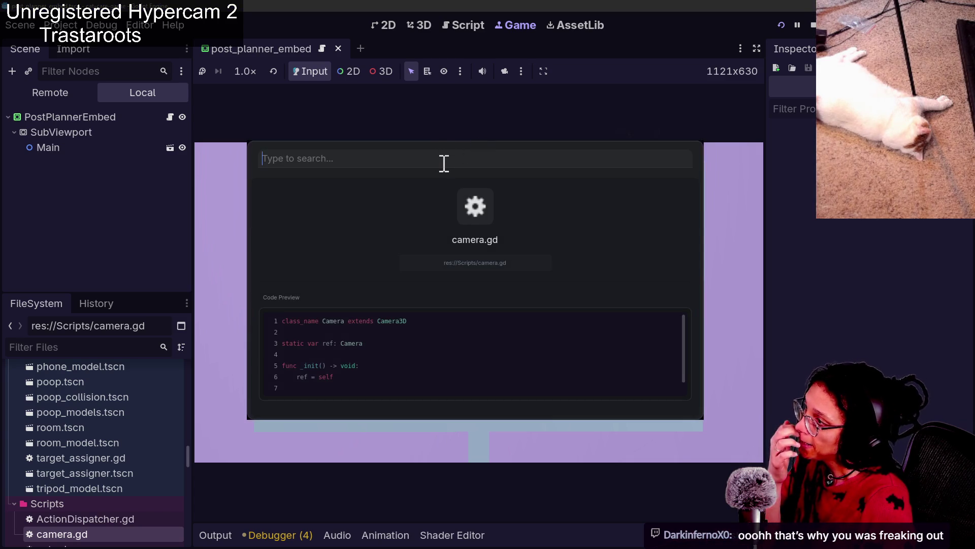
{"action": "key", "text": "Escape"}
{"action": "scroll", "coordinate": [182, 435], "scroll_direction": "up", "scroll_amount": 15}
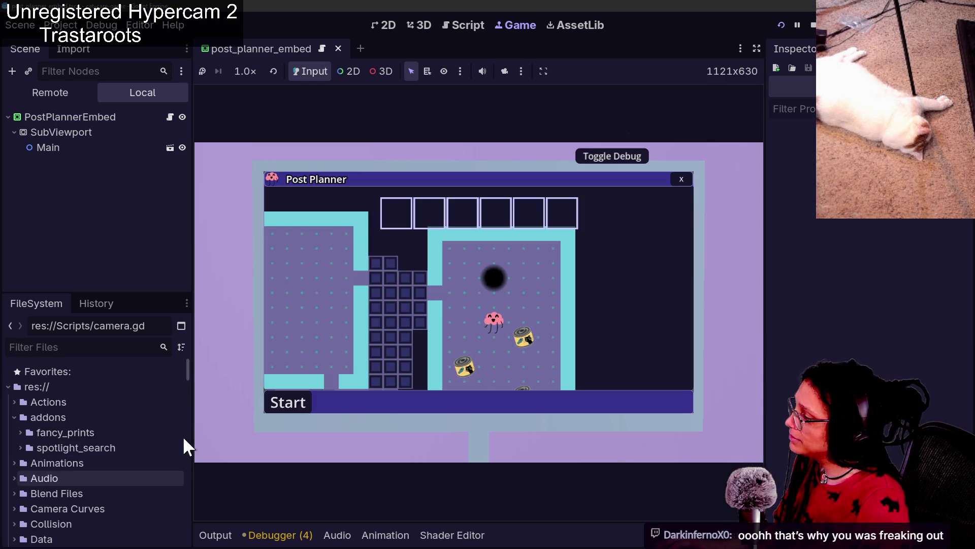
Expand spotlight_search and peek into its modules, icons and examples folders.
{"action": "left_click", "coordinate": [55, 433]}
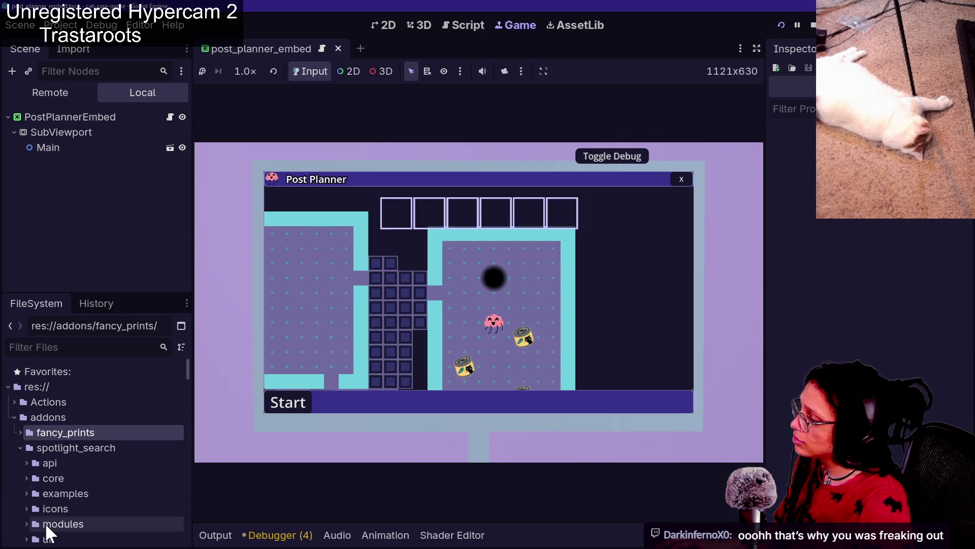
{"action": "scroll", "coordinate": [45, 524], "scroll_direction": "down", "scroll_amount": 3}
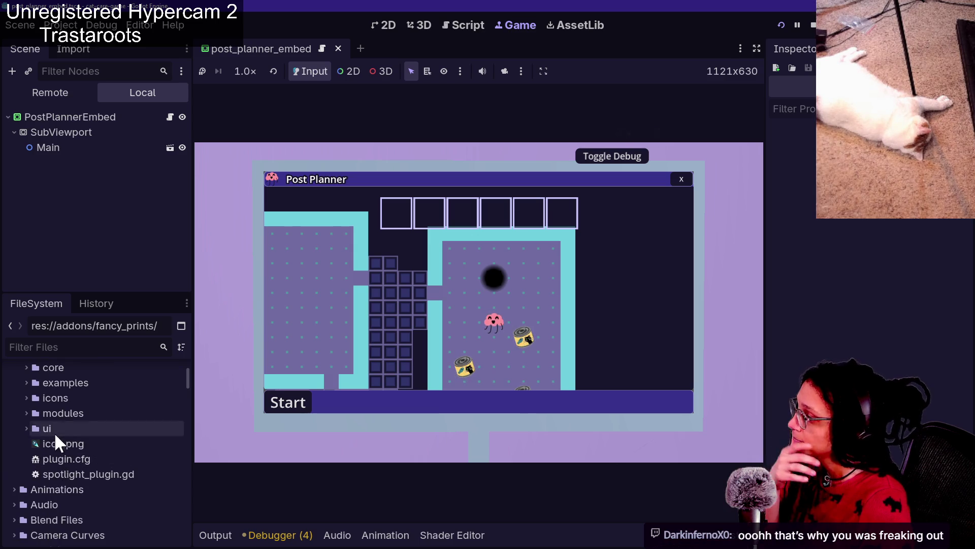
{"action": "left_click", "coordinate": [51, 397]}
{"action": "left_click", "coordinate": [27, 411]}
{"action": "left_click", "coordinate": [25, 400]}
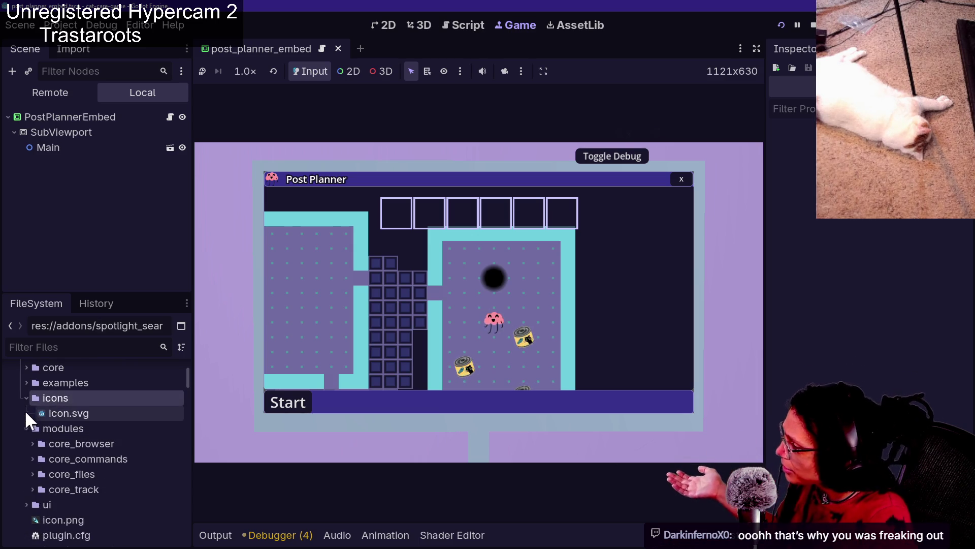
{"action": "left_click", "coordinate": [26, 382]}
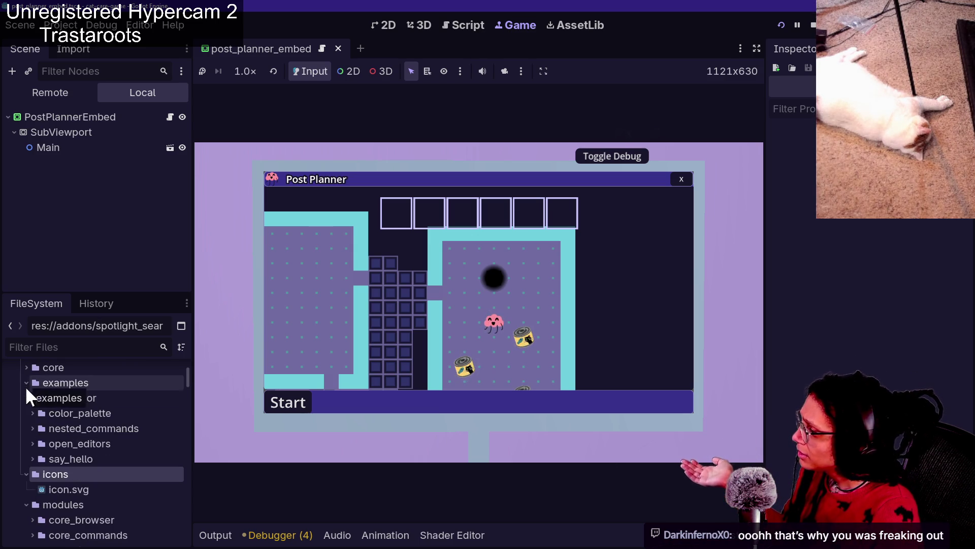
{"action": "left_click", "coordinate": [25, 383]}
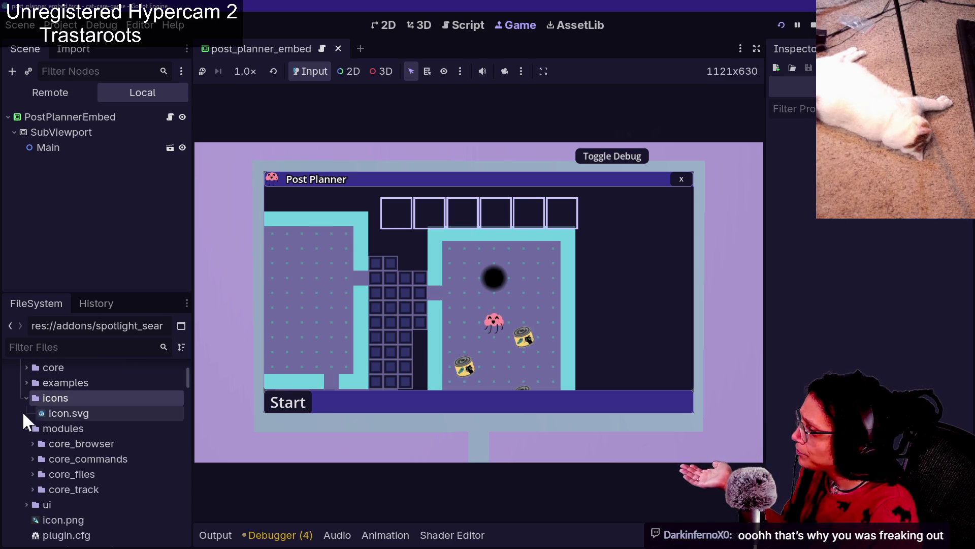
{"action": "left_click", "coordinate": [26, 398]}
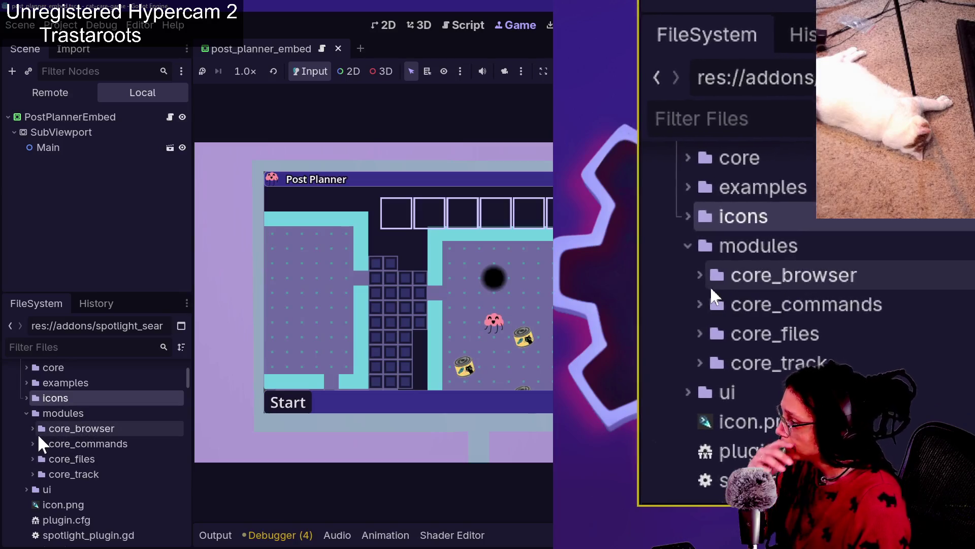
Briefly expand the core_browser, core_commands, core_track and core_files module folders.
{"action": "left_click", "coordinate": [33, 430]}
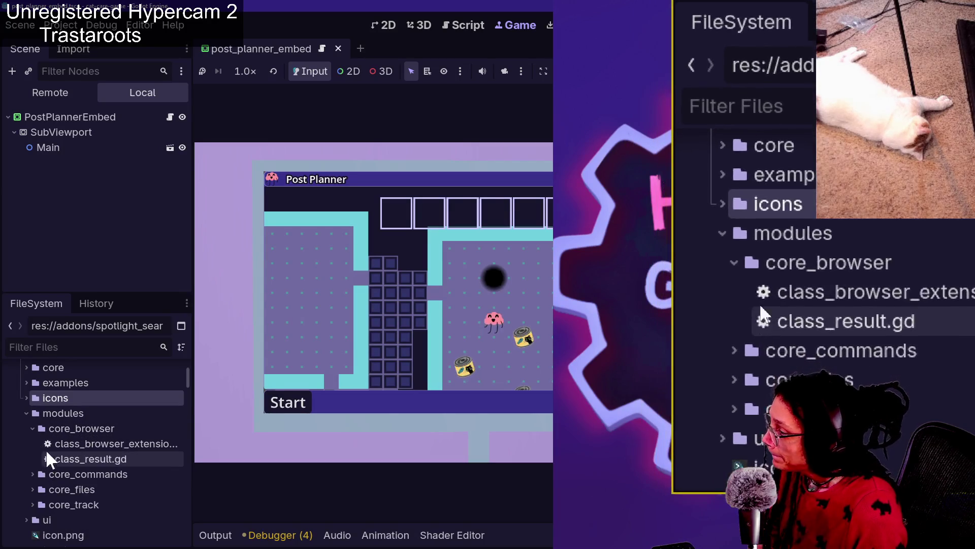
{"action": "left_click", "coordinate": [33, 429]}
{"action": "left_click", "coordinate": [32, 443]}
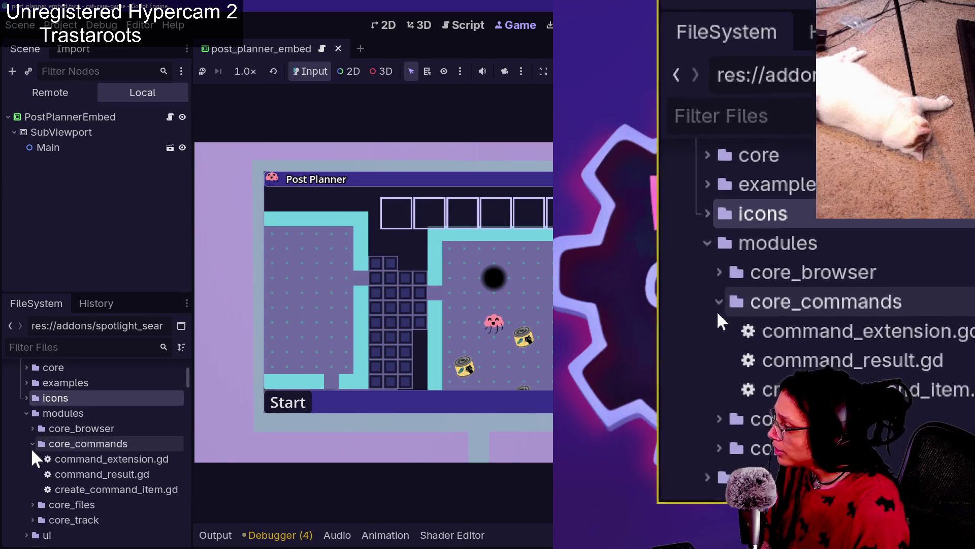
{"action": "left_click", "coordinate": [32, 445]}
{"action": "left_click", "coordinate": [31, 474]}
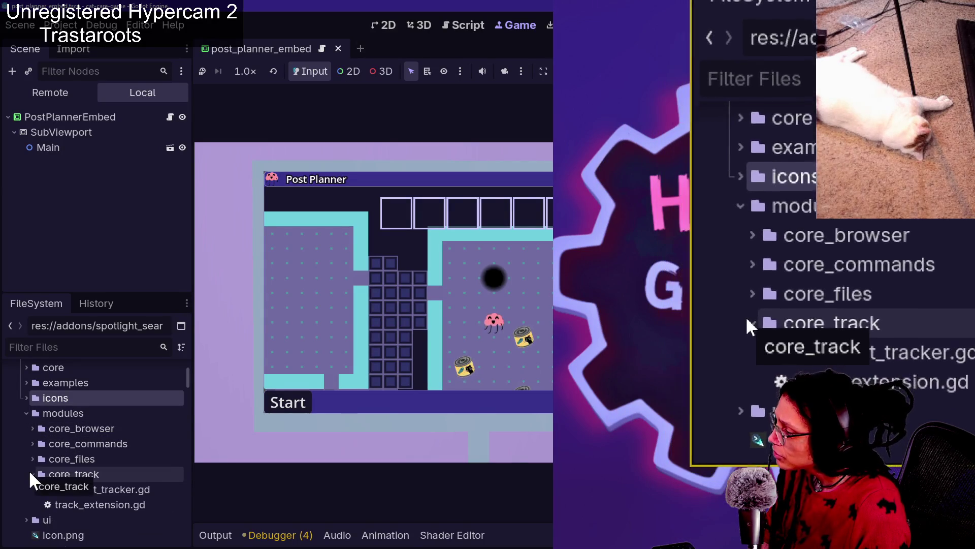
{"action": "left_click", "coordinate": [29, 473]}
{"action": "left_click", "coordinate": [32, 459]}
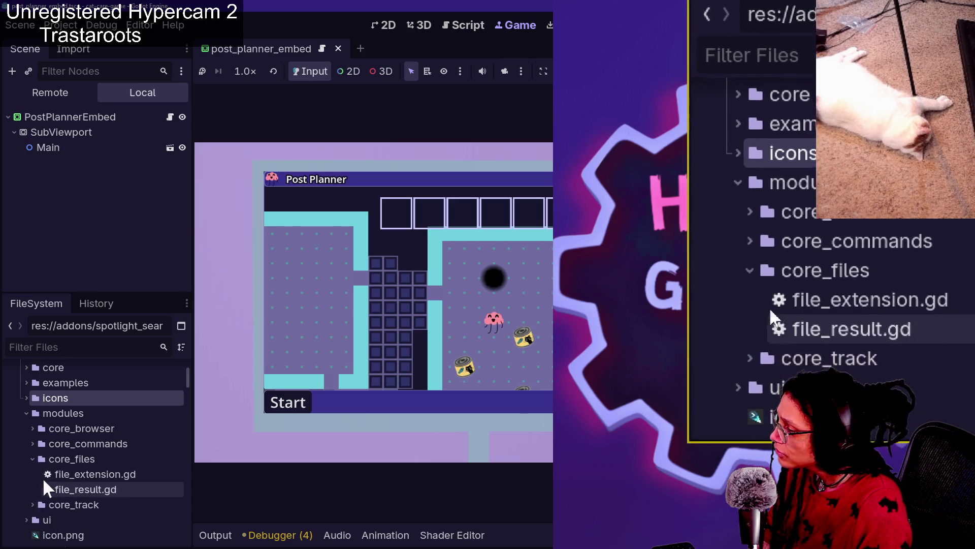
{"action": "left_click", "coordinate": [32, 459]}
Expand the ui folder and peek into preview_templates, components and list_item, collapsing them again.
{"action": "left_click", "coordinate": [39, 490]}
{"action": "left_click", "coordinate": [26, 488]}
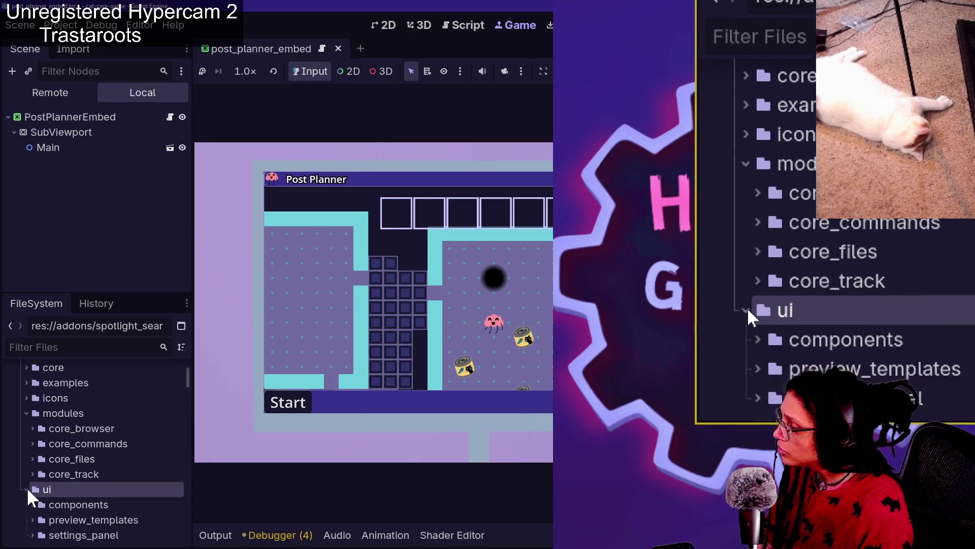
{"action": "scroll", "coordinate": [26, 486], "scroll_direction": "down", "scroll_amount": 5}
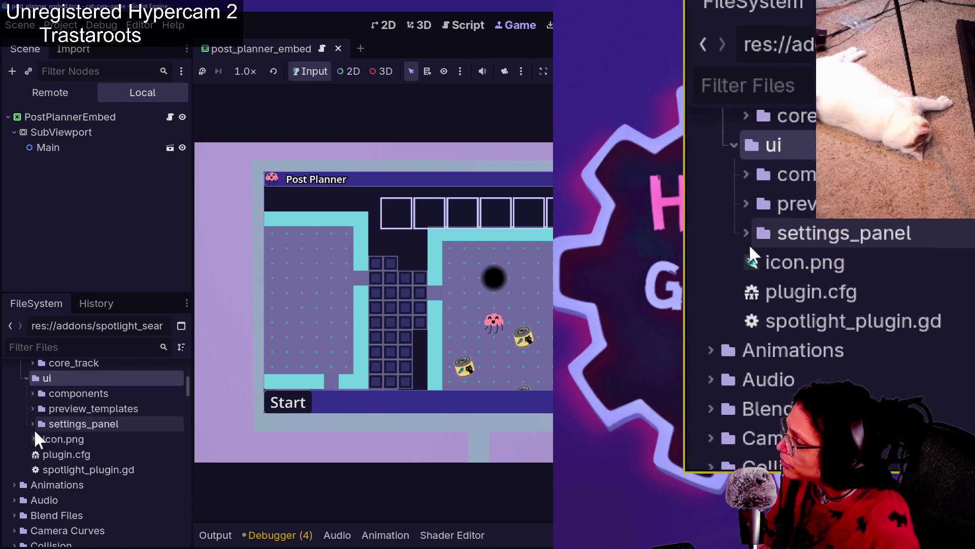
{"action": "left_click", "coordinate": [31, 408]}
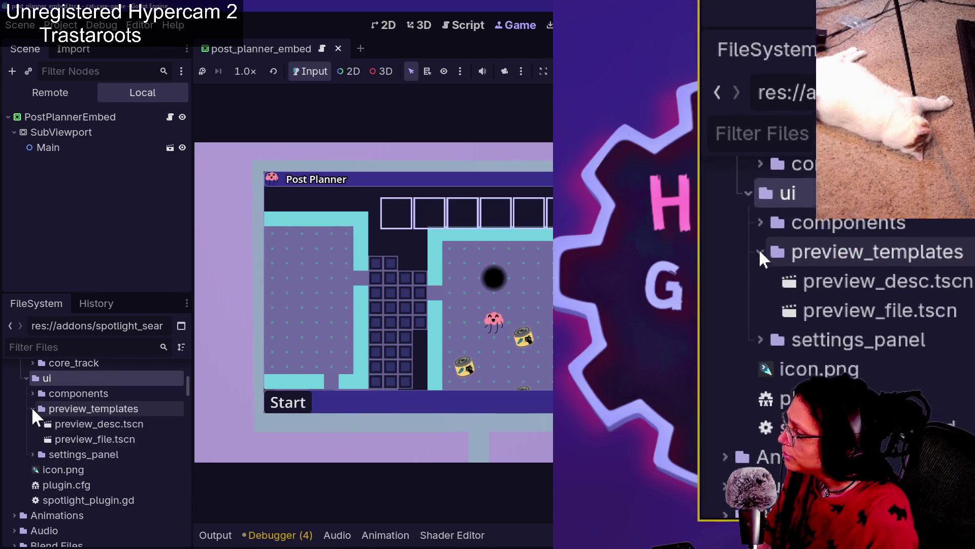
{"action": "left_click", "coordinate": [34, 394]}
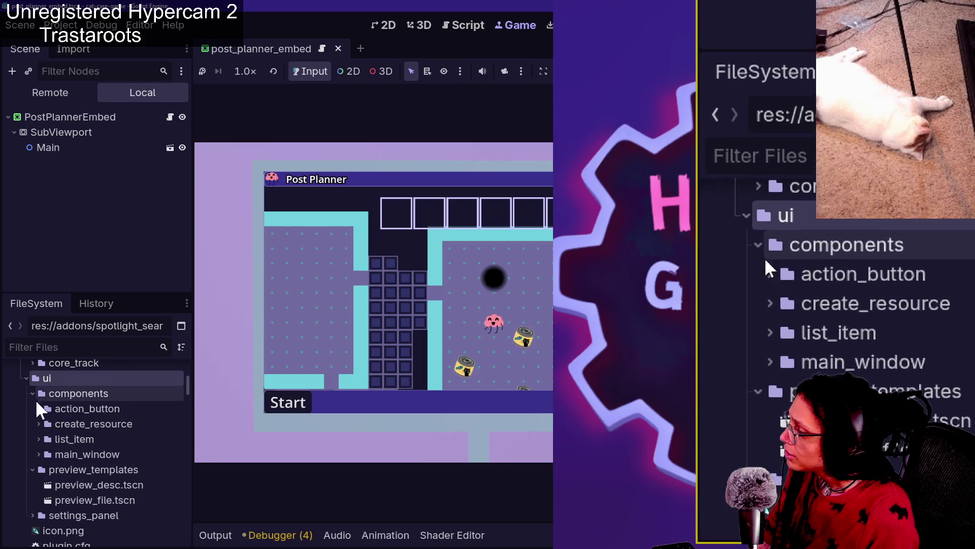
{"action": "left_click", "coordinate": [39, 438]}
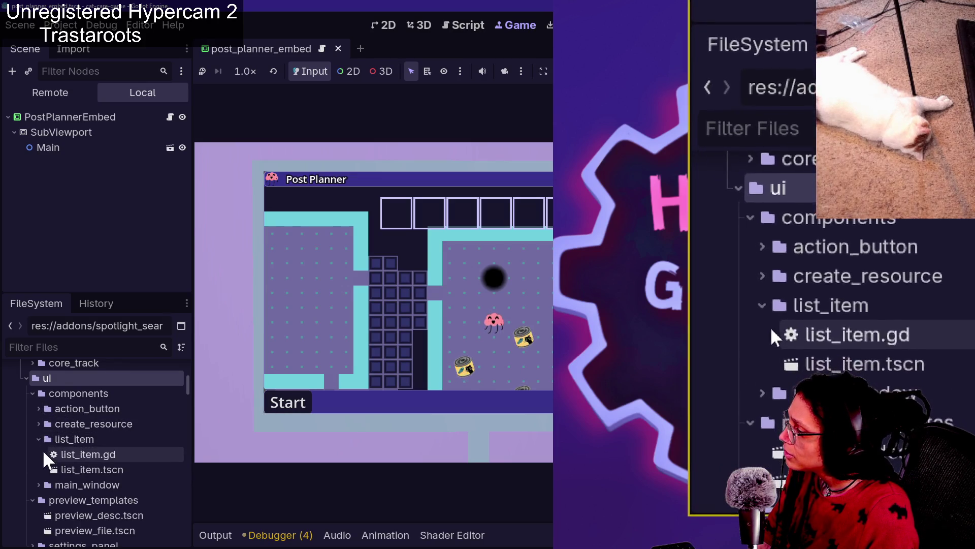
{"action": "left_click", "coordinate": [38, 439]}
{"action": "left_click", "coordinate": [33, 393]}
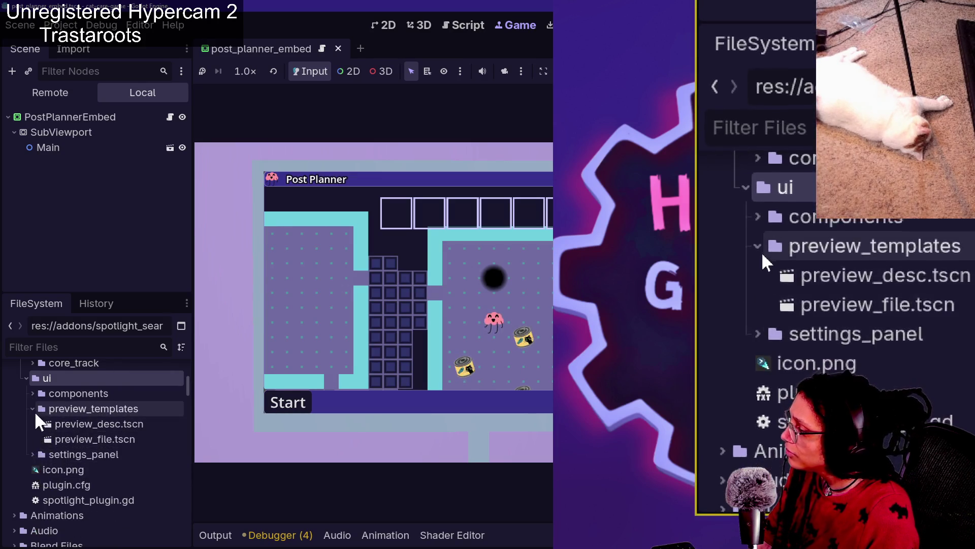
{"action": "left_click", "coordinate": [33, 409]}
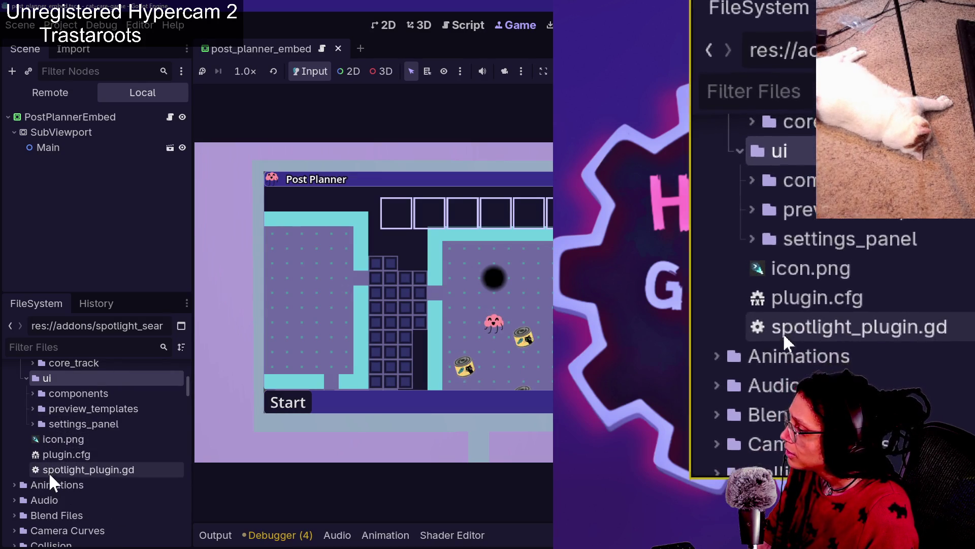
Expand settings_panel, components/action_button and create_resource, selecting action_button.tscn.
{"action": "left_click", "coordinate": [32, 424]}
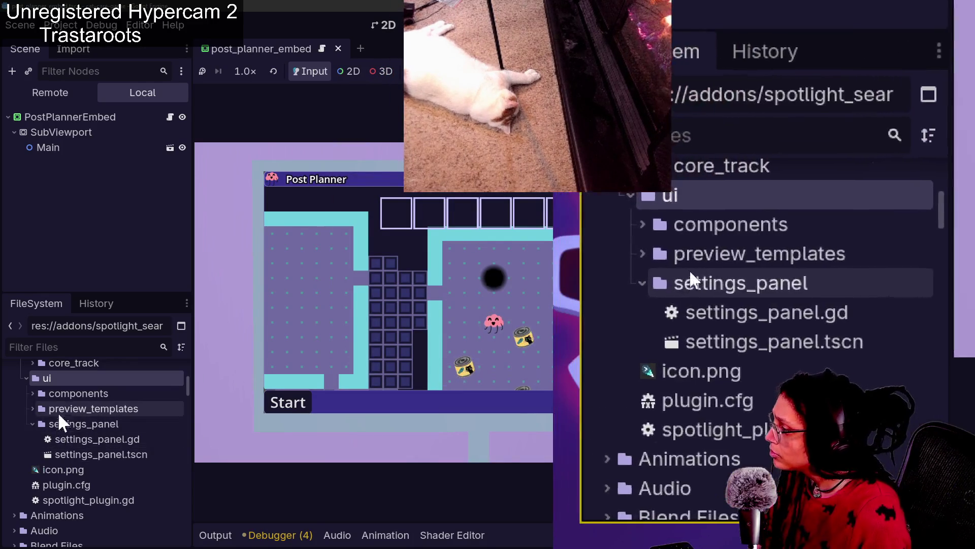
{"action": "left_click", "coordinate": [31, 392]}
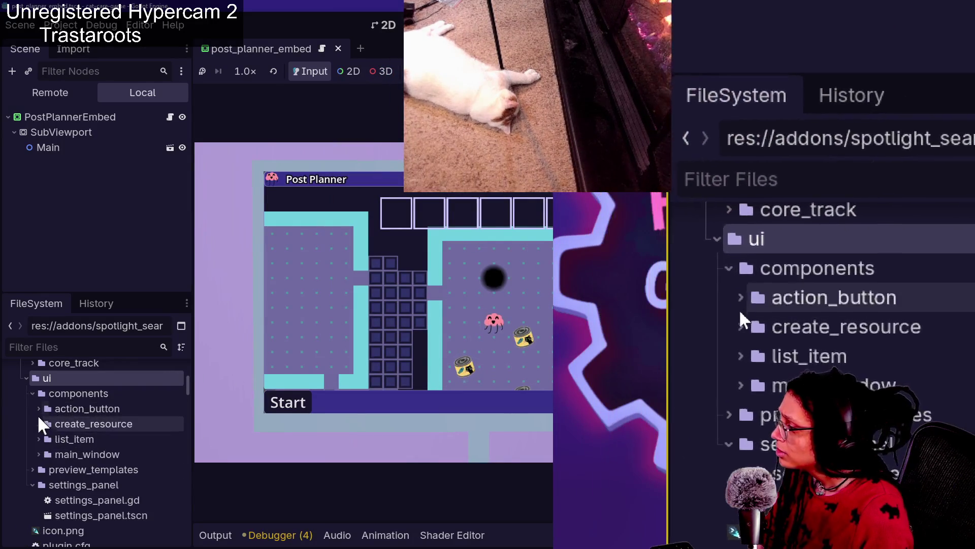
{"action": "left_click", "coordinate": [39, 408]}
{"action": "left_click", "coordinate": [38, 439]}
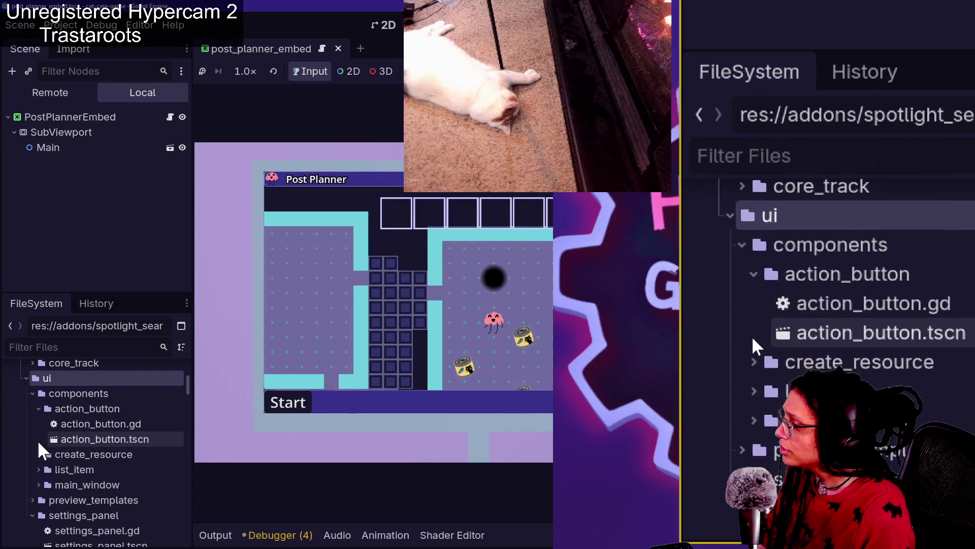
{"action": "left_click", "coordinate": [36, 451]}
{"action": "scroll", "coordinate": [35, 452], "scroll_direction": "down", "scroll_amount": 2}
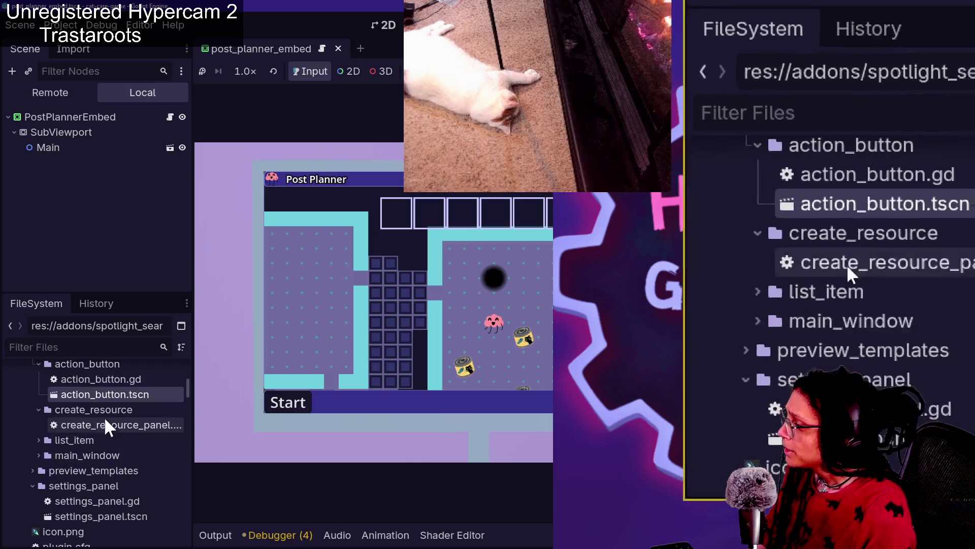
Drag the left dock splitter wider, then expand list_item and main_window to list their .gd and .tscn files.
{"action": "left_click_drag", "start_coordinate": [192, 429], "coordinate": [290, 442]}
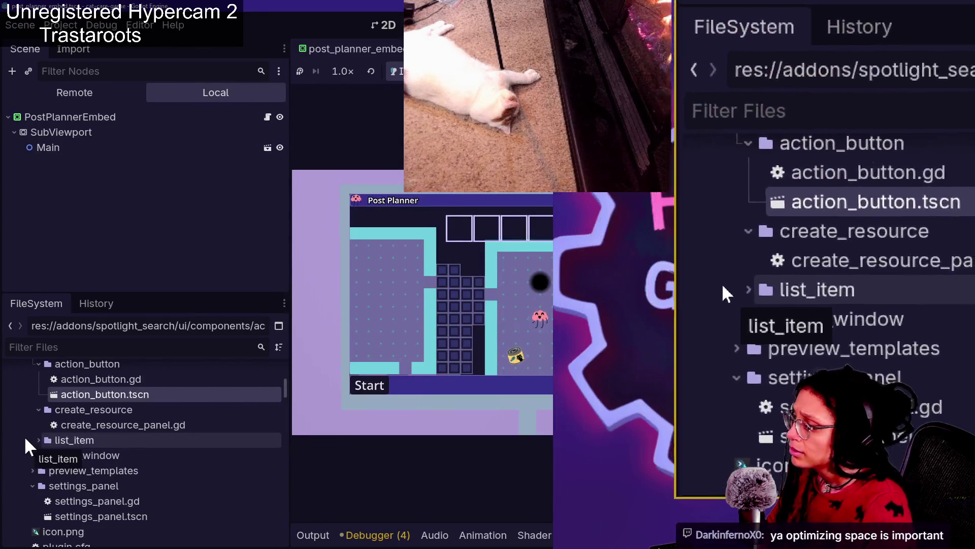
{"action": "left_click", "coordinate": [36, 440]}
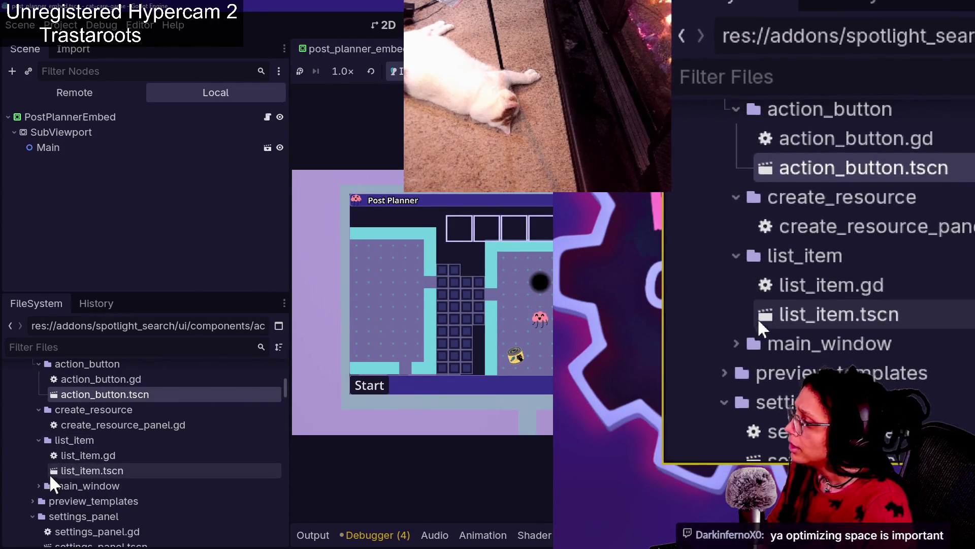
{"action": "scroll", "coordinate": [56, 475], "scroll_direction": "down", "scroll_amount": 1}
{"action": "left_click", "coordinate": [37, 463]}
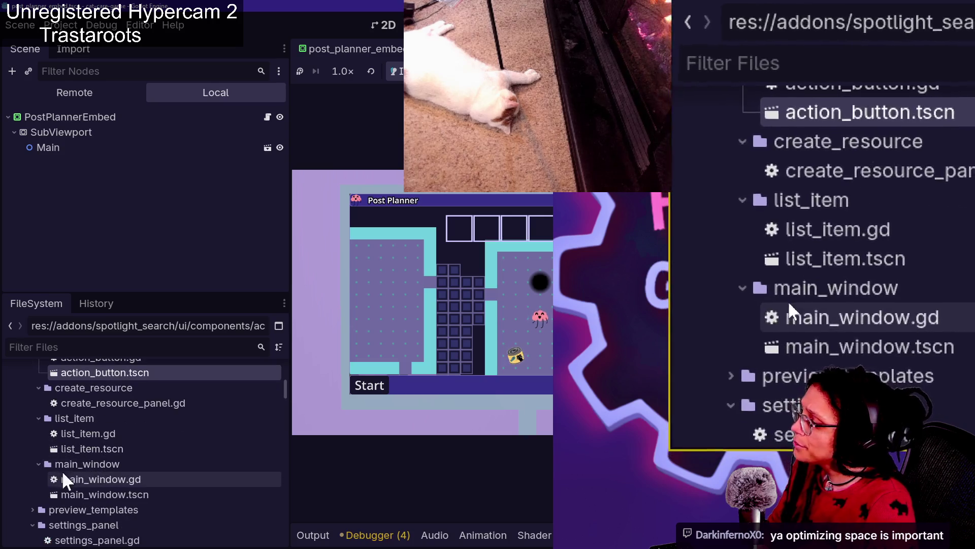
{"action": "scroll", "coordinate": [74, 485], "scroll_direction": "down", "scroll_amount": 1}
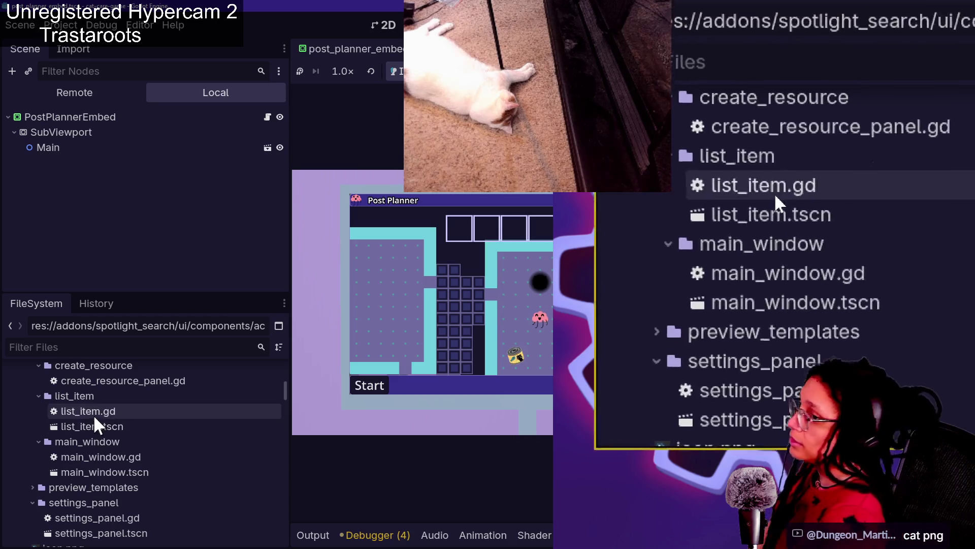
{"action": "mouse_move", "coordinate": [118, 455]}
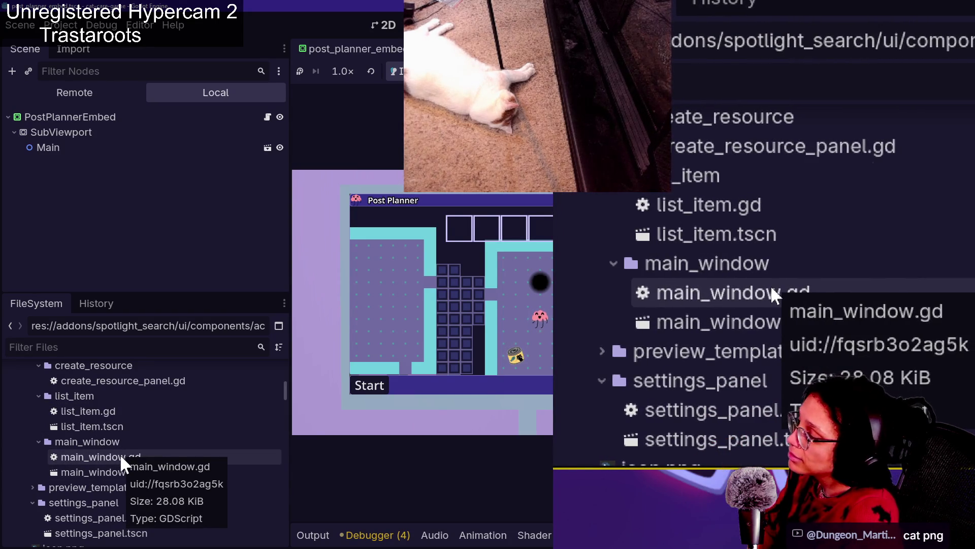
Expand preview_templates to reveal preview_desc.tscn and preview_file.tscn.
{"action": "left_click", "coordinate": [32, 488]}
{"action": "scroll", "coordinate": [142, 490], "scroll_direction": "down", "scroll_amount": 1}
{"action": "scroll", "coordinate": [127, 486], "scroll_direction": "down", "scroll_amount": 1}
{"action": "scroll", "coordinate": [65, 479], "scroll_direction": "up", "scroll_amount": 1}
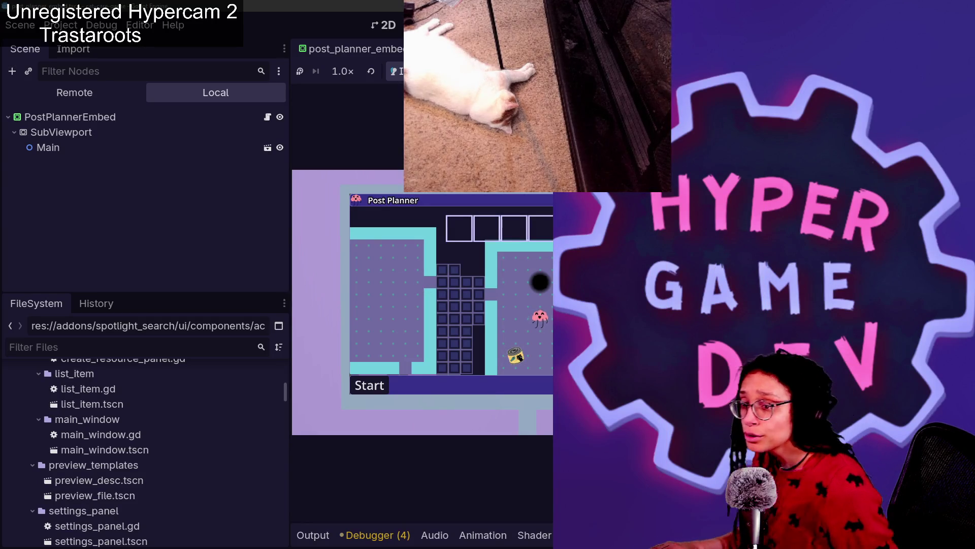
{"action": "left_click_drag", "start_coordinate": [770, 225], "coordinate": [696, 245]}
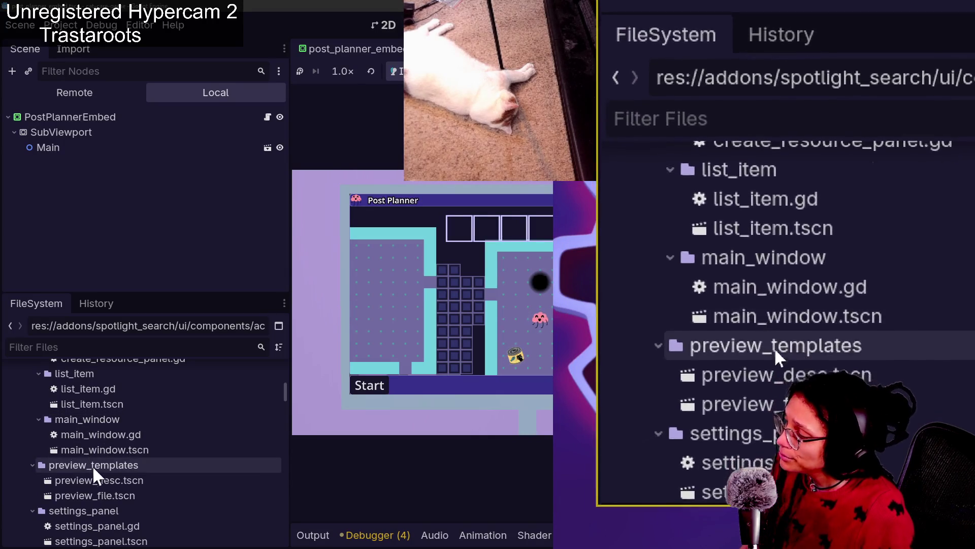
{"action": "scroll", "coordinate": [93, 471], "scroll_direction": "down", "scroll_amount": 2}
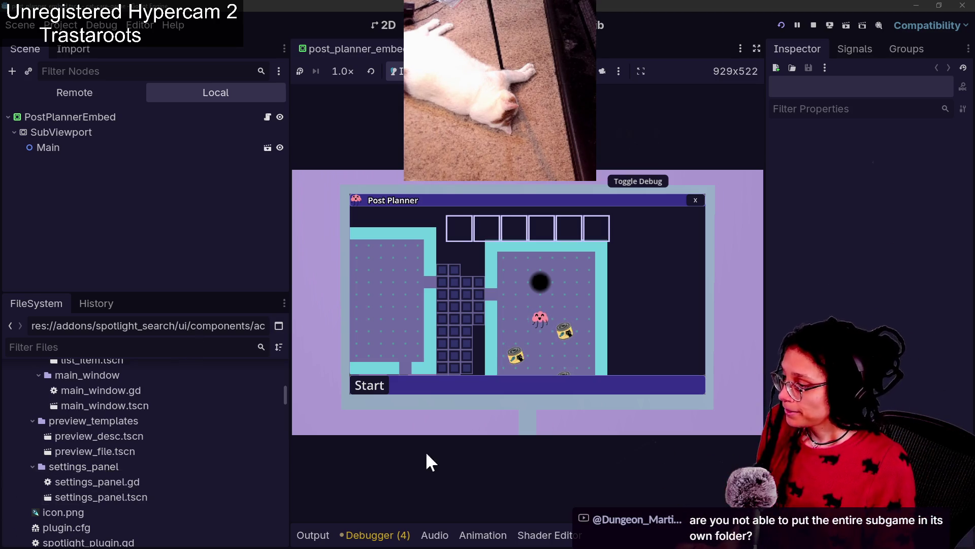
{"action": "key", "text": "ctrl+shift+f"}
Search all files for 'camera' (156 matches in 19 files) and widen the Search Results panel.
{"action": "type", "text": "d"}
{"action": "key", "text": "BackSpace"}
{"action": "type", "text": "camera"}
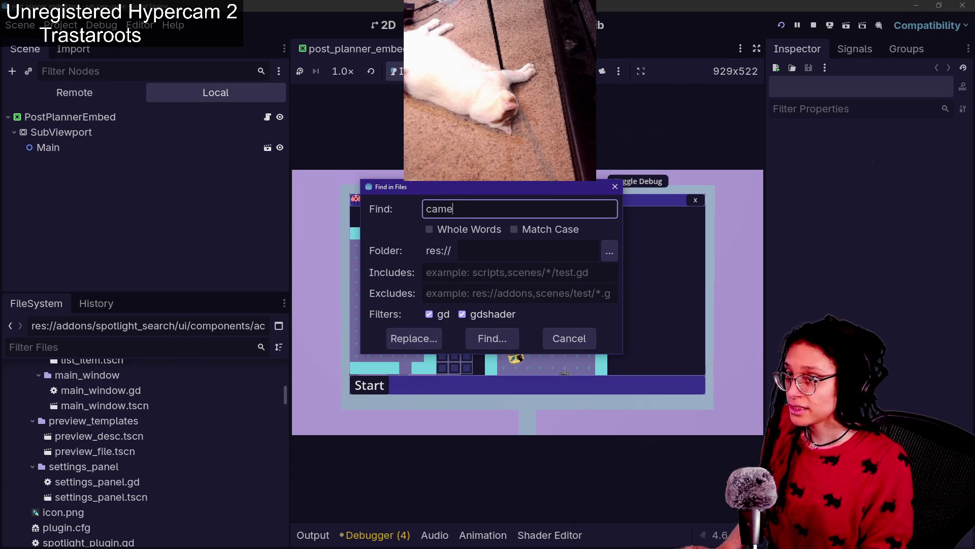
{"action": "key", "text": "Return"}
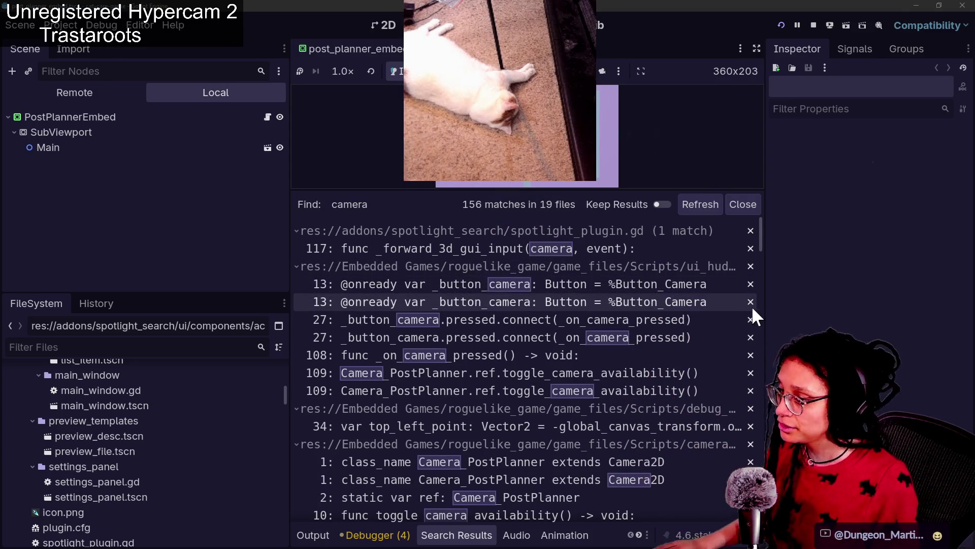
{"action": "left_click_drag", "start_coordinate": [765, 305], "coordinate": [818, 311]}
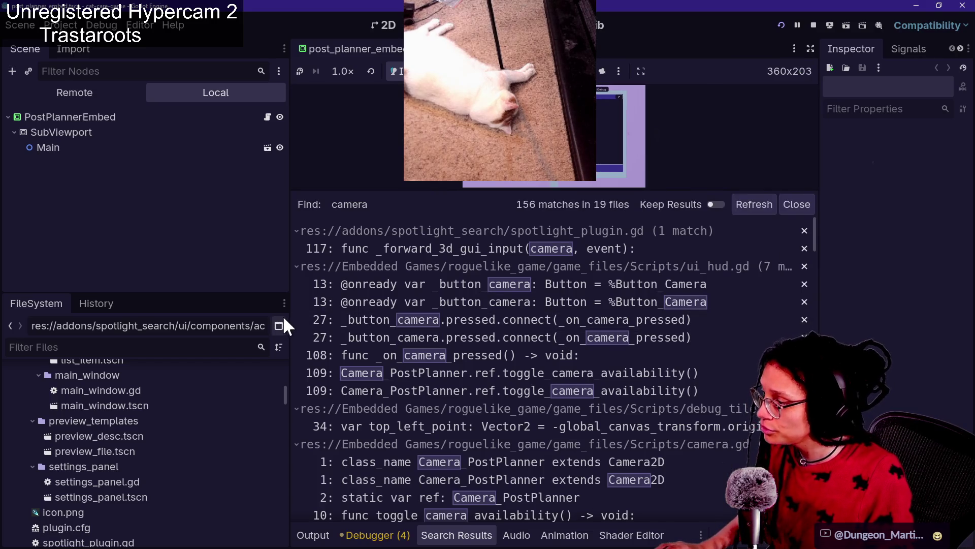
{"action": "mouse_move", "coordinate": [288, 323]}
{"action": "left_mouse_down"}
{"action": "mouse_move", "coordinate": [207, 324]}
{"action": "mouse_move", "coordinate": [218, 323]}
{"action": "left_mouse_up"}
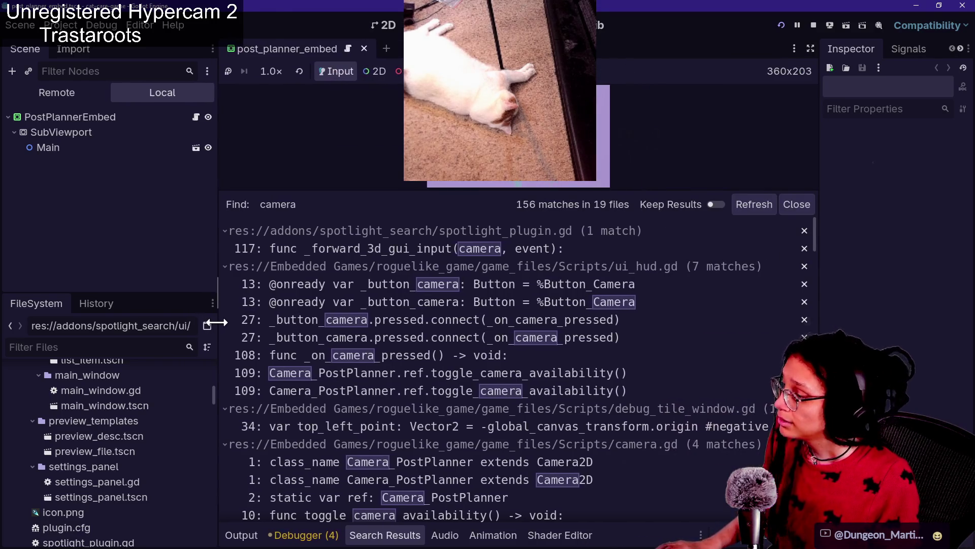
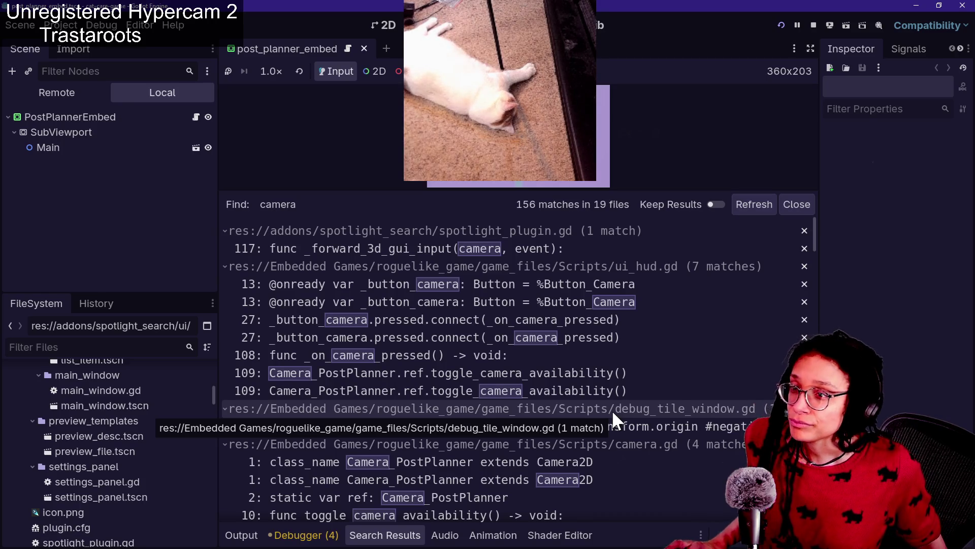
Locate main_window.tscn under addons/spotlight_search/ui/main_window in the FileSystem dock and open it.
{"action": "key", "text": "alt+Tab"}
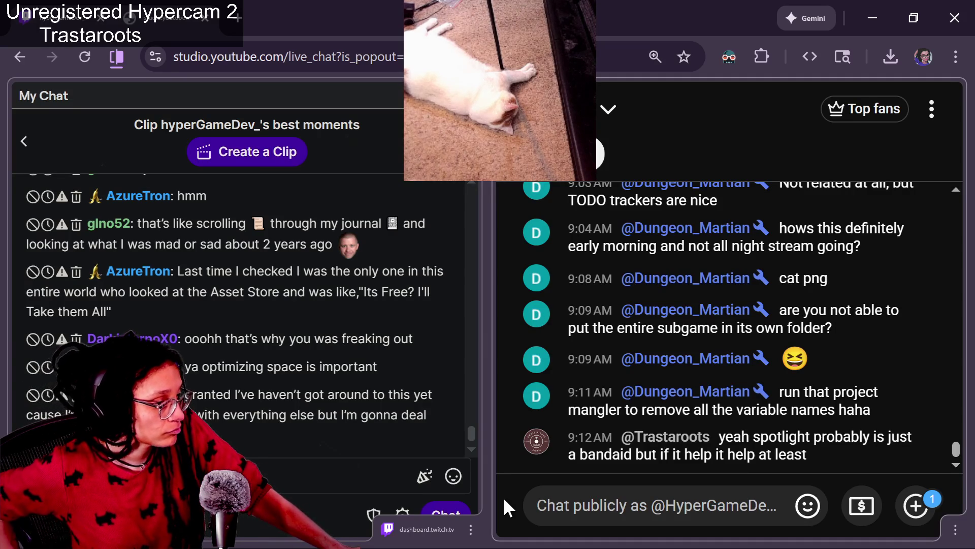
{"action": "key", "text": "alt+Tab"}
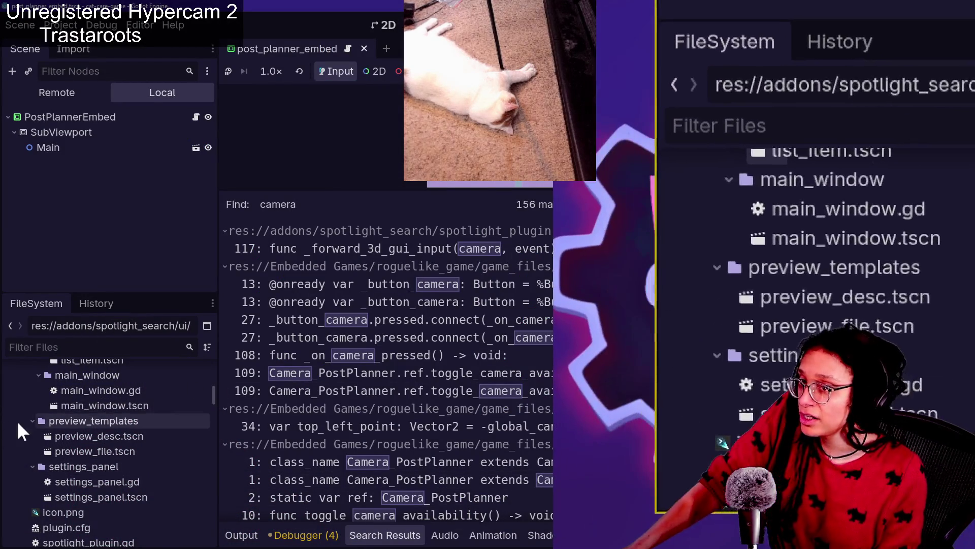
{"action": "mouse_move", "coordinate": [78, 406]}
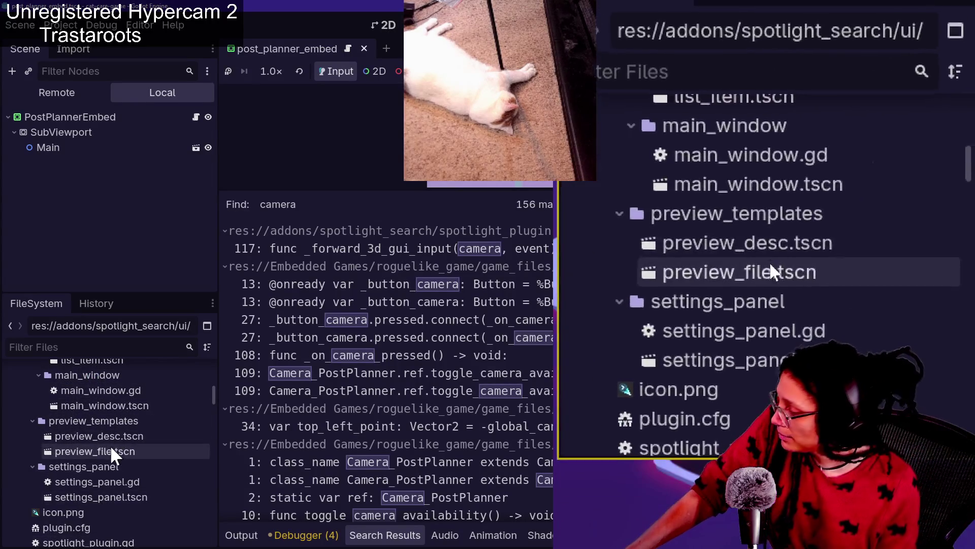
{"action": "scroll", "coordinate": [114, 447], "scroll_direction": "down", "scroll_amount": 5}
{"action": "scroll", "coordinate": [99, 457], "scroll_direction": "up", "scroll_amount": 3}
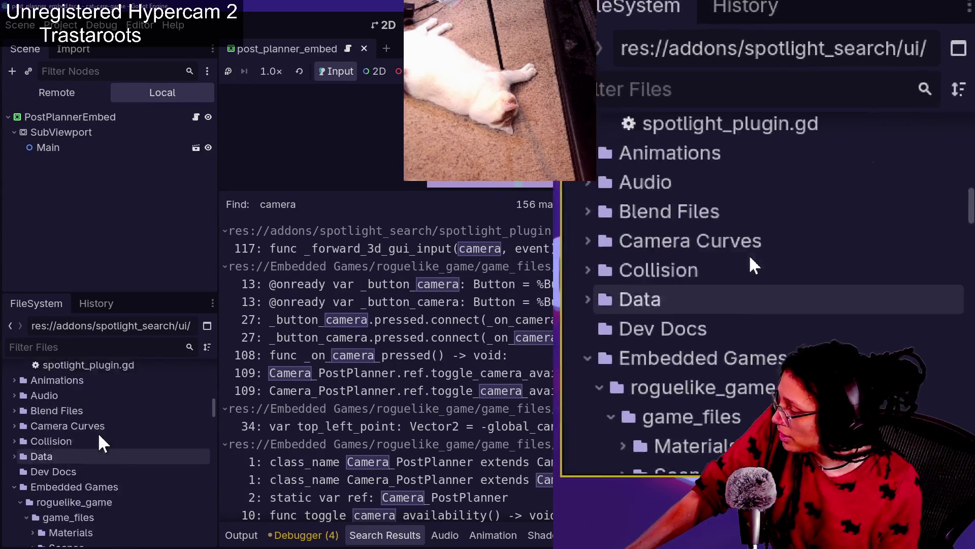
{"action": "scroll", "coordinate": [57, 440], "scroll_direction": "up", "scroll_amount": 1}
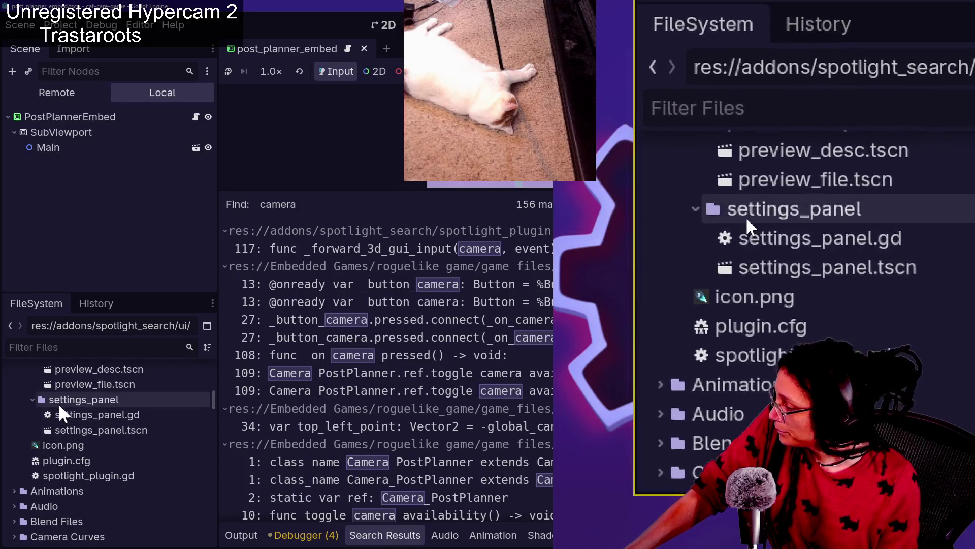
{"action": "scroll", "coordinate": [68, 423], "scroll_direction": "up", "scroll_amount": 3}
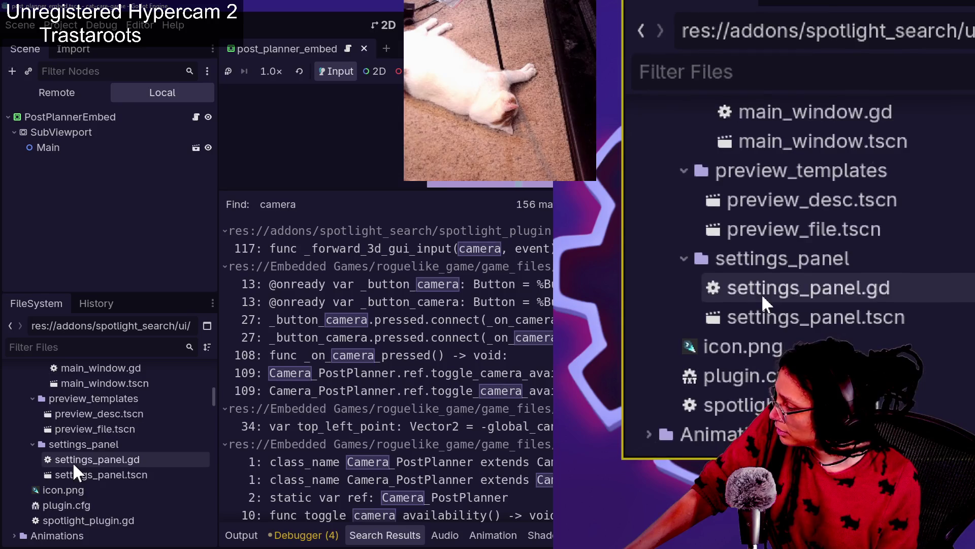
{"action": "scroll", "coordinate": [73, 462], "scroll_direction": "up", "scroll_amount": 1}
{"action": "scroll", "coordinate": [73, 461], "scroll_direction": "up", "scroll_amount": 3}
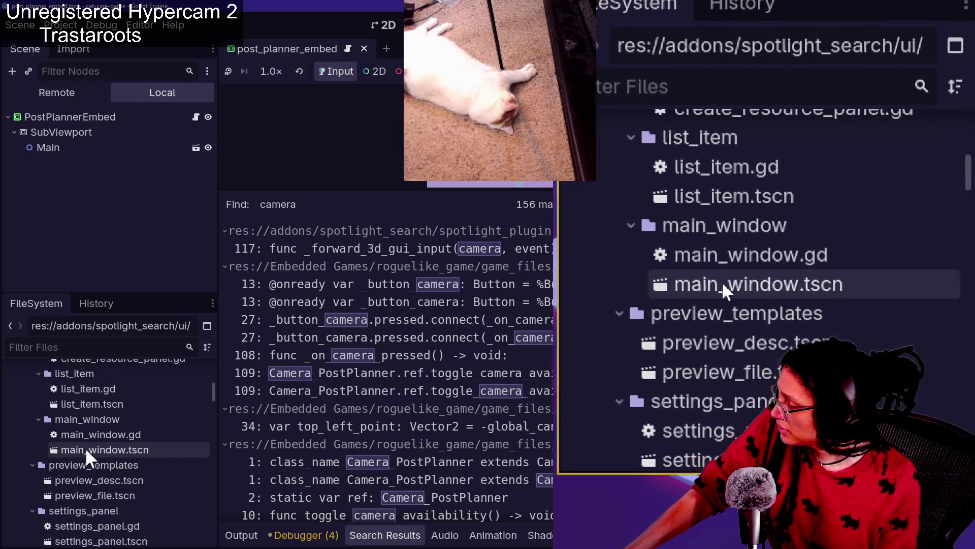
{"action": "left_click", "coordinate": [86, 447]}
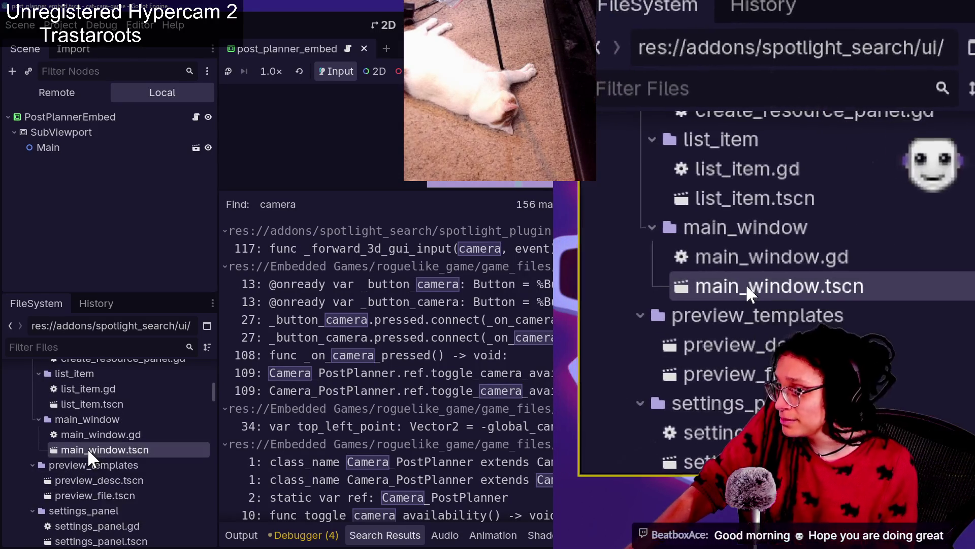
{"action": "double_click", "coordinate": [87, 447]}
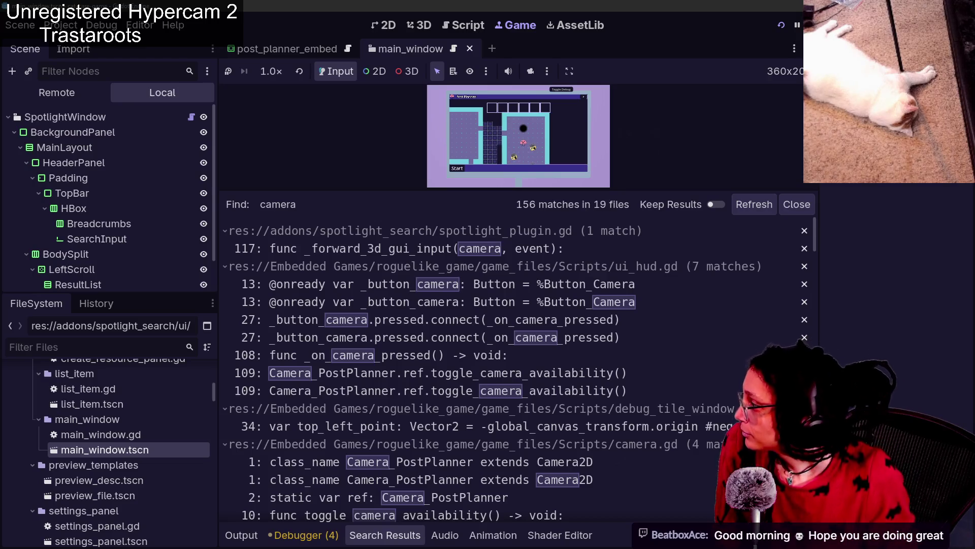
Show the main_window search popup at 100% zoom in an enlarged 2D viewport, then stop the game.
{"action": "left_click", "coordinate": [376, 25]}
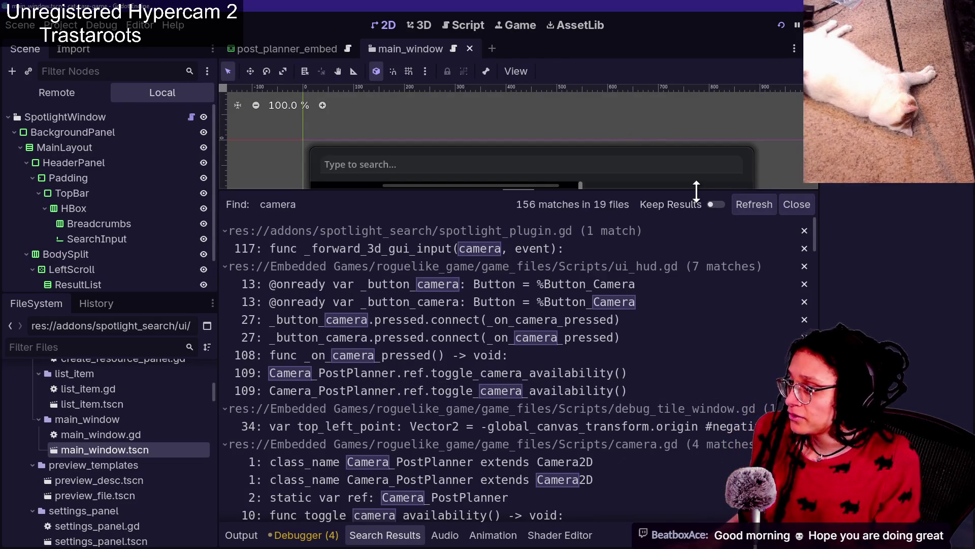
{"action": "left_click_drag", "start_coordinate": [699, 191], "coordinate": [701, 418]}
{"action": "scroll", "coordinate": [752, 133], "scroll_direction": "up", "scroll_amount": 10}
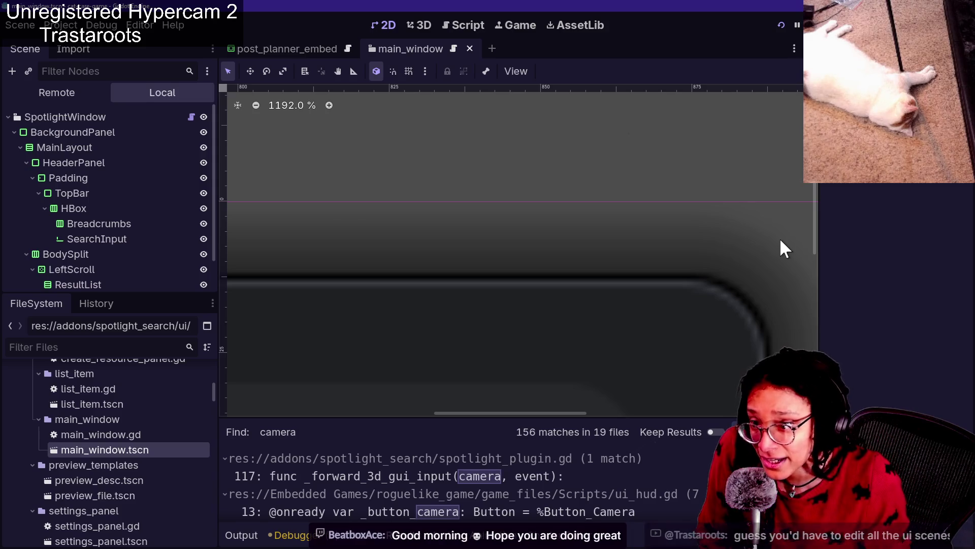
{"action": "scroll", "coordinate": [781, 241], "scroll_direction": "down", "scroll_amount": 14}
{"action": "scroll", "coordinate": [781, 241], "scroll_direction": "up", "scroll_amount": 4}
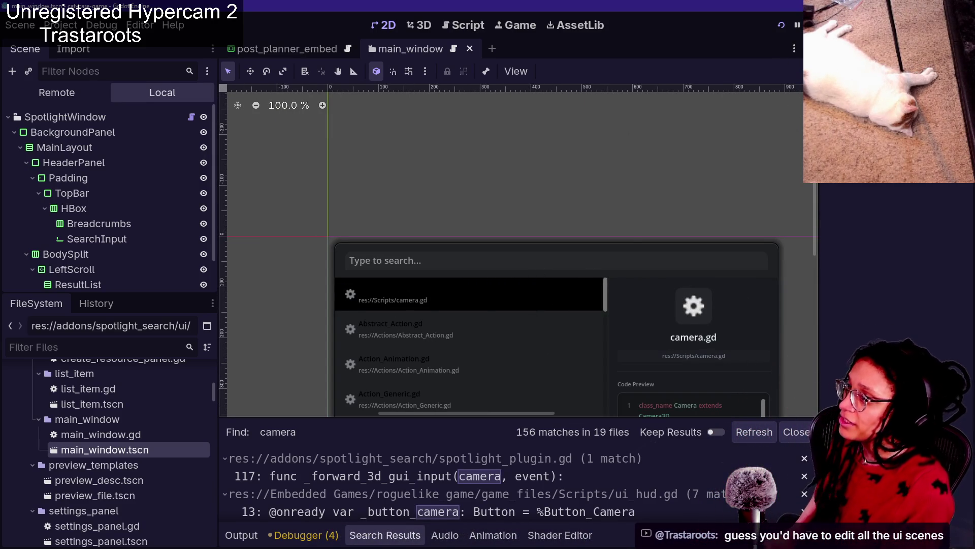
{"action": "left_click", "coordinate": [814, 24]}
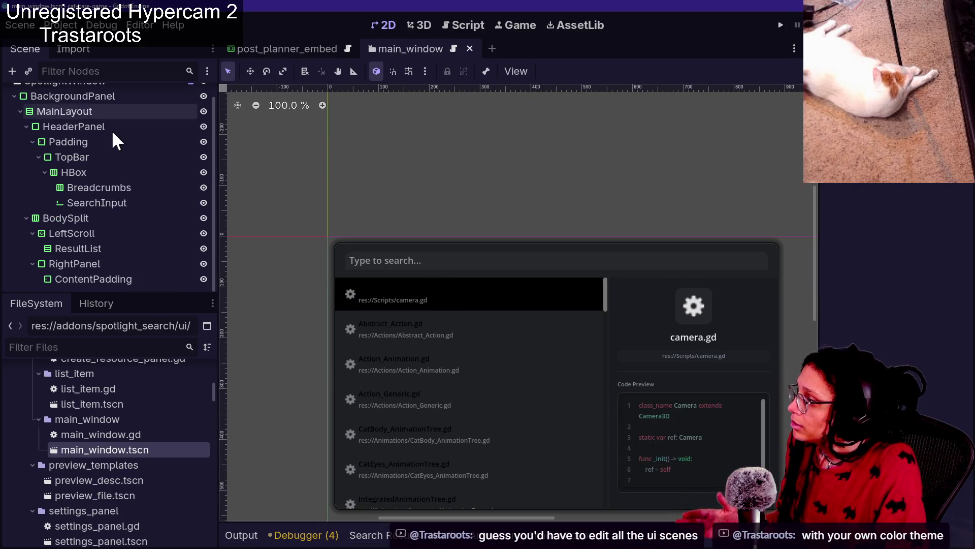
{"action": "left_click", "coordinate": [102, 110]}
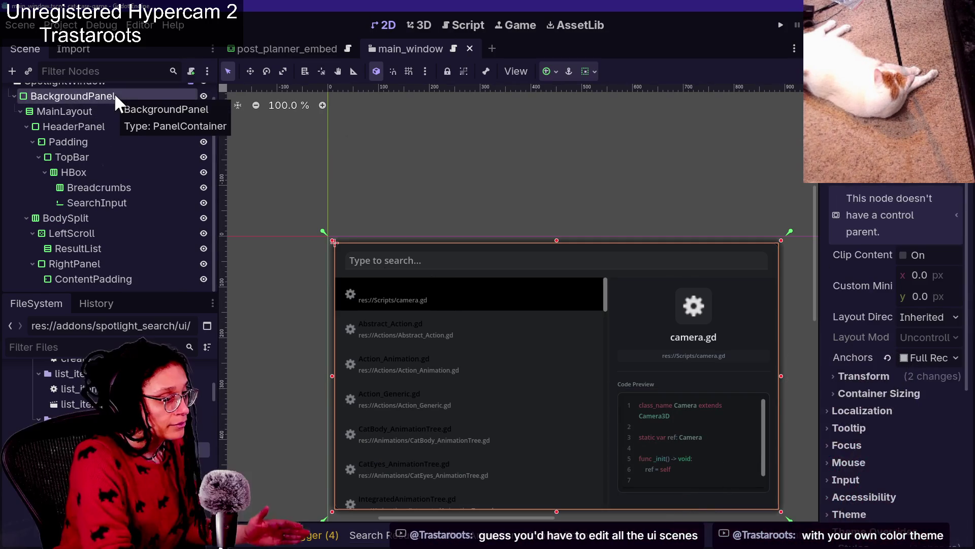
{"action": "scroll", "coordinate": [872, 378], "scroll_direction": "down", "scroll_amount": 5}
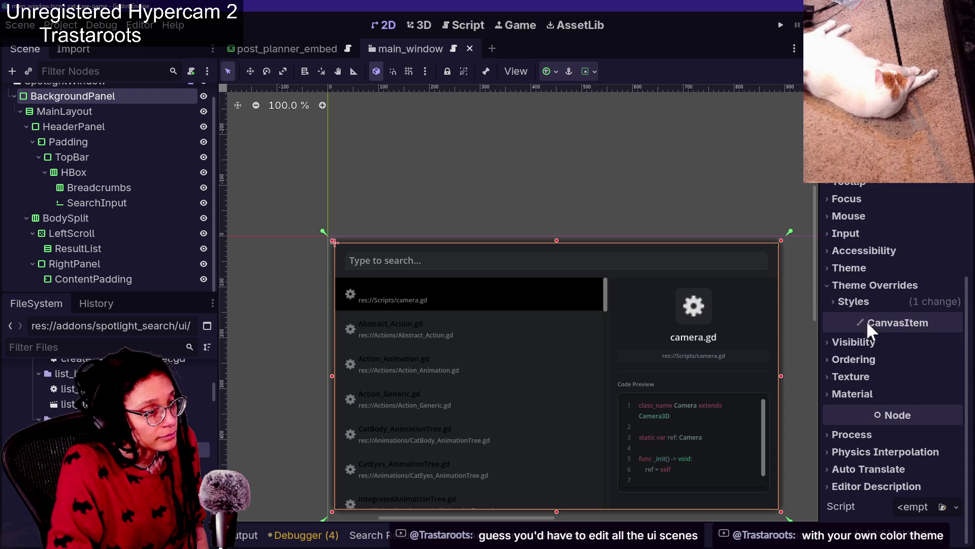
{"action": "left_click", "coordinate": [861, 301]}
{"action": "left_click", "coordinate": [922, 320]}
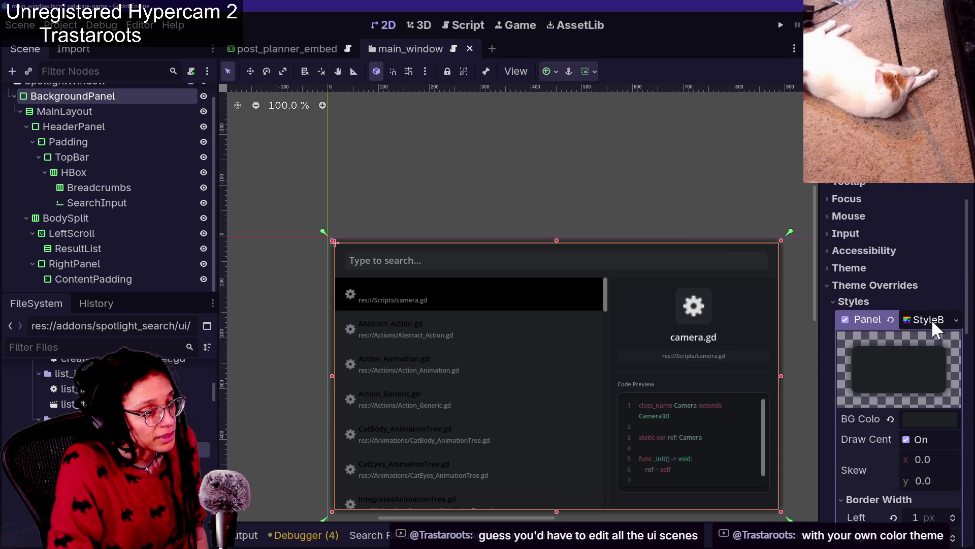
{"action": "left_click", "coordinate": [867, 269]}
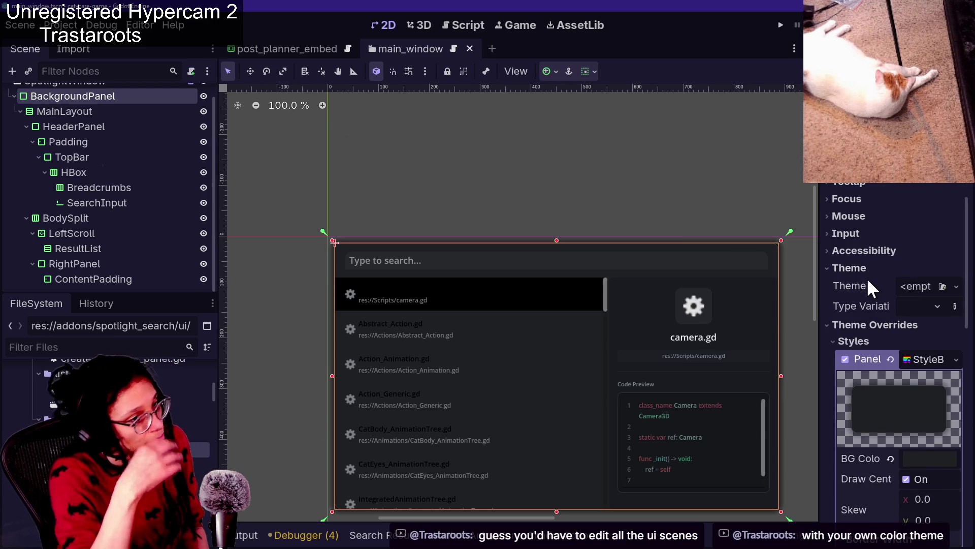
{"action": "mouse_move", "coordinate": [868, 278]}
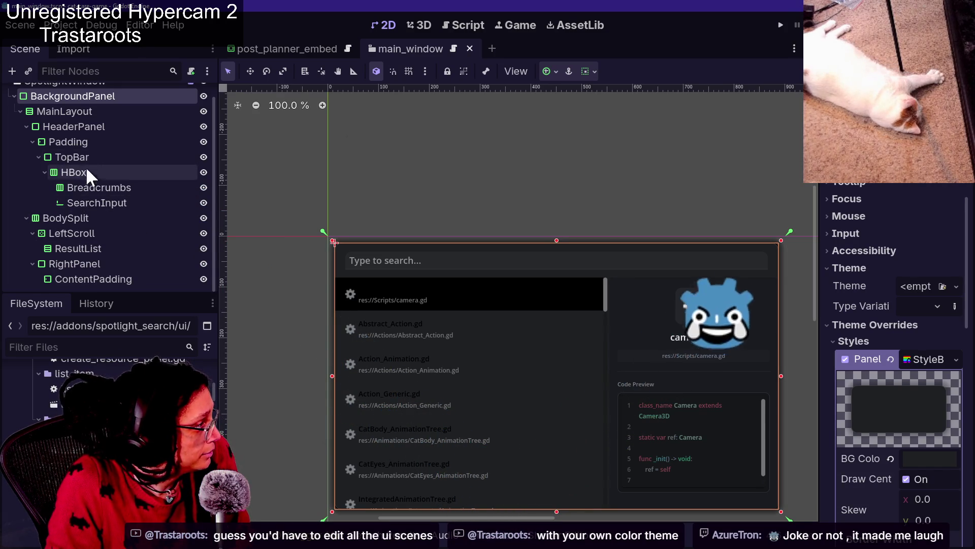
{"action": "left_click", "coordinate": [71, 157]}
{"action": "left_click", "coordinate": [94, 215]}
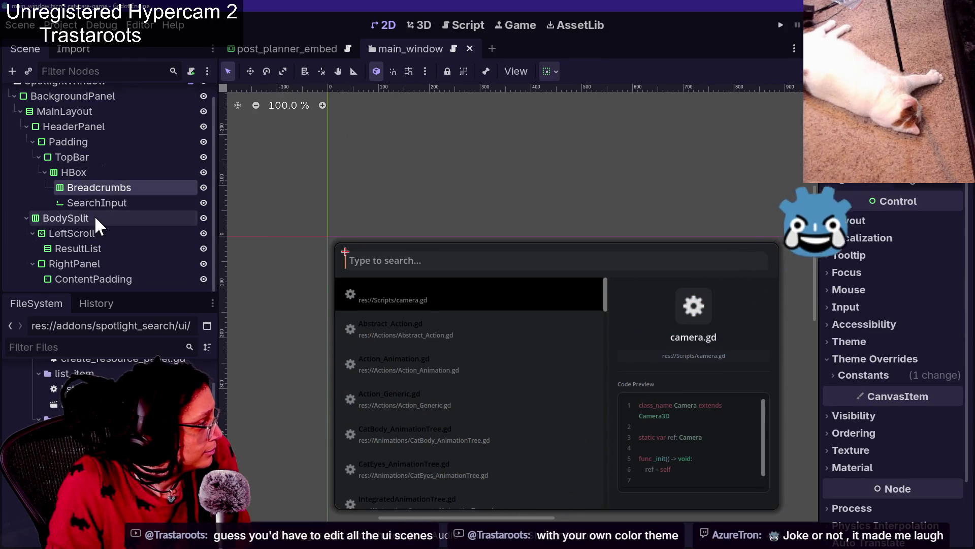
{"action": "left_click", "coordinate": [60, 283]}
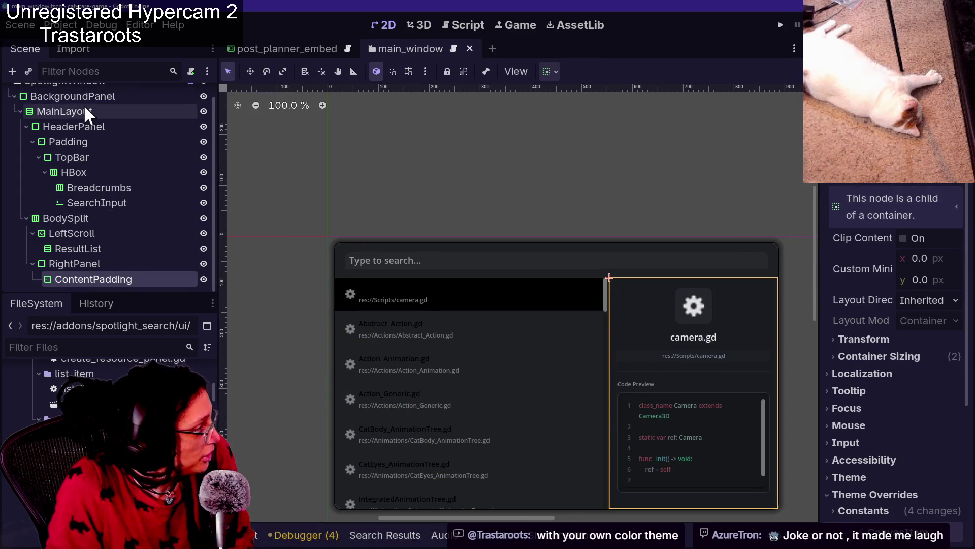
{"action": "scroll", "coordinate": [83, 107], "scroll_direction": "up", "scroll_amount": 1}
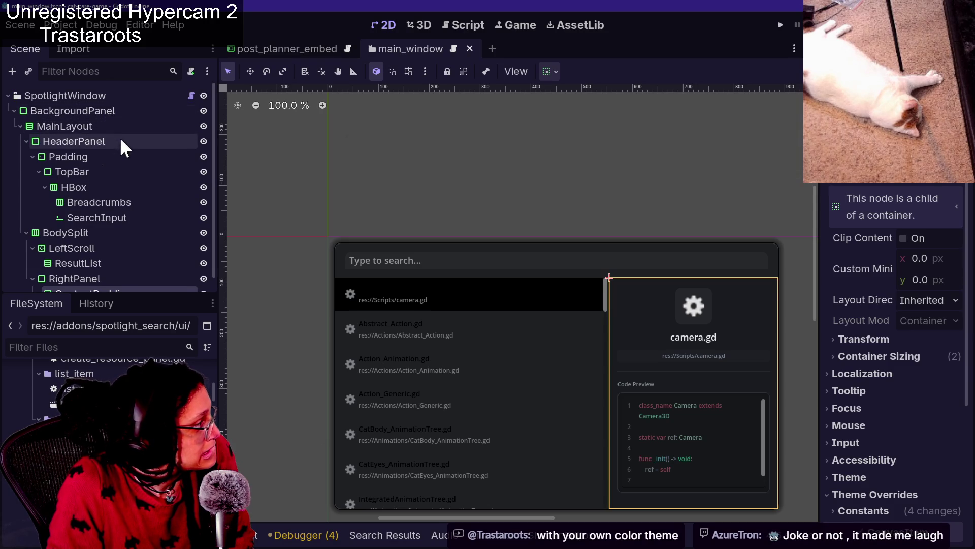
{"action": "left_click", "coordinate": [125, 184]}
{"action": "left_click", "coordinate": [425, 328]}
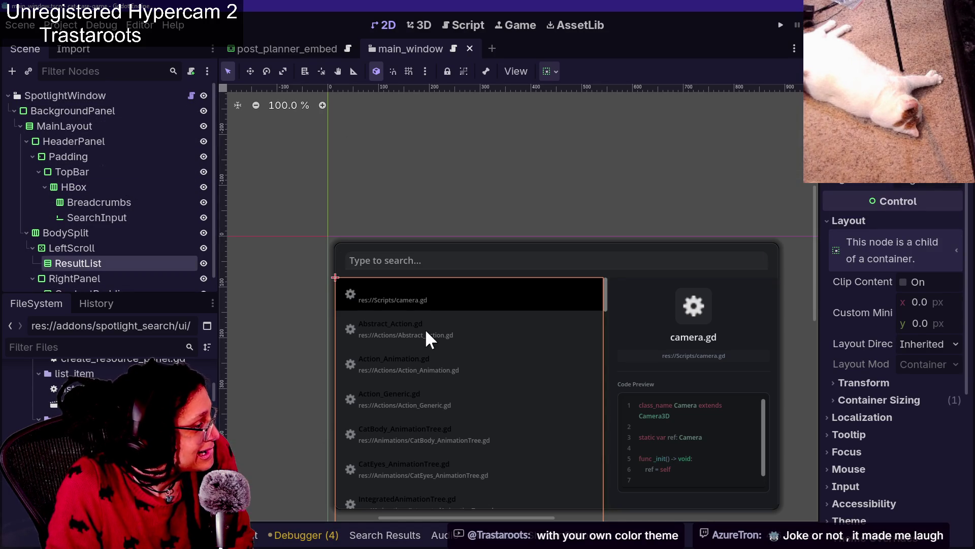
{"action": "scroll", "coordinate": [105, 261], "scroll_direction": "down", "scroll_amount": 1}
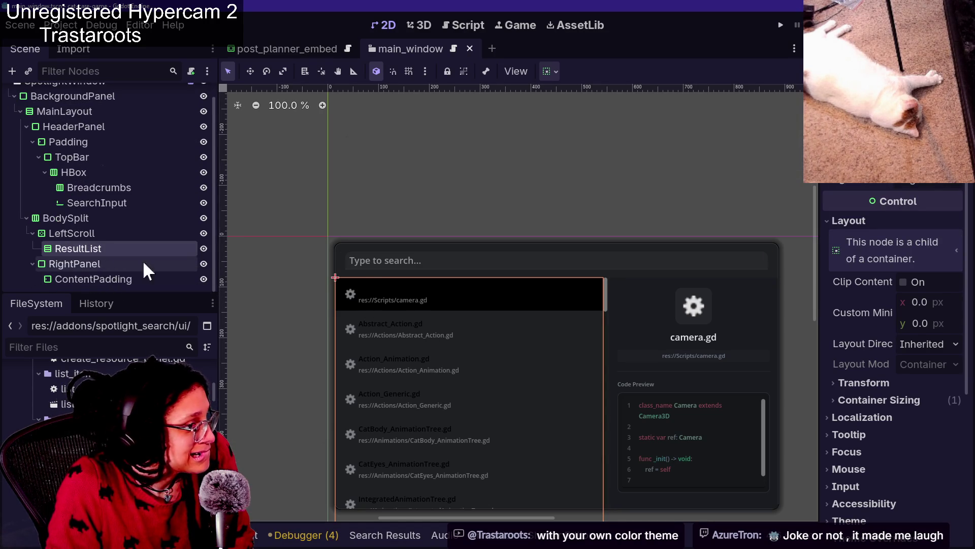
{"action": "scroll", "coordinate": [883, 331], "scroll_direction": "down", "scroll_amount": 5}
{"action": "left_click", "coordinate": [868, 291]}
{"action": "left_click", "coordinate": [868, 290]}
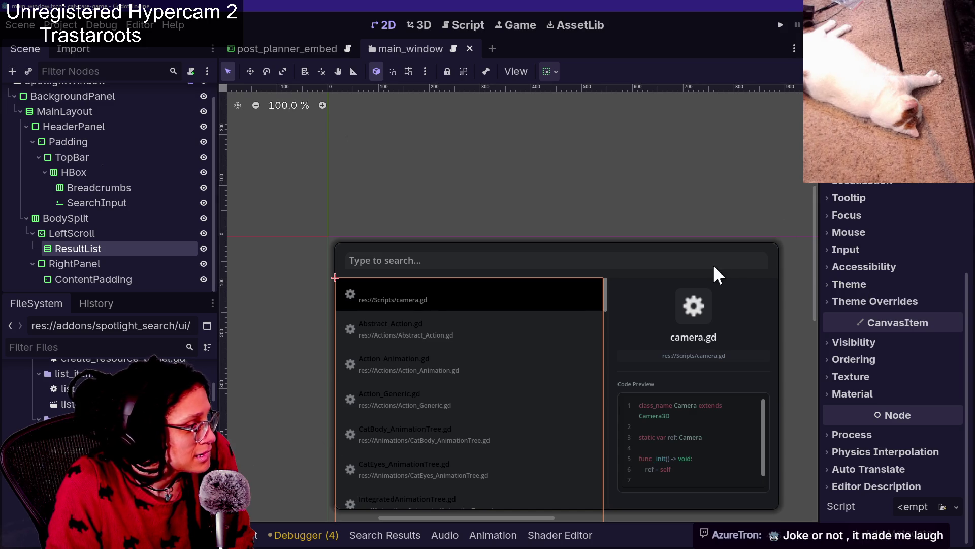
Expand ResultList's Theme Overrides > Constants to reveal its Separation override.
{"action": "scroll", "coordinate": [138, 260], "scroll_direction": "up", "scroll_amount": 1}
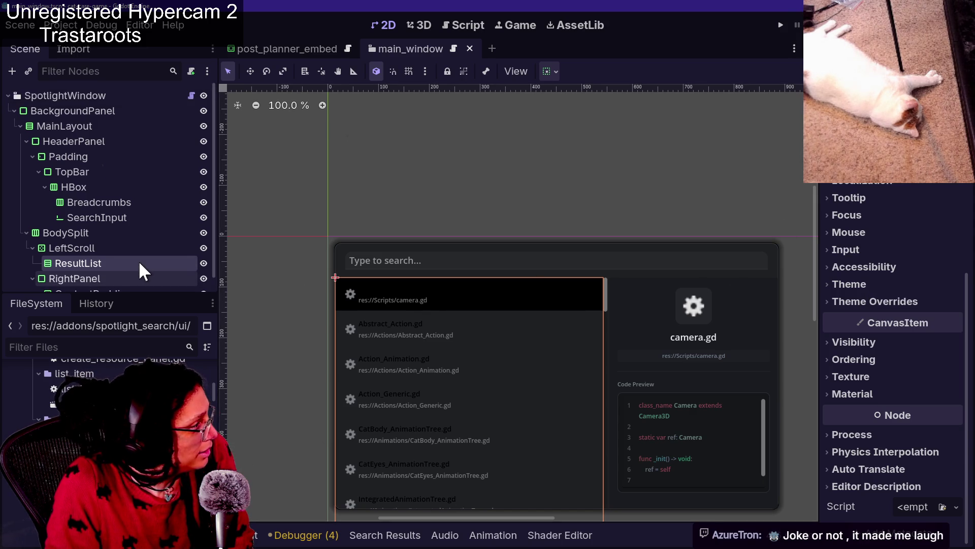
{"action": "scroll", "coordinate": [171, 116], "scroll_direction": "down", "scroll_amount": 1}
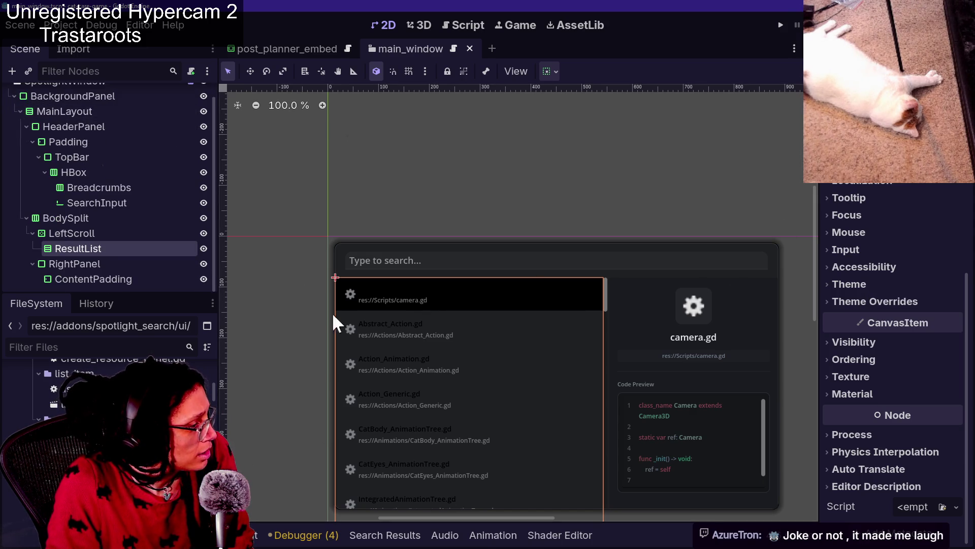
{"action": "scroll", "coordinate": [415, 382], "scroll_direction": "down", "scroll_amount": 1}
{"action": "scroll", "coordinate": [415, 382], "scroll_direction": "up", "scroll_amount": 5}
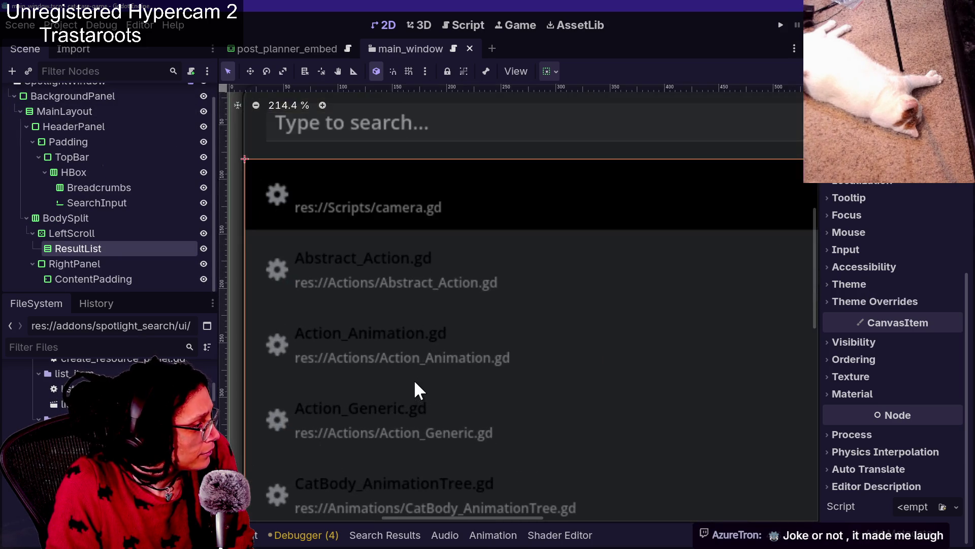
{"action": "scroll", "coordinate": [399, 306], "scroll_direction": "down", "scroll_amount": 3}
{"action": "scroll", "coordinate": [398, 306], "scroll_direction": "up", "scroll_amount": 2}
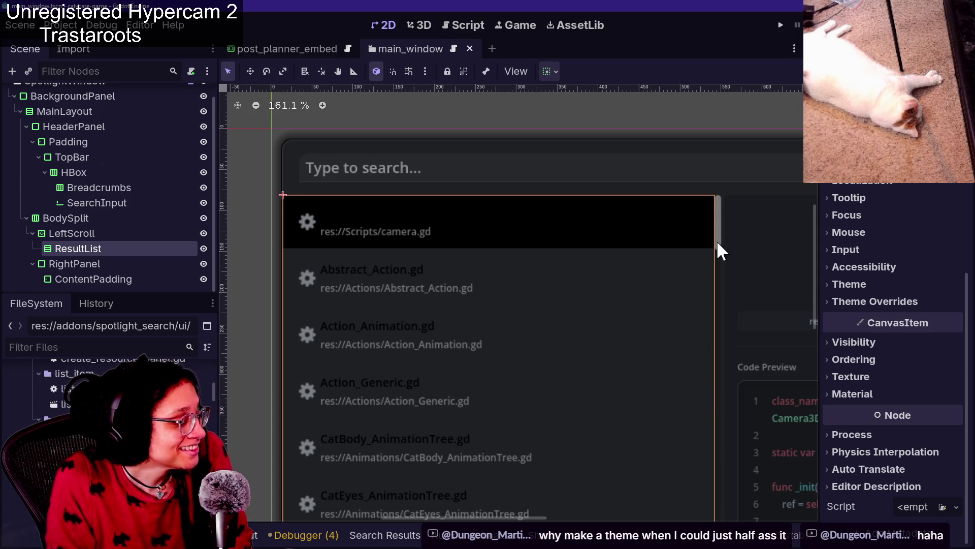
{"action": "scroll", "coordinate": [717, 240], "scroll_direction": "down", "scroll_amount": 2}
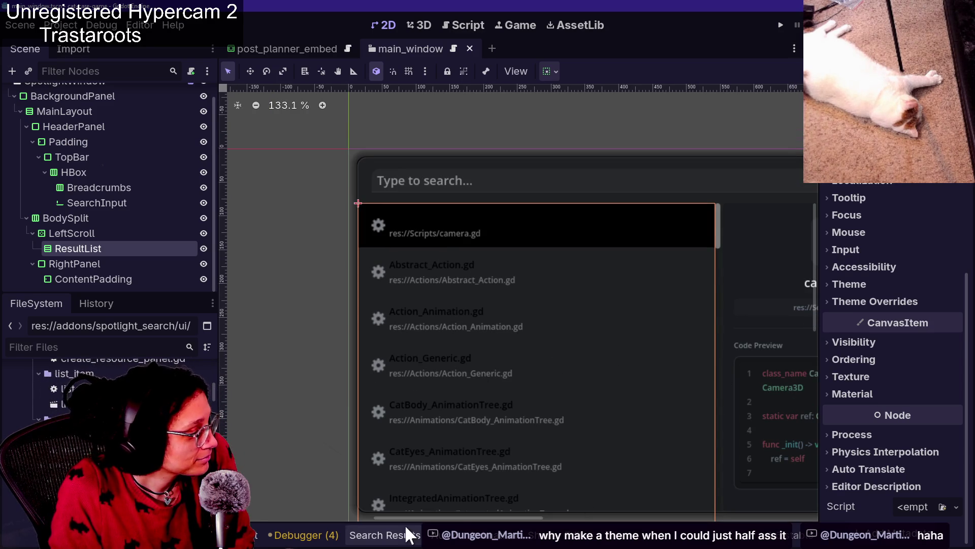
{"action": "mouse_move", "coordinate": [406, 517]}
{"action": "left_mouse_down"}
{"action": "mouse_move", "coordinate": [457, 534]}
{"action": "mouse_move", "coordinate": [350, 520]}
{"action": "mouse_move", "coordinate": [410, 520]}
{"action": "left_mouse_up"}
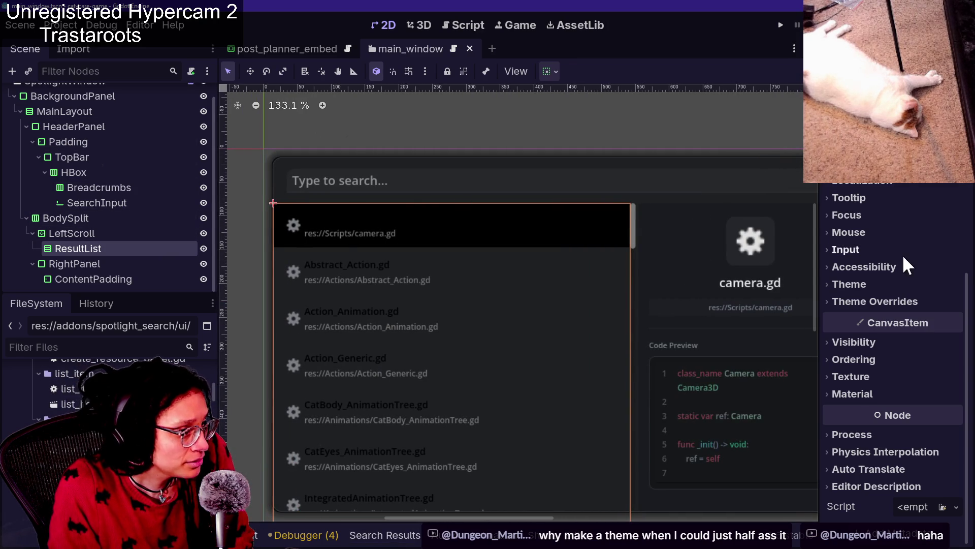
{"action": "left_click", "coordinate": [888, 301]}
{"action": "left_click", "coordinate": [886, 318]}
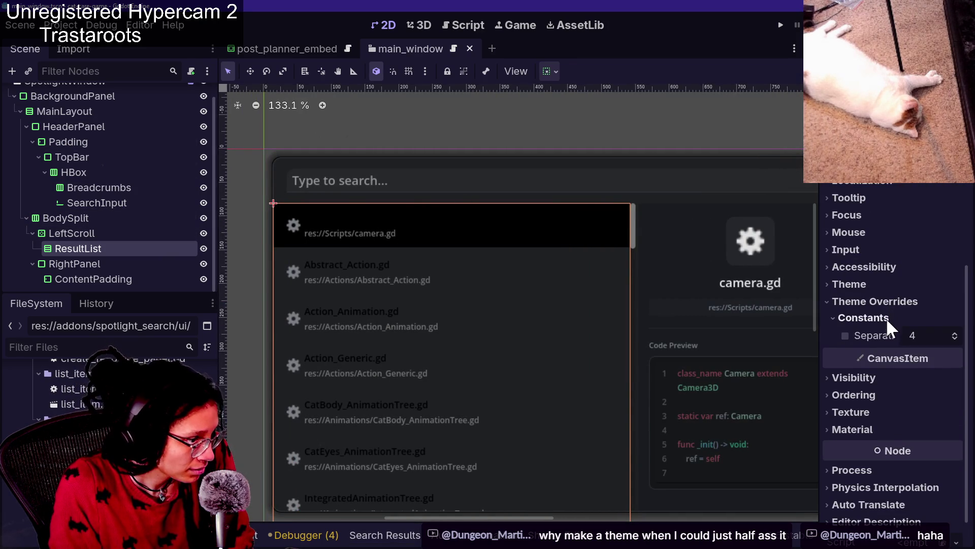
Inspect the LeftScroll and RightPanel nodes, then open SpotlightWindow's main_window.gd script.
{"action": "scroll", "coordinate": [880, 288], "scroll_direction": "up", "scroll_amount": 5}
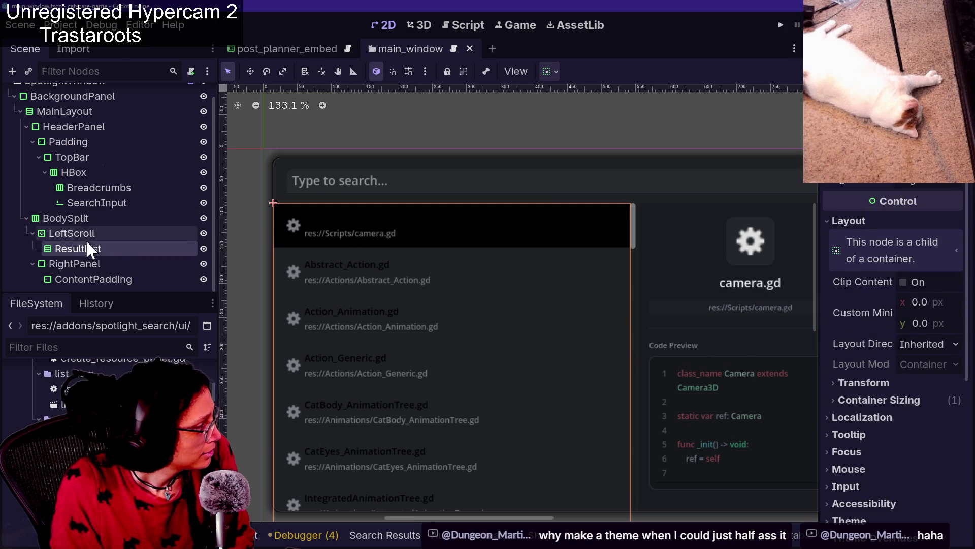
{"action": "key", "text": "Up"}
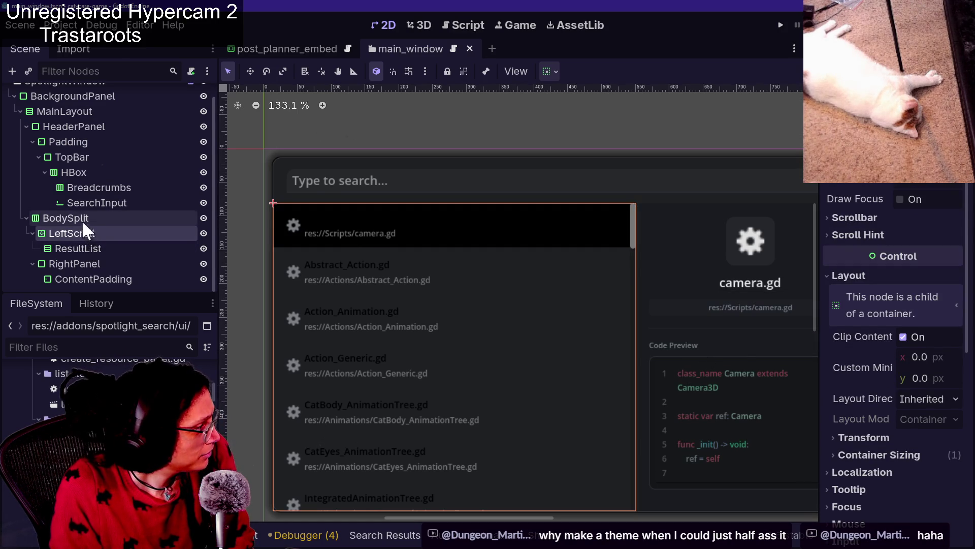
{"action": "left_click", "coordinate": [82, 264]}
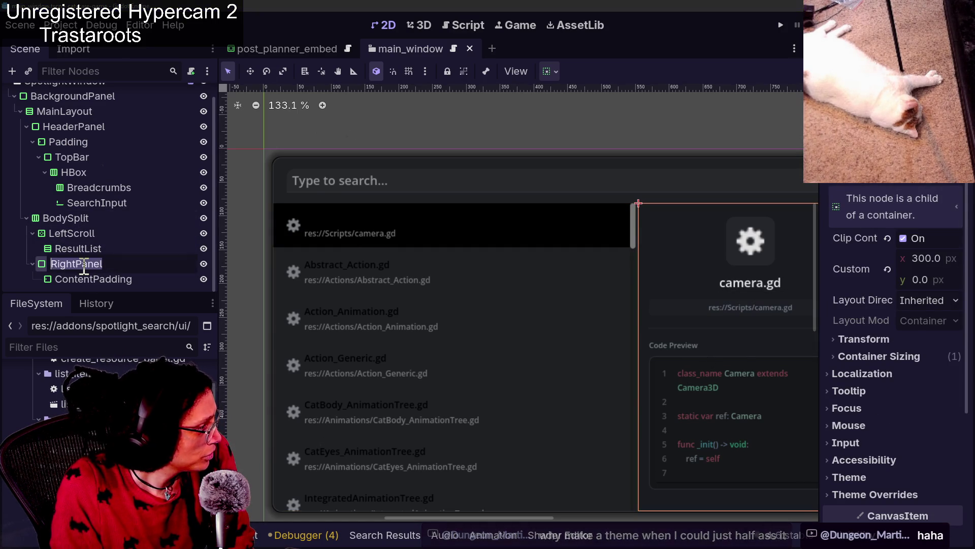
{"action": "scroll", "coordinate": [75, 173], "scroll_direction": "up", "scroll_amount": 1}
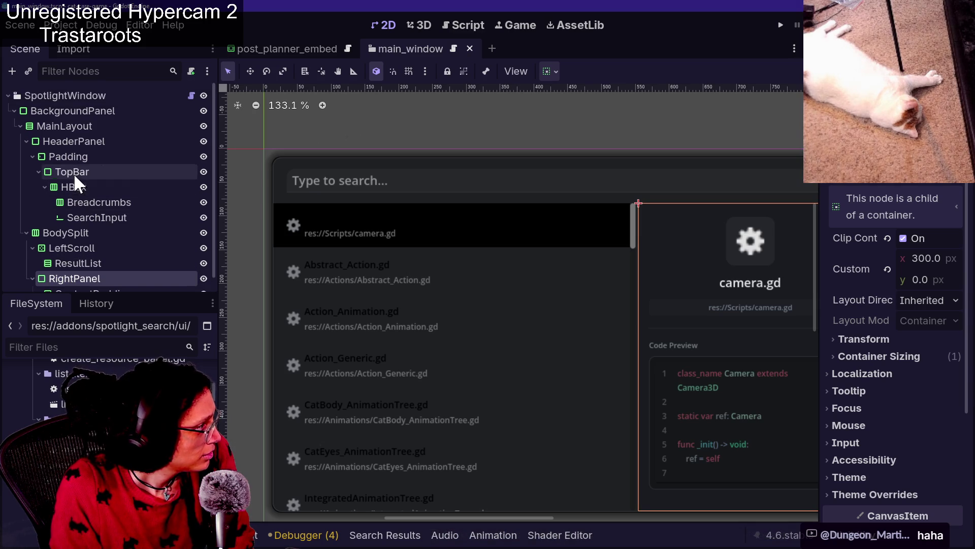
{"action": "left_click", "coordinate": [192, 96]}
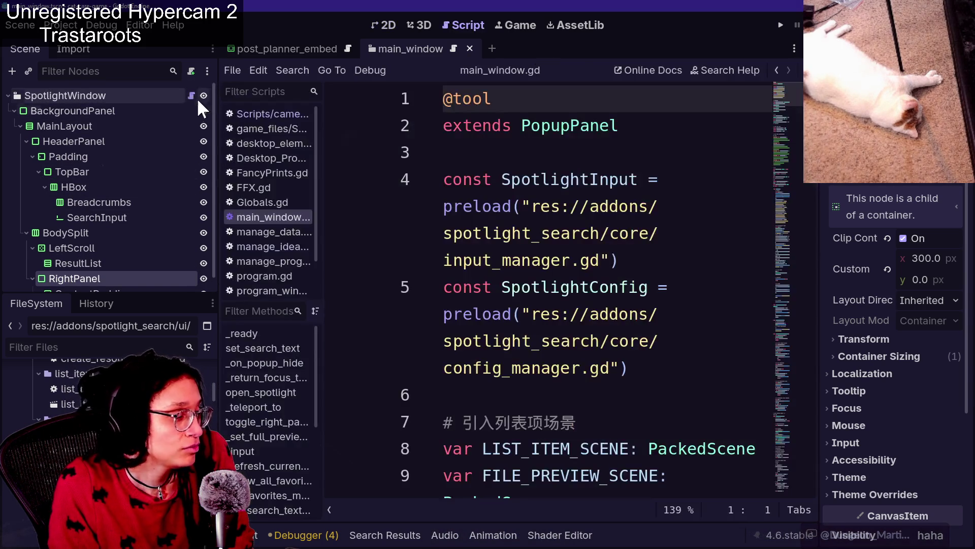
Expand the script editor to full window and select and copy all of main_window.gd.
{"action": "left_click", "coordinate": [551, 287]}
{"action": "key", "text": "ctrl+shift+F11"}
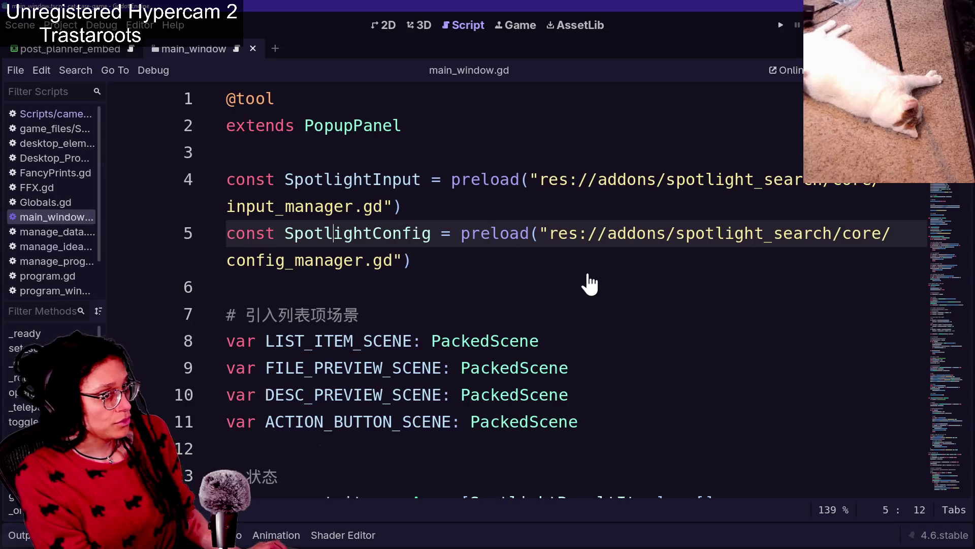
{"action": "scroll", "coordinate": [605, 317], "scroll_direction": "down", "scroll_amount": 5}
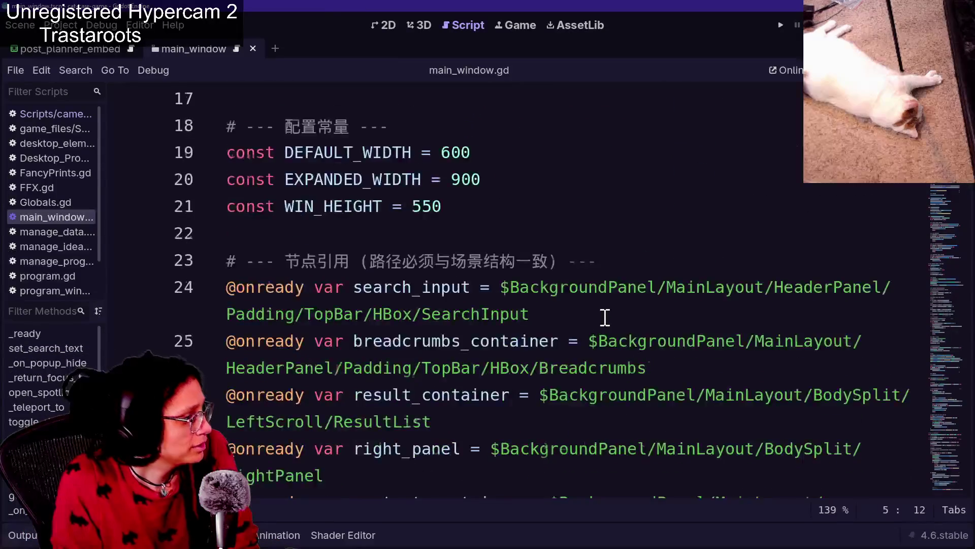
{"action": "scroll", "coordinate": [604, 317], "scroll_direction": "up", "scroll_amount": 2}
{"action": "scroll", "coordinate": [476, 288], "scroll_direction": "up", "scroll_amount": 1}
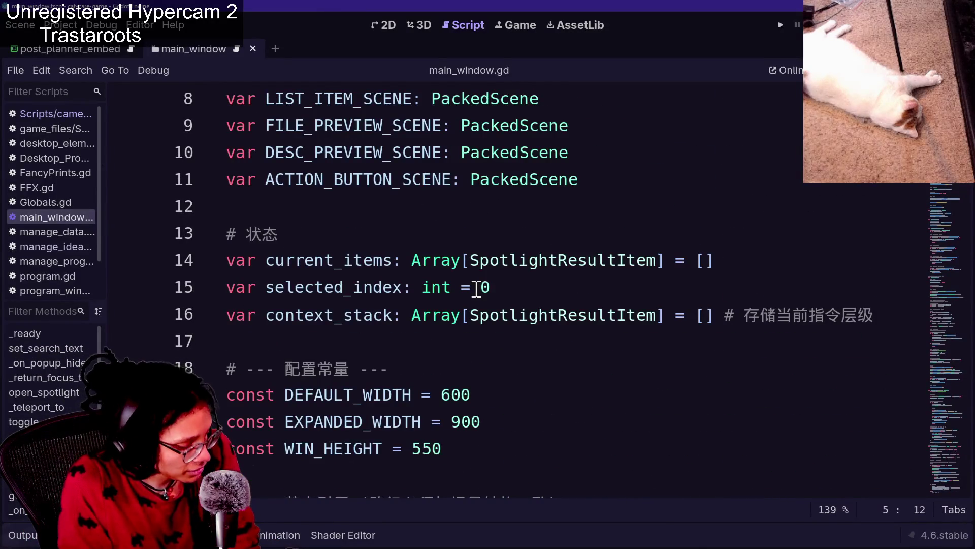
{"action": "scroll", "coordinate": [476, 288], "scroll_direction": "down", "scroll_amount": 7}
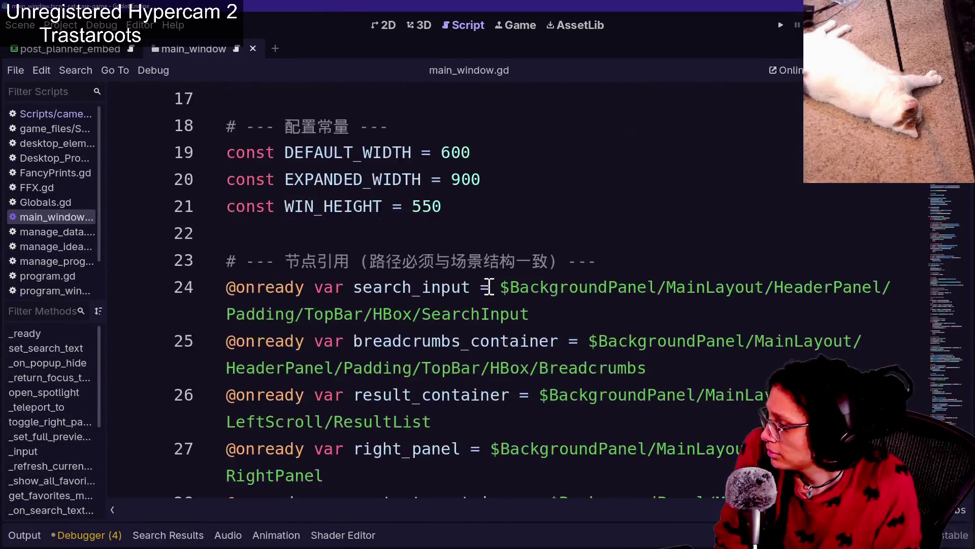
{"action": "left_click", "coordinate": [505, 276]}
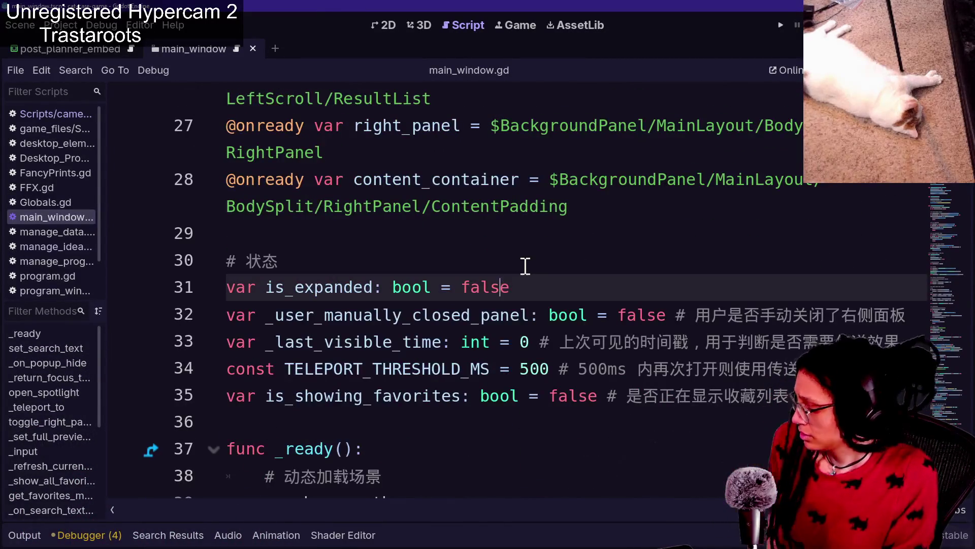
{"action": "key", "text": "ctrl+a"}
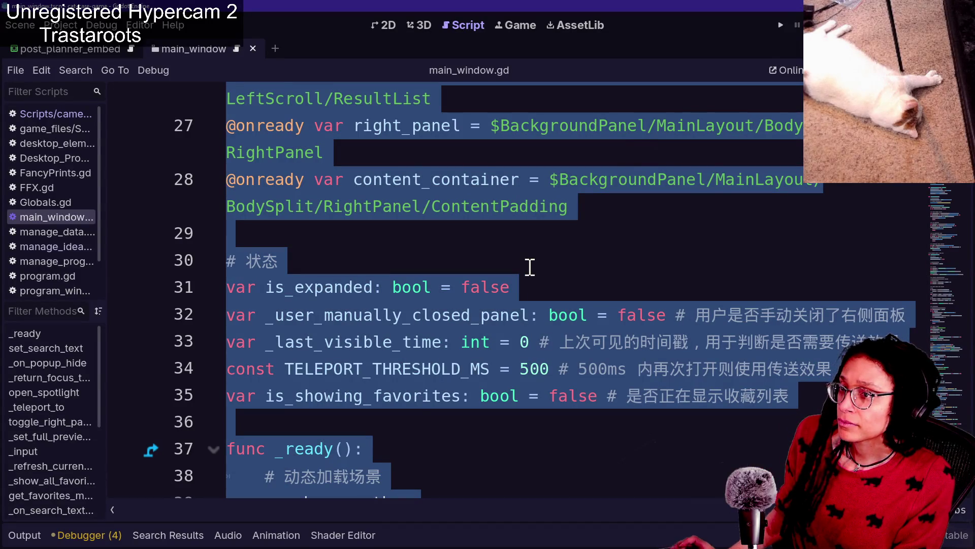
{"action": "key", "text": "alt+Tab"}
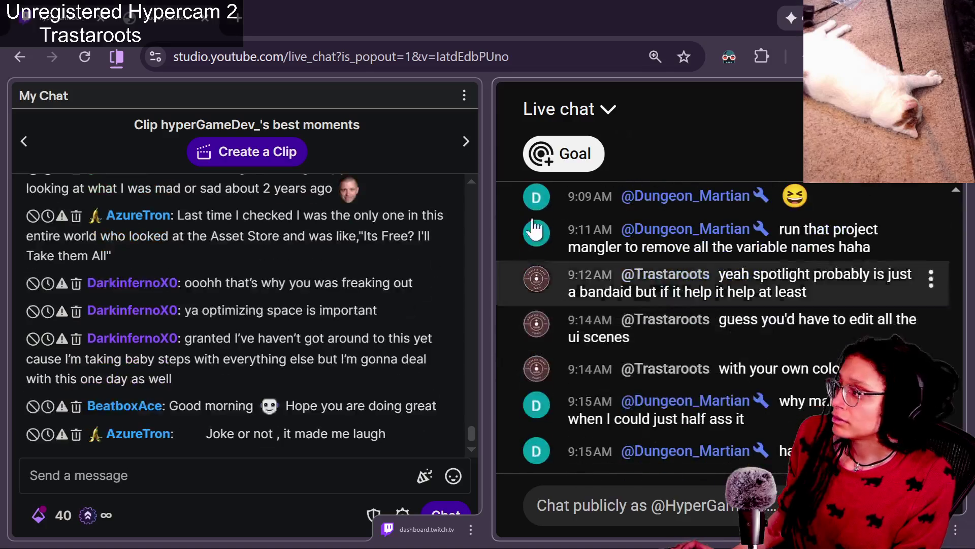
In a new temporary Gemini chat, send main_window.gd with a request to translate its comments to English.
{"action": "key", "text": "alt+Tab"}
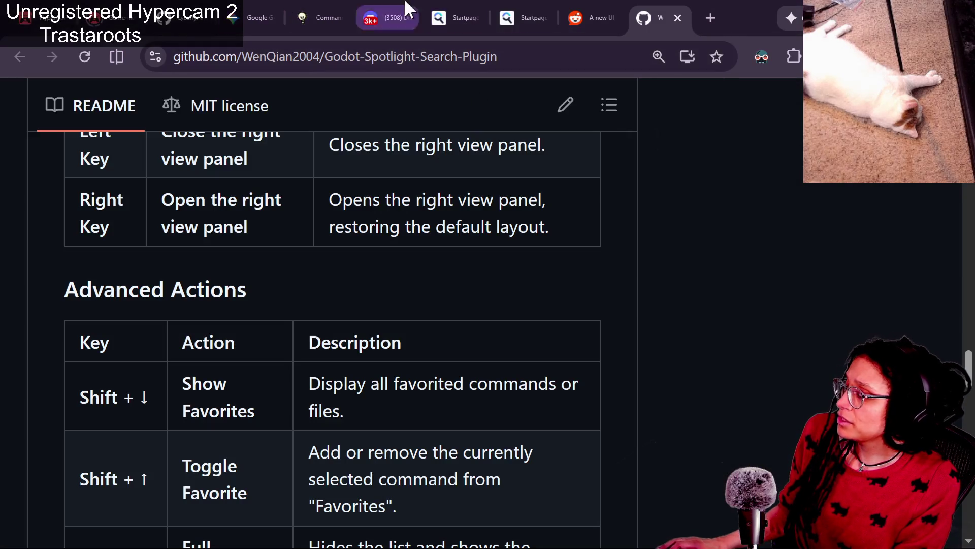
{"action": "left_click", "coordinate": [247, 13]}
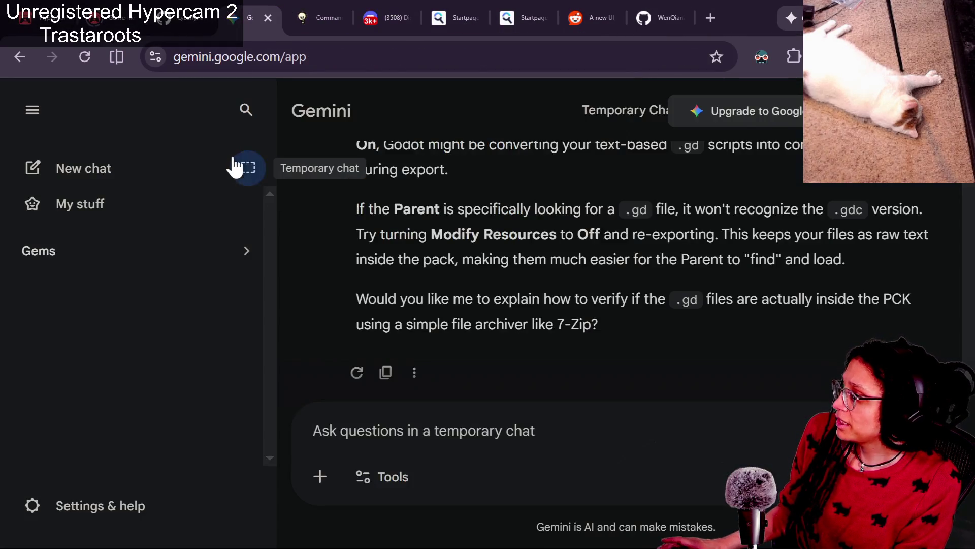
{"action": "left_click", "coordinate": [237, 167]}
{"action": "type", "text": "t"}
{"action": "key", "text": "BackSpace"}
{"action": "type", "text": "g"}
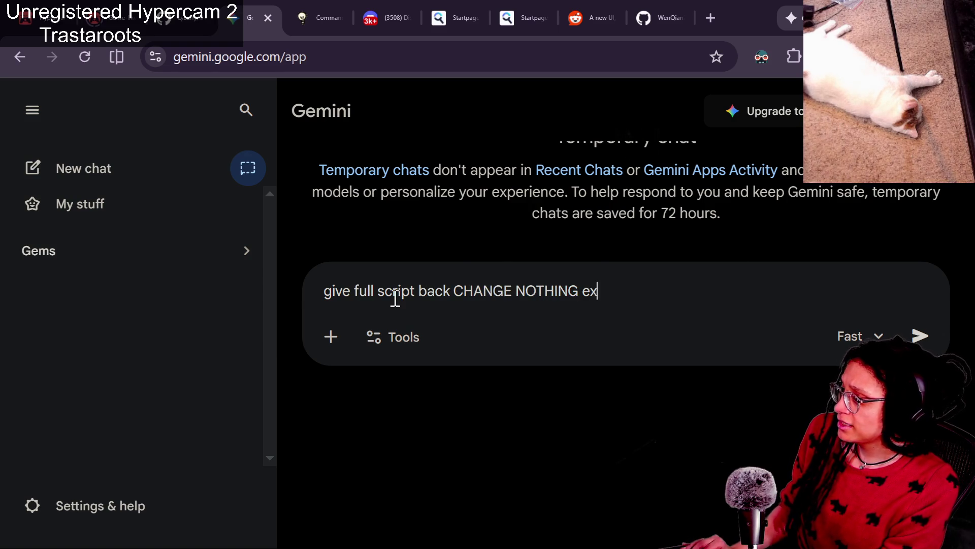
{"action": "type", "text": "cept translate the om"}
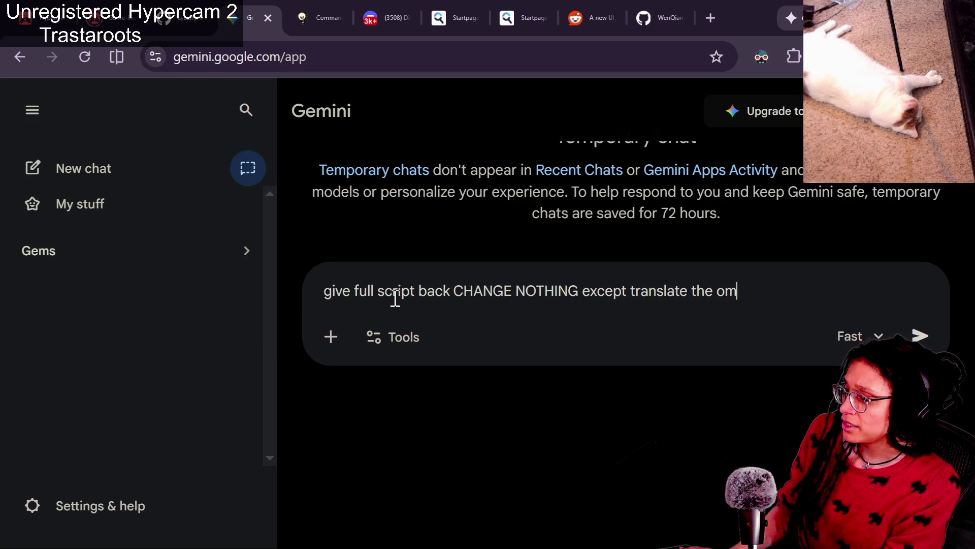
{"action": "key", "text": "BackSpace"}
{"action": "key", "text": "BackSpace"}
{"action": "type", "text": "comments to english dont t"}
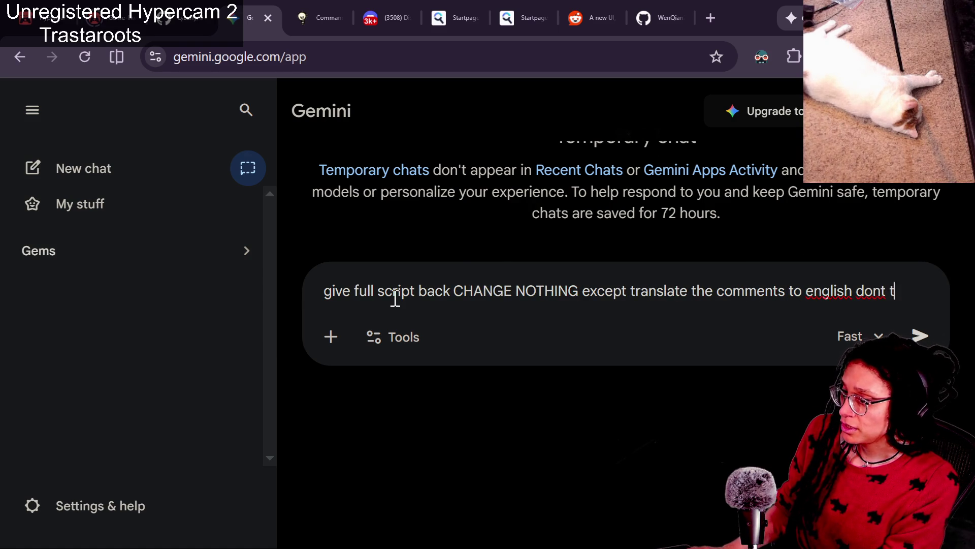
{"action": "type", "text": "alke to me t"}
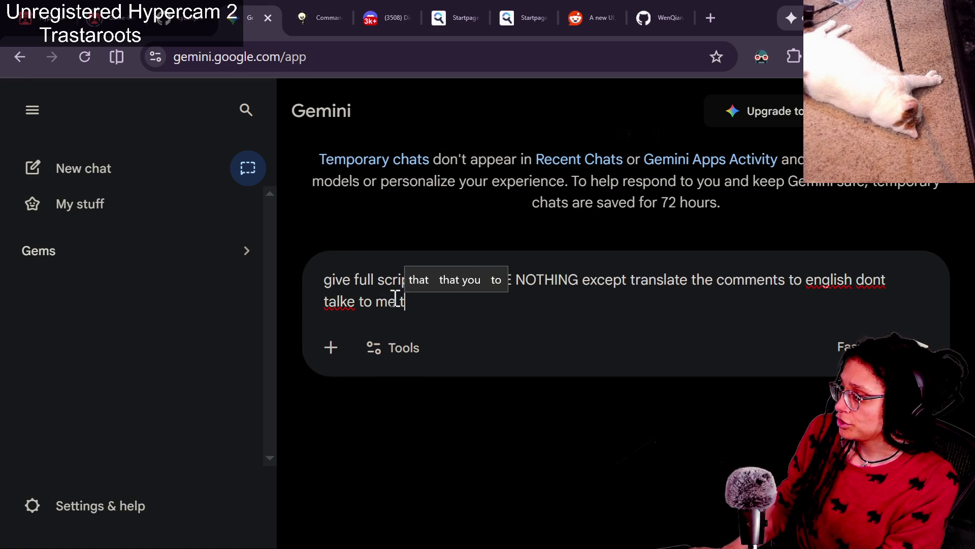
{"action": "key", "text": "BackSpace"}
{"action": "type", "text": "jus"}
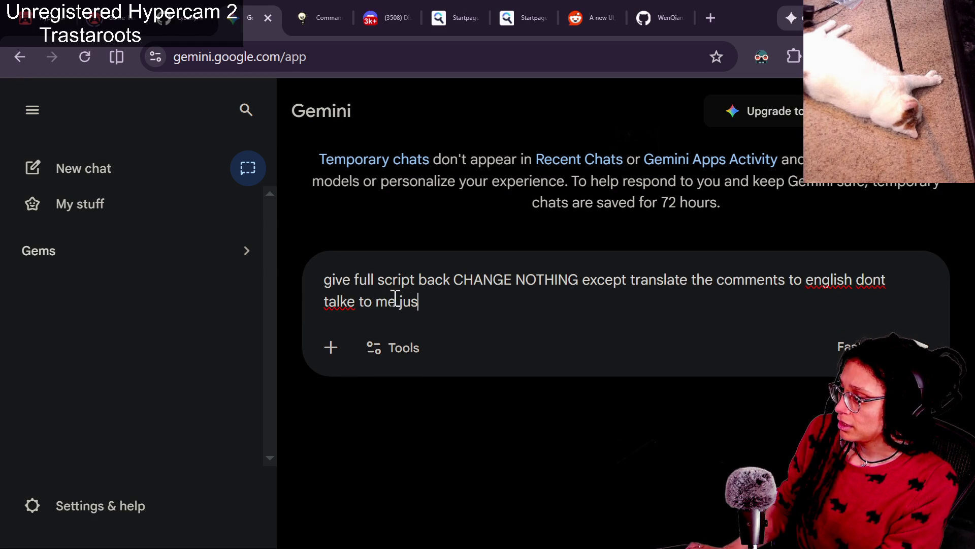
{"action": "type", "text": "t >:"}
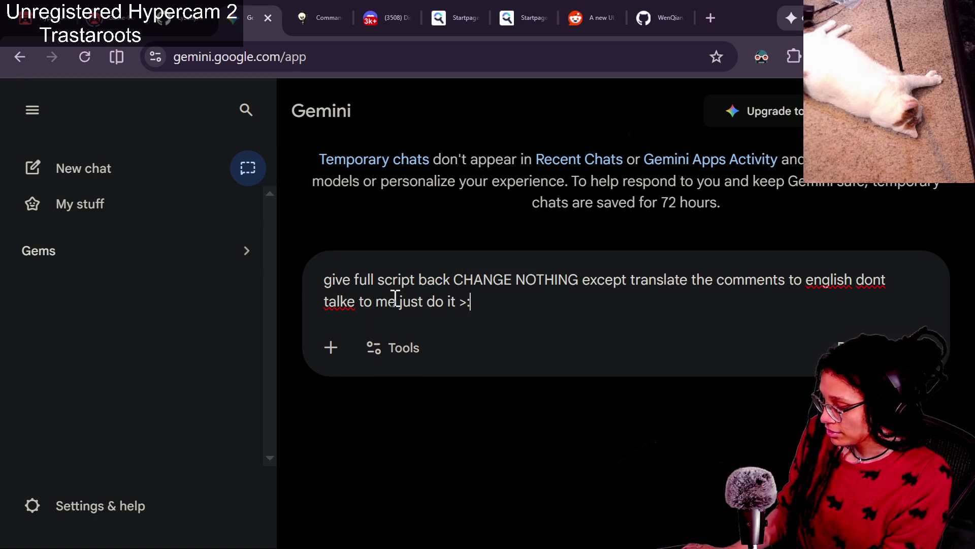
{"action": "key", "text": "shift+Return"}
{"action": "key", "text": "shift+Return"}
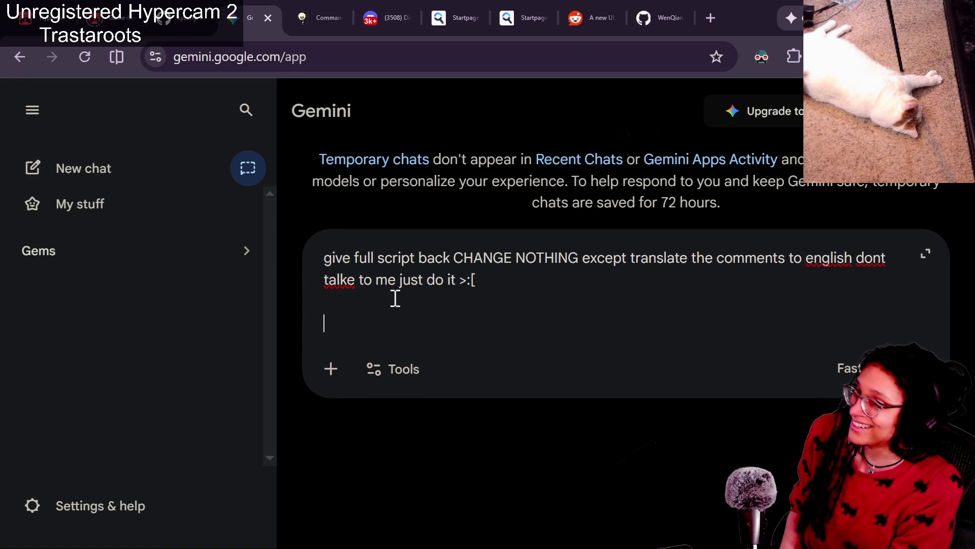
{"action": "key", "text": "ctrl+v"}
{"action": "key", "text": "Return"}
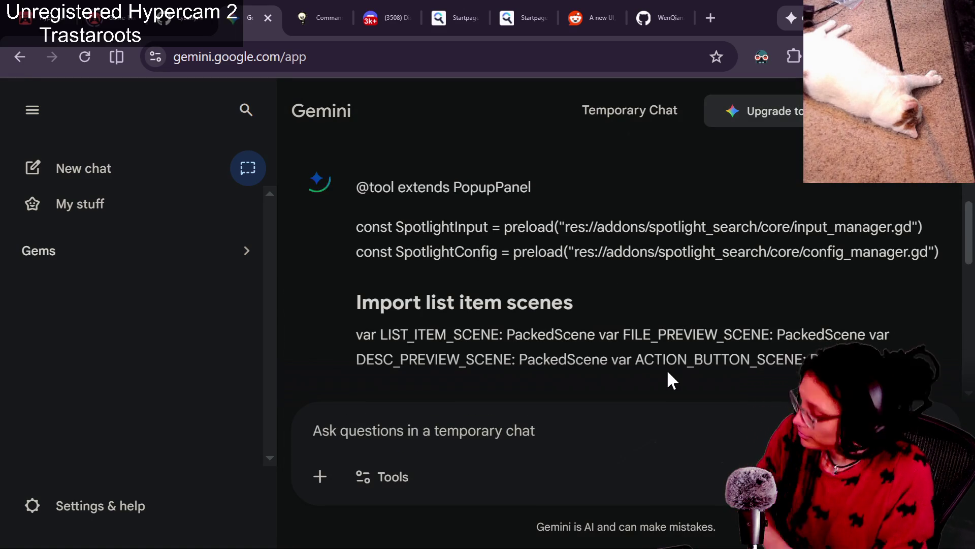
Paste the script again with the follow-up 'GIVE IT BACK AS A CODE BLOCK' and send it.
{"action": "key", "text": "ctrl+v"}
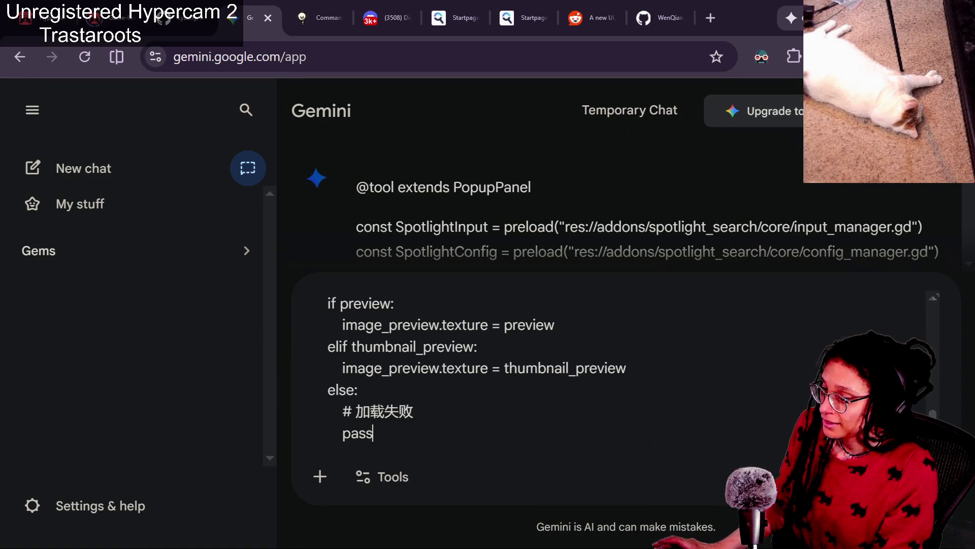
{"action": "type", "text": "GIVE IT BACK"}
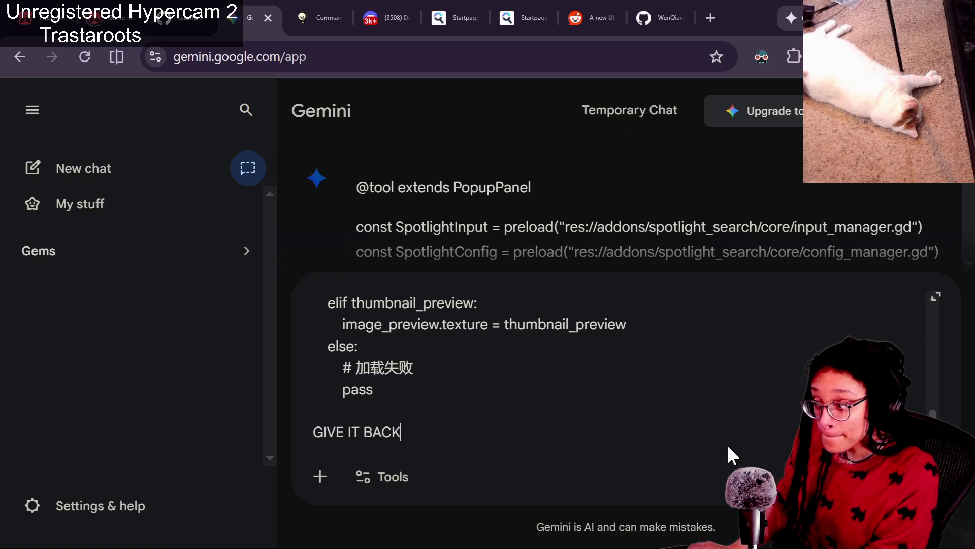
{"action": "type", "text": " AS A CODE BLOCK"}
{"action": "key", "text": "Return"}
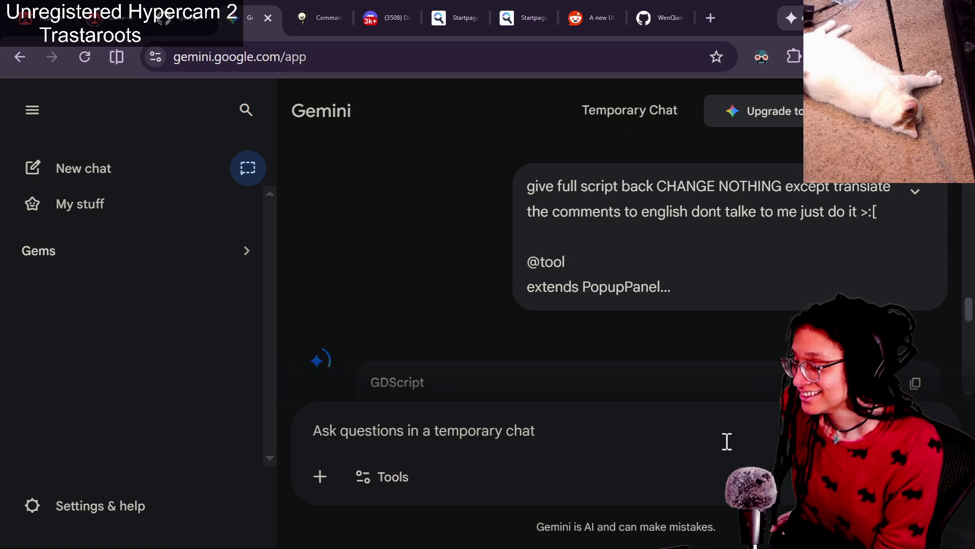
Scroll through Gemini's GDScript reply and copy the generated code.
{"action": "scroll", "coordinate": [693, 301], "scroll_direction": "down", "scroll_amount": 4}
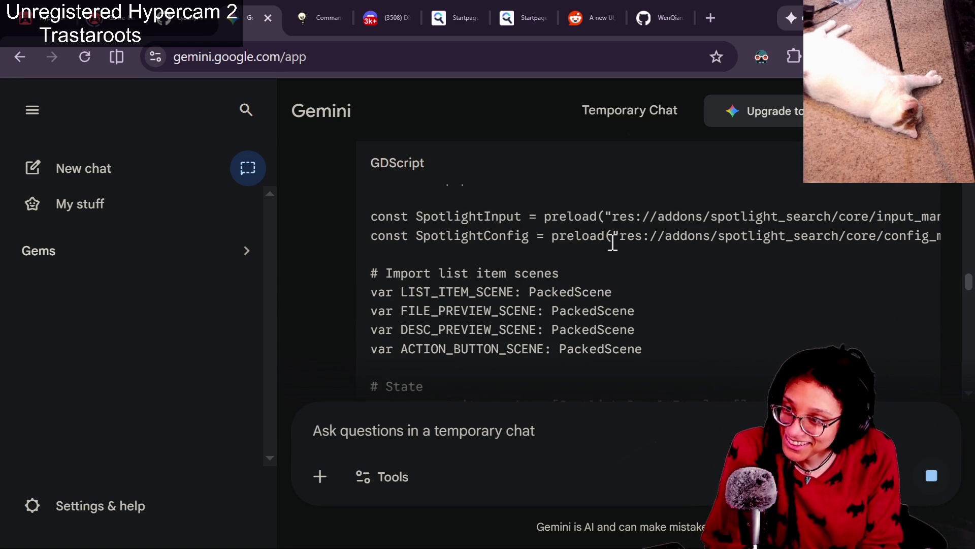
{"action": "scroll", "coordinate": [621, 248], "scroll_direction": "down", "scroll_amount": 15}
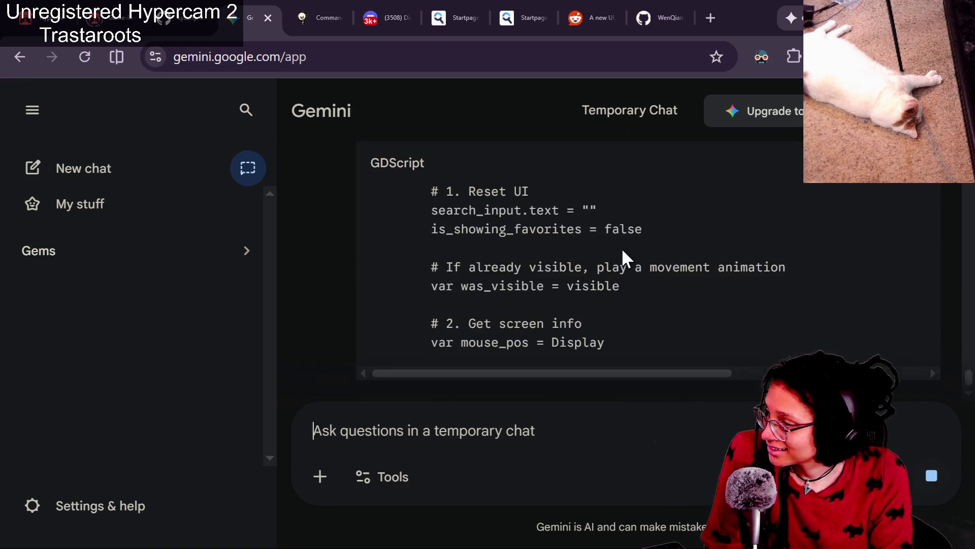
{"action": "scroll", "coordinate": [621, 248], "scroll_direction": "down", "scroll_amount": 15}
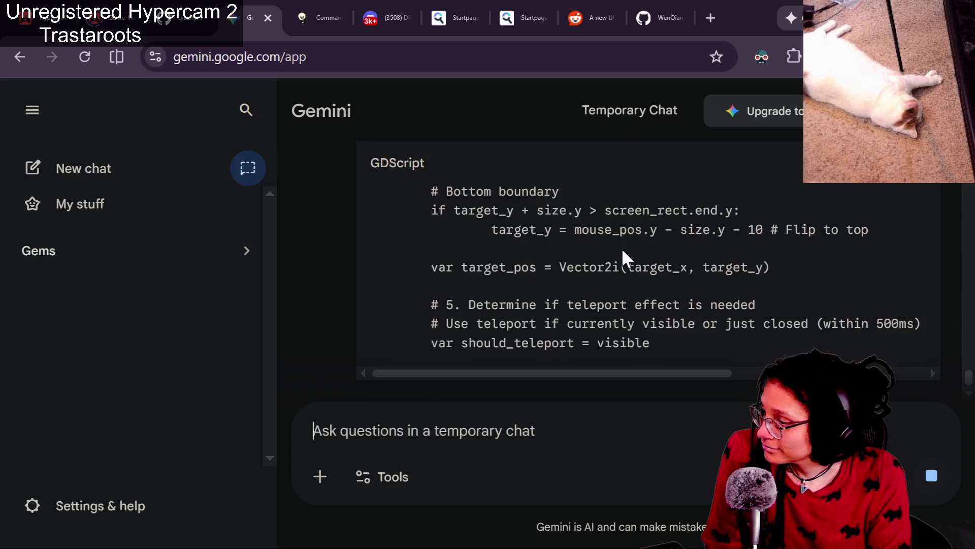
{"action": "scroll", "coordinate": [624, 250], "scroll_direction": "down", "scroll_amount": 10}
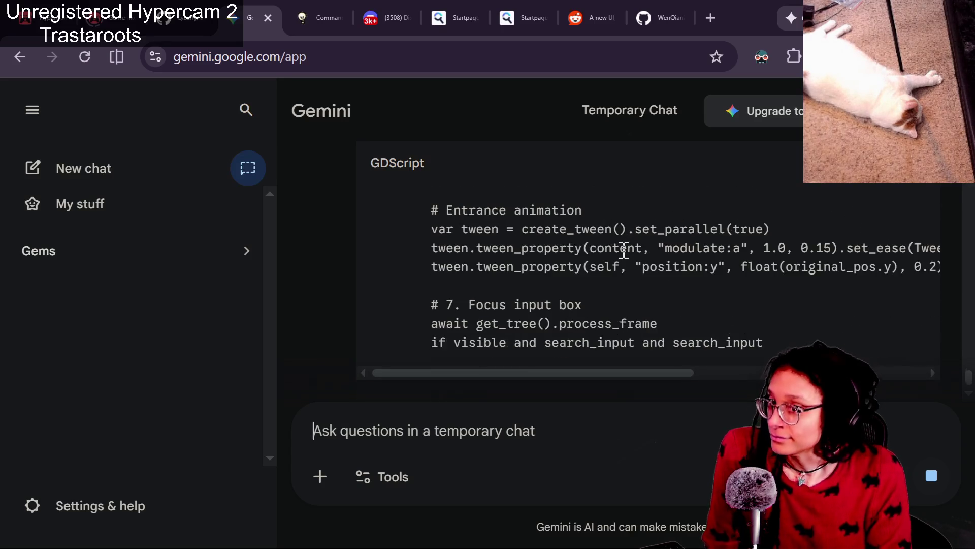
{"action": "scroll", "coordinate": [624, 251], "scroll_direction": "down", "scroll_amount": 10}
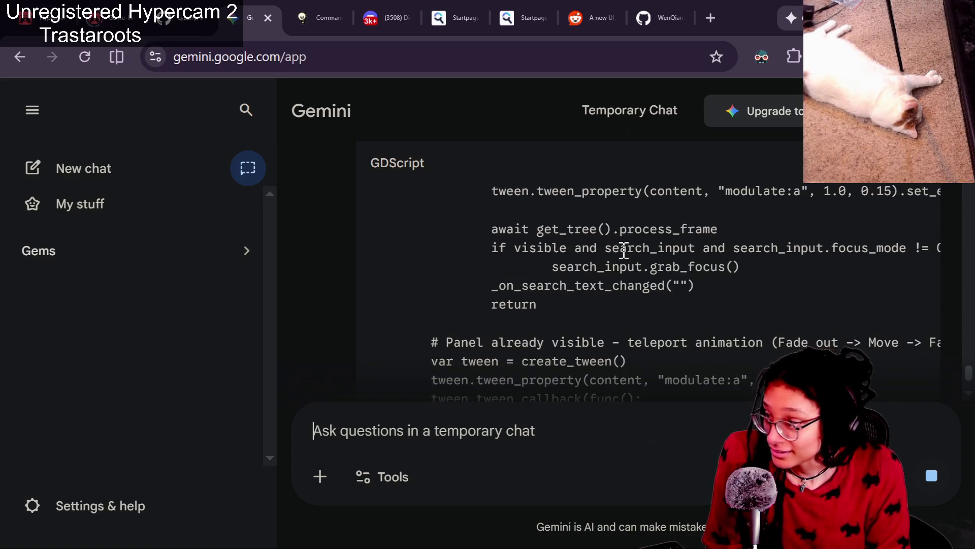
{"action": "scroll", "coordinate": [624, 250], "scroll_direction": "down", "scroll_amount": 10}
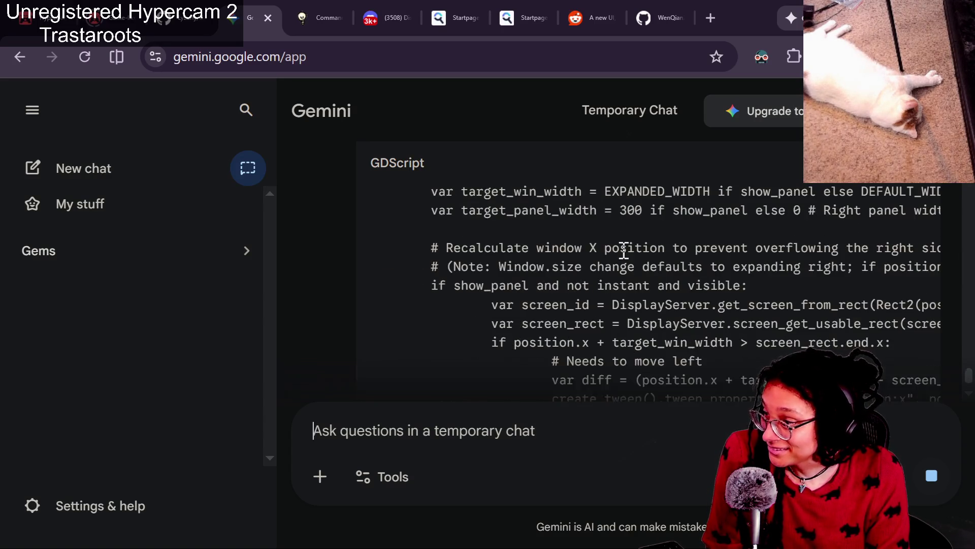
{"action": "scroll", "coordinate": [624, 250], "scroll_direction": "down", "scroll_amount": 10}
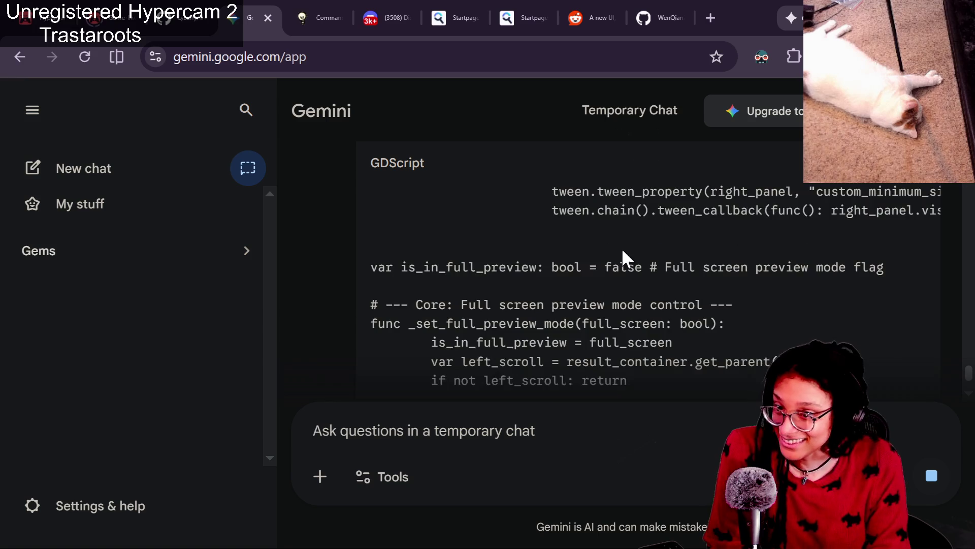
{"action": "scroll", "coordinate": [623, 249], "scroll_direction": "down", "scroll_amount": 8}
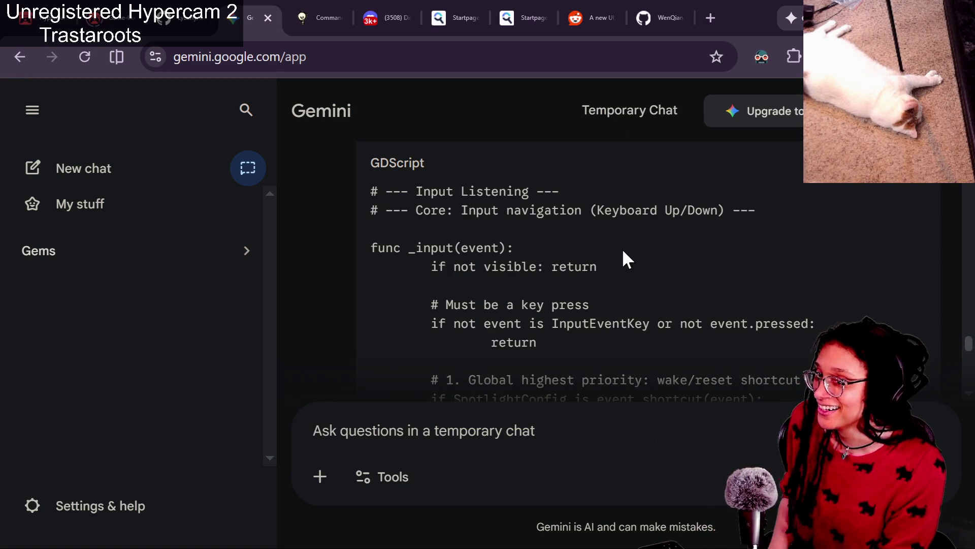
{"action": "left_click", "coordinate": [928, 184]}
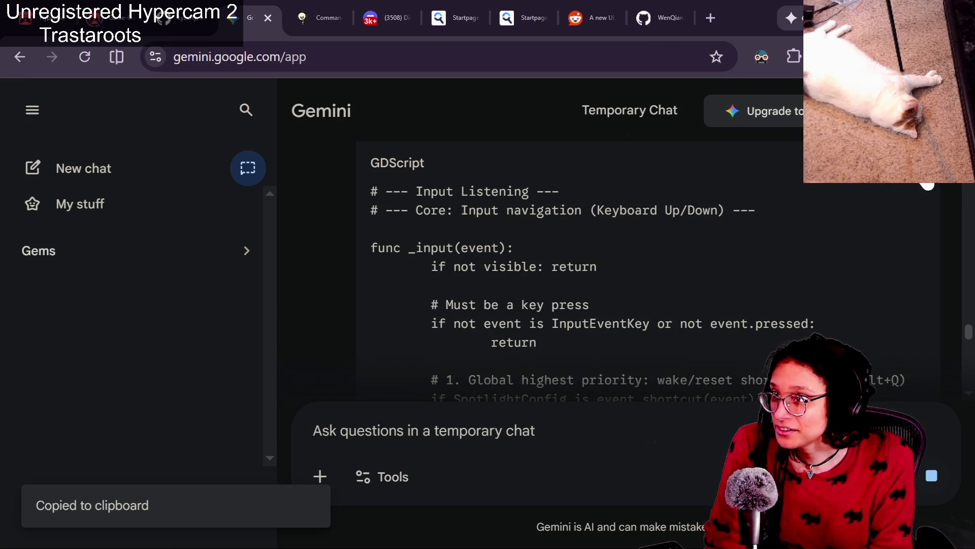
Once the reply finishes, copy the complete code block and switch to the live chat.
{"action": "scroll", "coordinate": [661, 267], "scroll_direction": "down", "scroll_amount": 10}
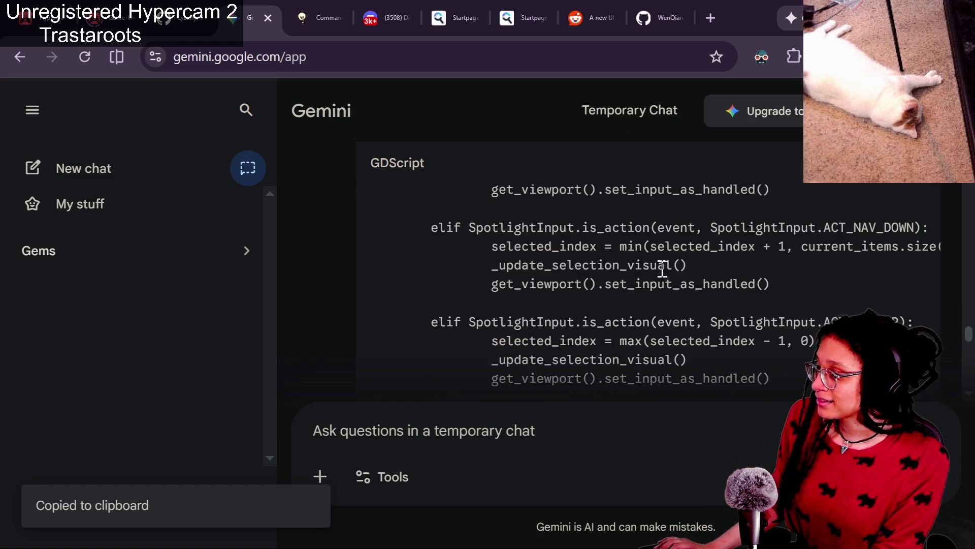
{"action": "scroll", "coordinate": [663, 268], "scroll_direction": "up", "scroll_amount": 10}
{"action": "scroll", "coordinate": [663, 268], "scroll_direction": "down", "scroll_amount": 15}
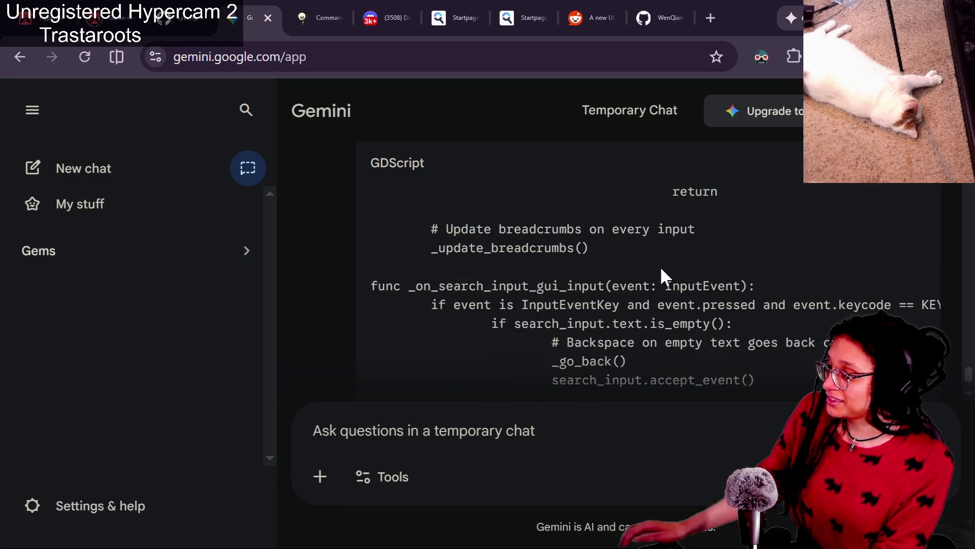
{"action": "scroll", "coordinate": [663, 268], "scroll_direction": "down", "scroll_amount": 20}
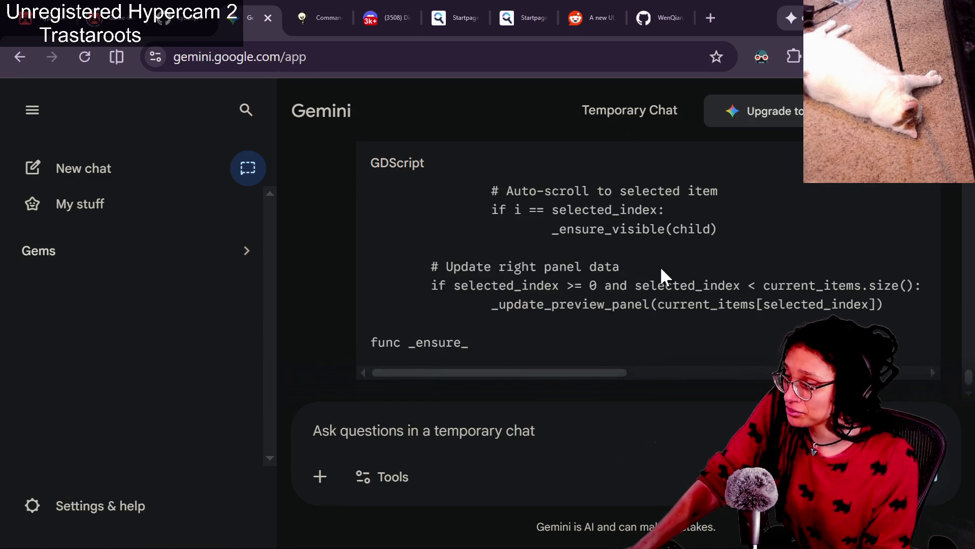
{"action": "scroll", "coordinate": [709, 269], "scroll_direction": "down", "scroll_amount": 20}
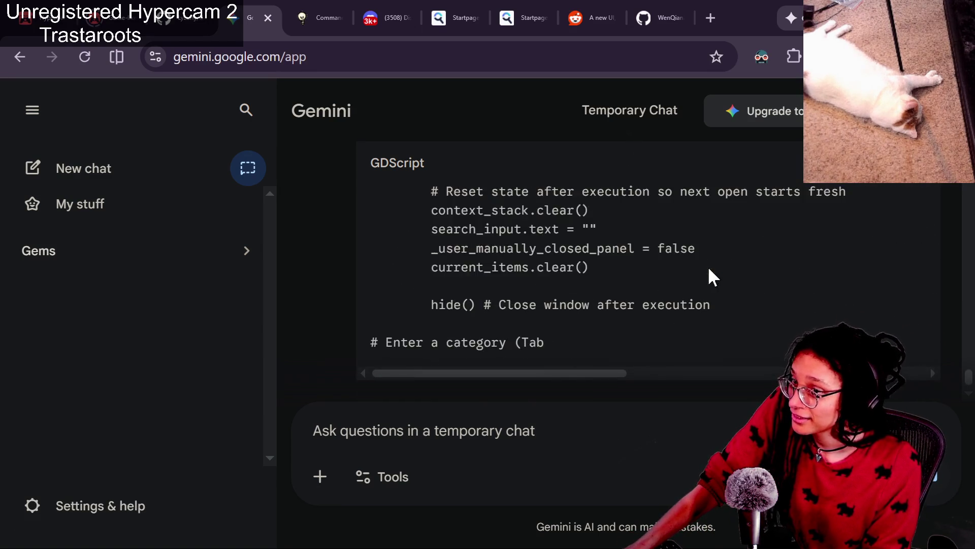
{"action": "scroll", "coordinate": [709, 270], "scroll_direction": "down", "scroll_amount": 15}
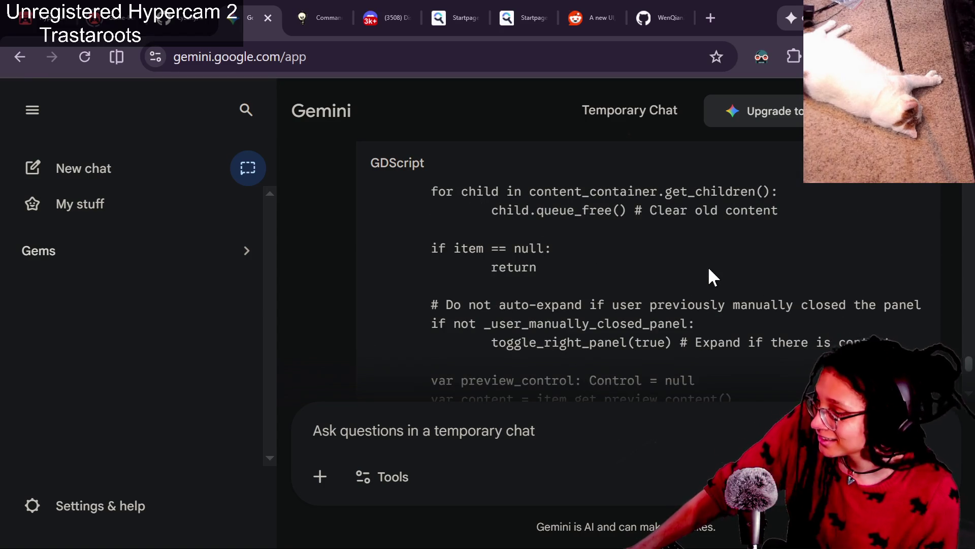
{"action": "scroll", "coordinate": [709, 267], "scroll_direction": "down", "scroll_amount": 20}
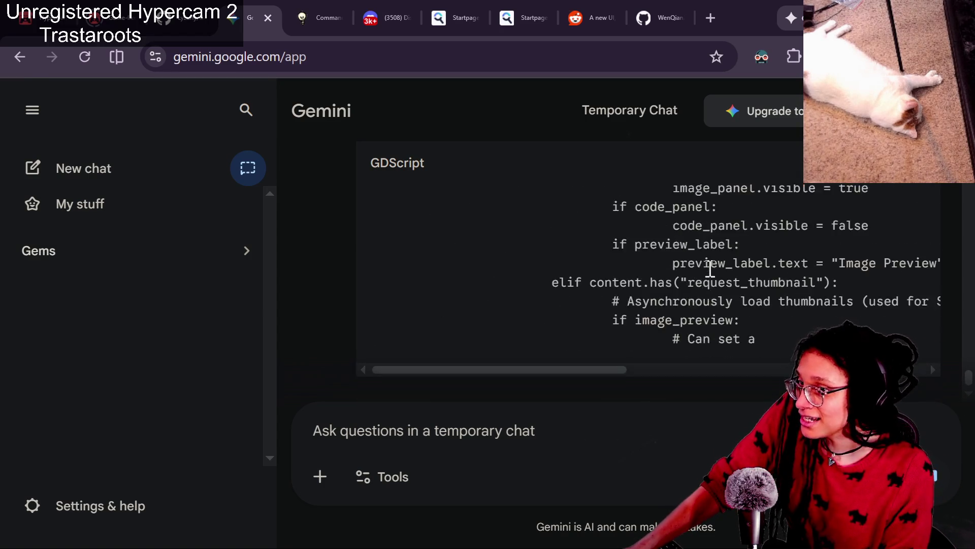
{"action": "scroll", "coordinate": [710, 269], "scroll_direction": "down", "scroll_amount": 20}
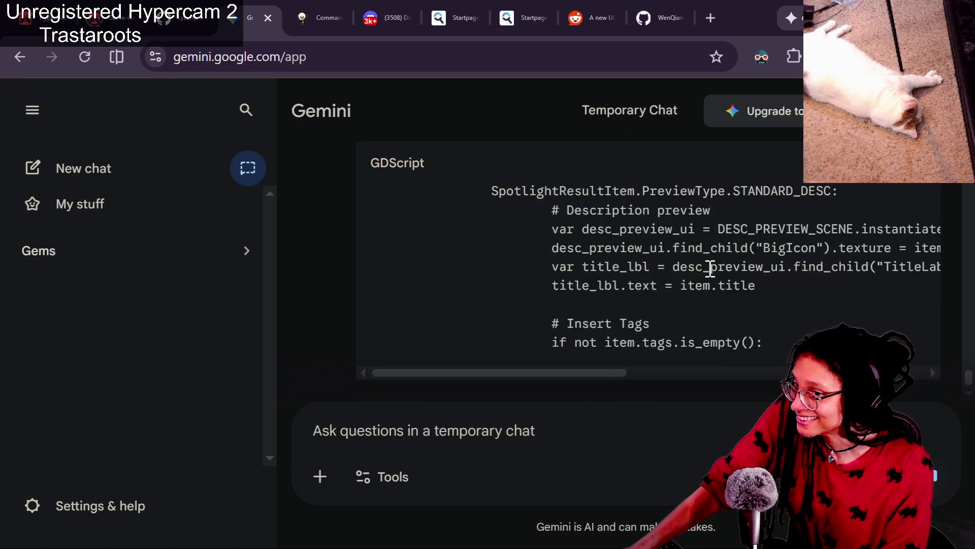
{"action": "scroll", "coordinate": [710, 268], "scroll_direction": "down", "scroll_amount": 20}
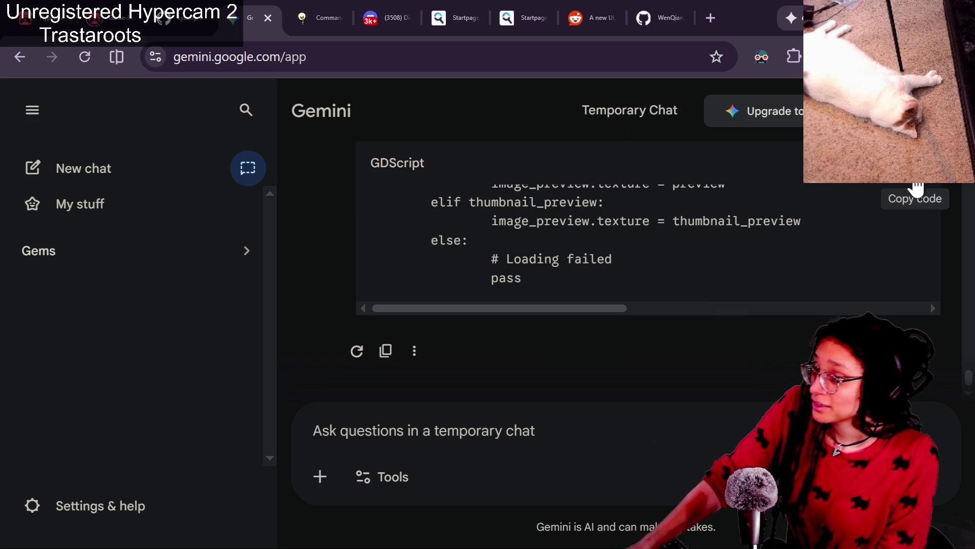
{"action": "left_click", "coordinate": [916, 186]}
{"action": "key", "text": "alt+Tab"}
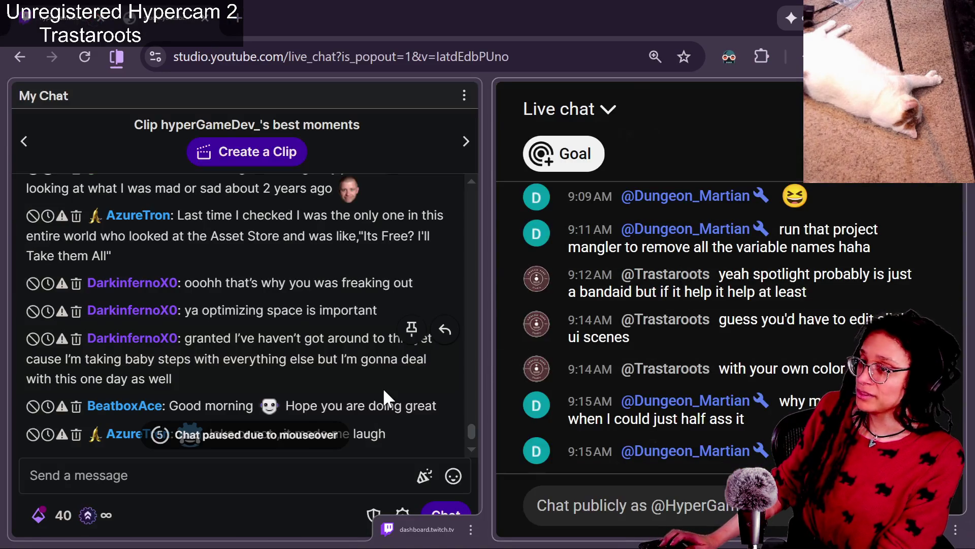
Paste the English-commented code over the selected main_window.gd script in Godot.
{"action": "key", "text": "alt+Tab"}
{"action": "scroll", "coordinate": [373, 420], "scroll_direction": "down", "scroll_amount": 15}
{"action": "scroll", "coordinate": [372, 420], "scroll_direction": "down", "scroll_amount": 20}
{"action": "scroll", "coordinate": [917, 208], "scroll_direction": "down", "scroll_amount": 20}
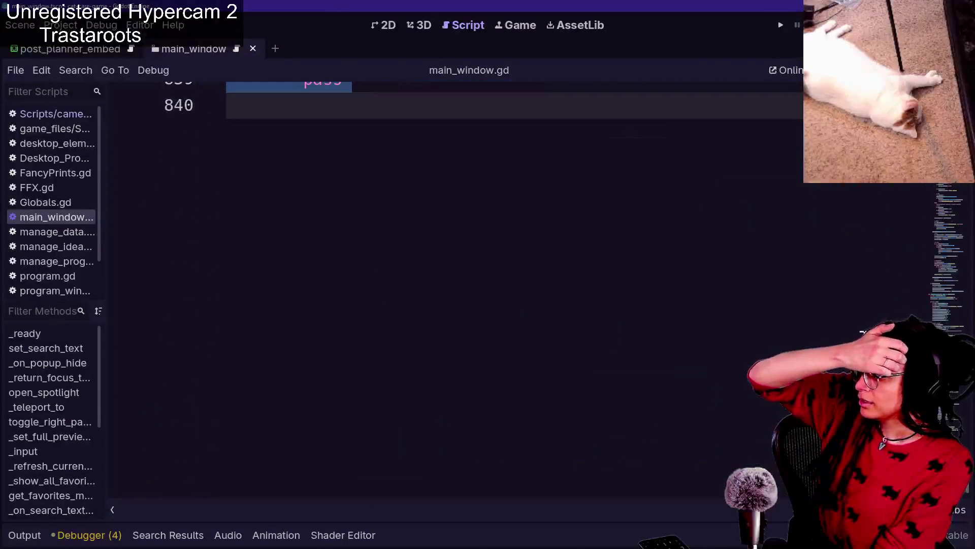
{"action": "scroll", "coordinate": [864, 335], "scroll_direction": "up", "scroll_amount": 5}
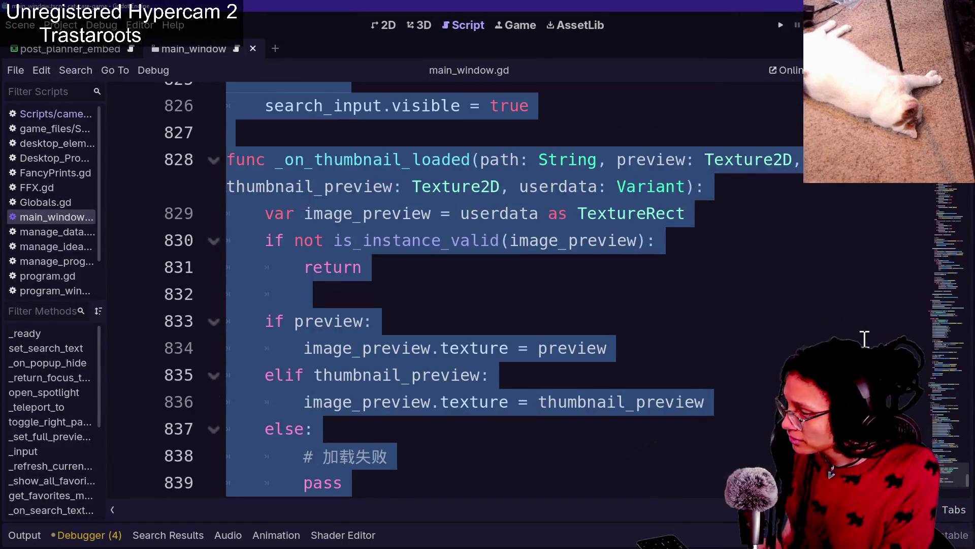
{"action": "scroll", "coordinate": [865, 339], "scroll_direction": "down", "scroll_amount": 1}
{"action": "key", "text": "ctrl+v"}
{"action": "scroll", "coordinate": [642, 344], "scroll_direction": "up", "scroll_amount": 20}
{"action": "mouse_move", "coordinate": [960, 267]}
{"action": "left_mouse_down"}
{"action": "mouse_move", "coordinate": [949, 245]}
{"action": "mouse_move", "coordinate": [953, 179]}
{"action": "left_mouse_up"}
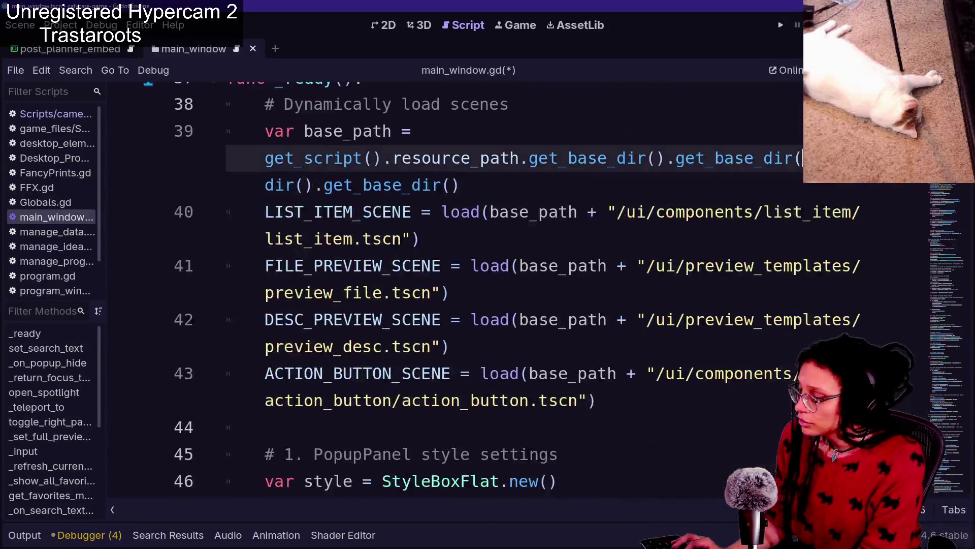
Search the script for '.new()' and review the PopupPanel style and stylebox override lines.
{"action": "key", "text": "ctrl+f"}
{"action": "type", "text": ".new()"}
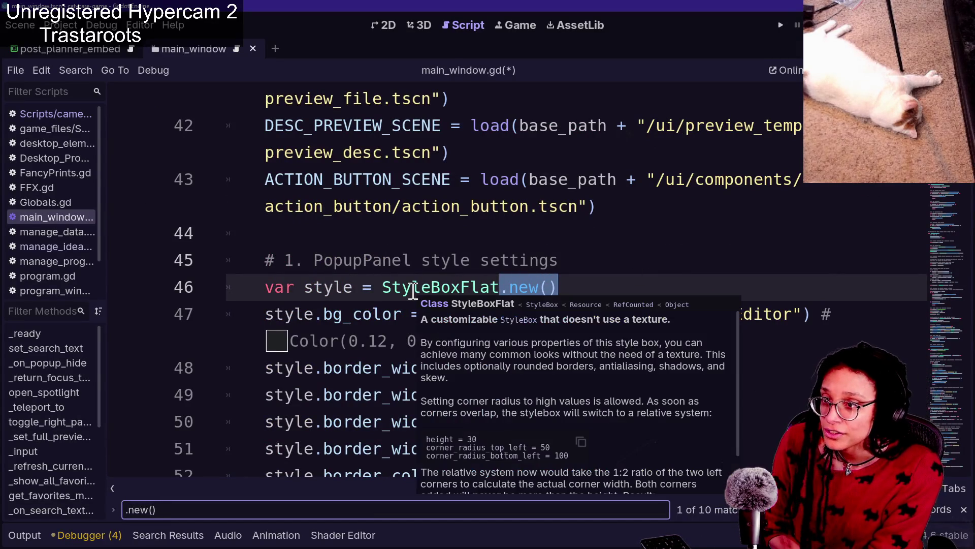
{"action": "left_click", "coordinate": [523, 218]}
{"action": "scroll", "coordinate": [559, 236], "scroll_direction": "down", "scroll_amount": 2}
{"action": "left_click", "coordinate": [600, 256]}
{"action": "key", "text": "Down"}
{"action": "key", "text": "Down"}
{"action": "key", "text": "Down"}
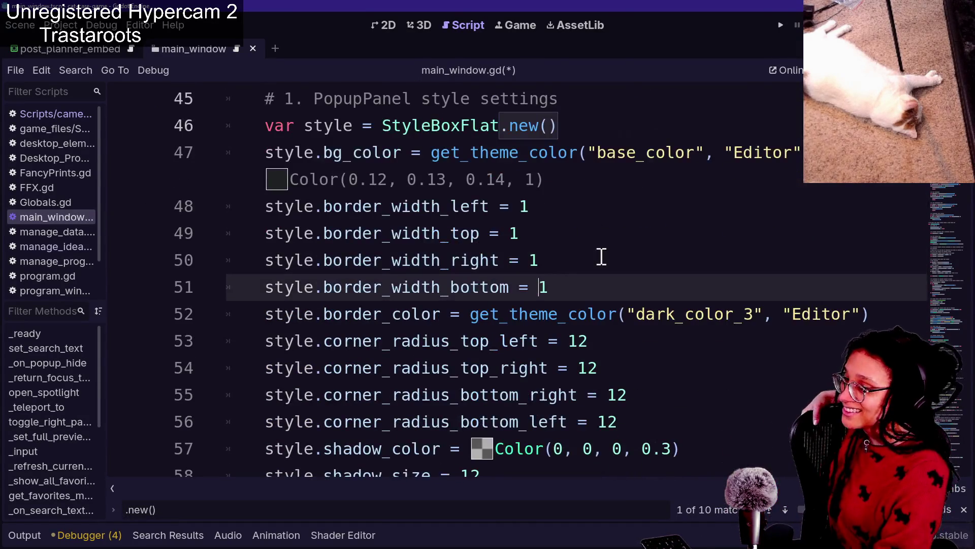
{"action": "key", "text": "Down"}
{"action": "key", "text": "Down"}
{"action": "key", "text": "Down"}
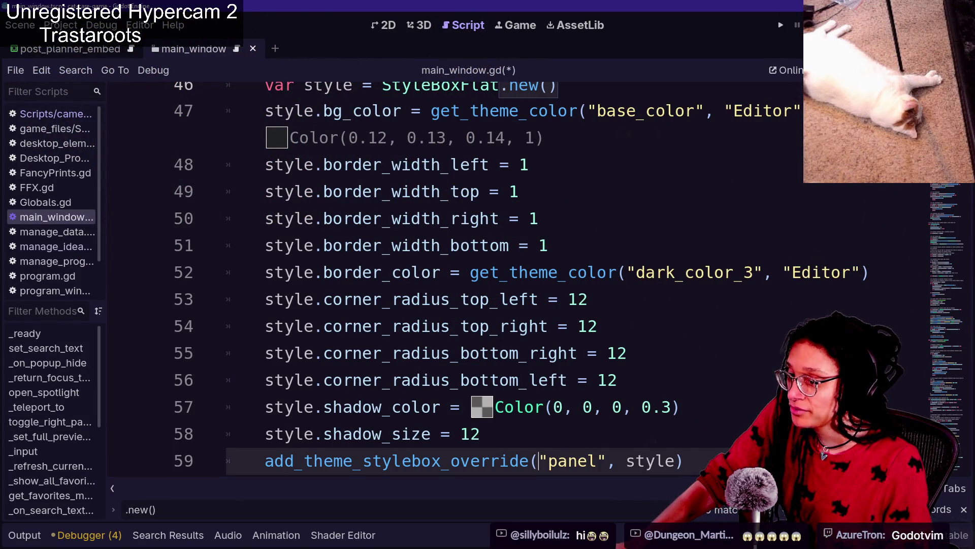
Review the open_spotlight code down to the '# 6. First open - with entrance animation' comment.
{"action": "scroll", "coordinate": [824, 456], "scroll_direction": "down", "scroll_amount": 14}
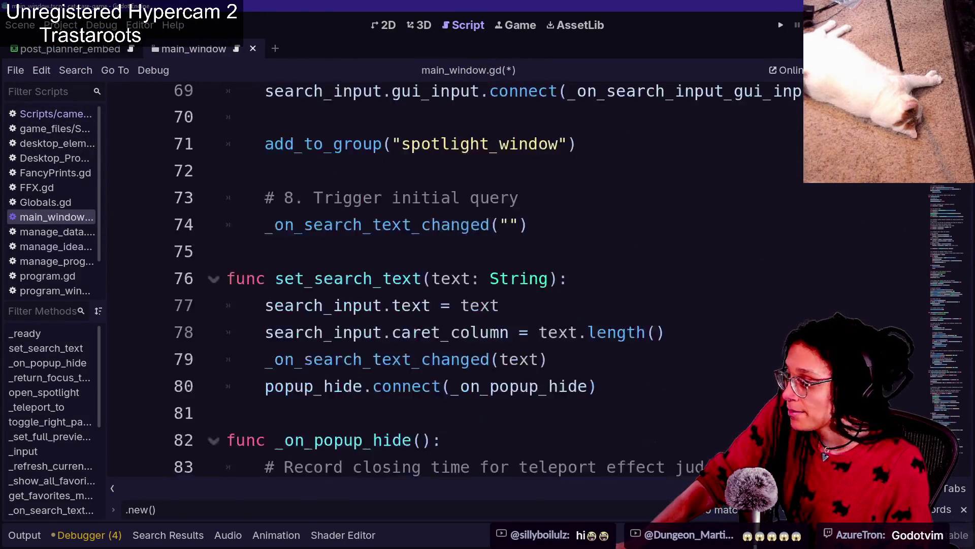
{"action": "scroll", "coordinate": [824, 457], "scroll_direction": "down", "scroll_amount": 4}
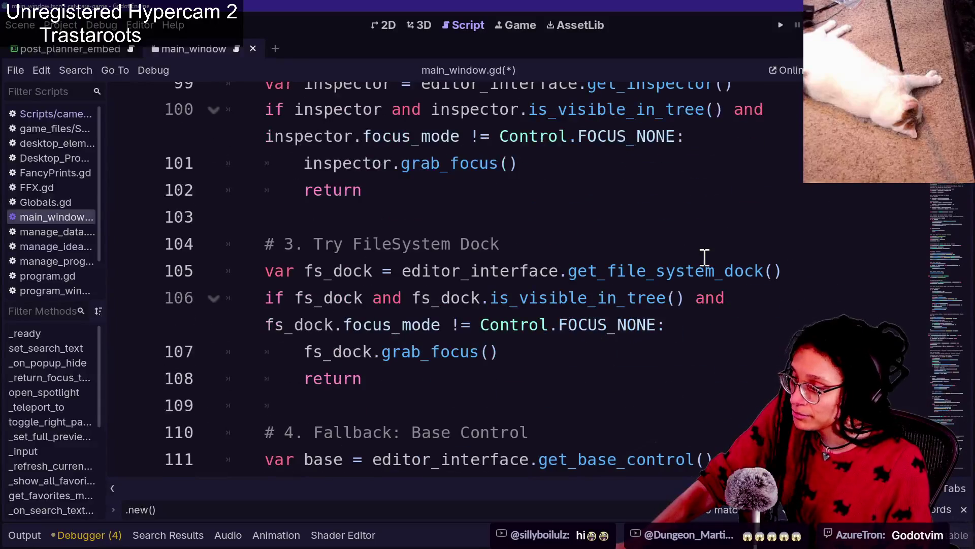
{"action": "scroll", "coordinate": [705, 257], "scroll_direction": "down", "scroll_amount": 4}
{"action": "scroll", "coordinate": [824, 455], "scroll_direction": "down", "scroll_amount": 13}
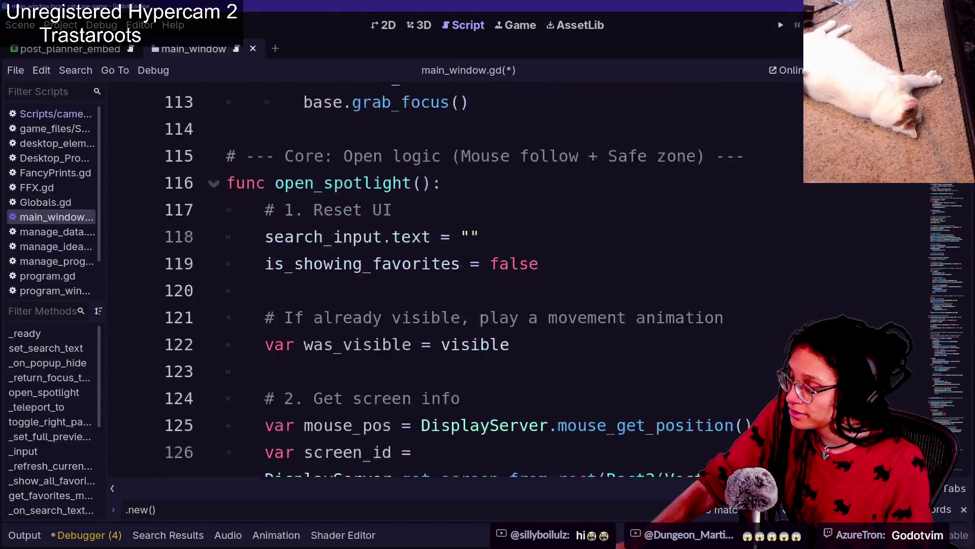
{"action": "scroll", "coordinate": [824, 455], "scroll_direction": "up", "scroll_amount": 4}
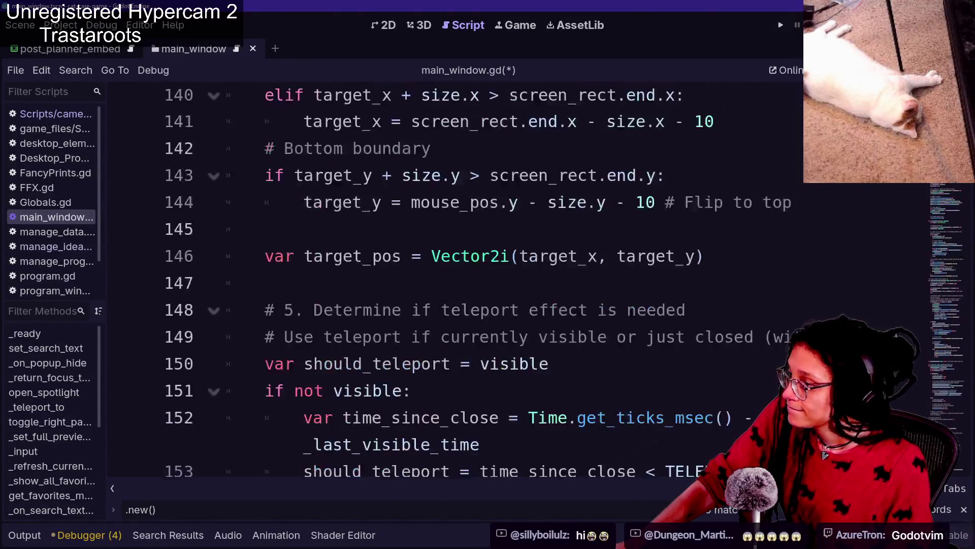
{"action": "scroll", "coordinate": [824, 455], "scroll_direction": "down", "scroll_amount": 2}
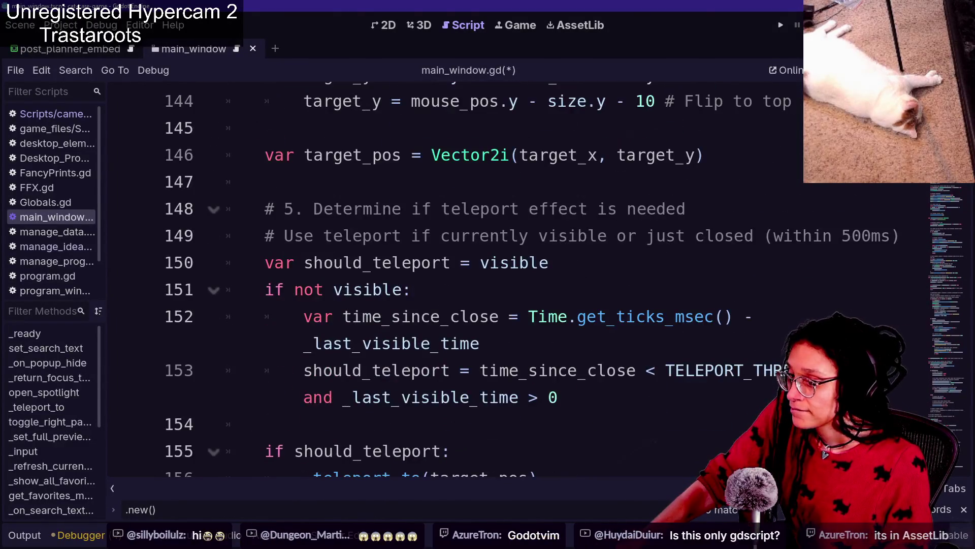
{"action": "left_click", "coordinate": [766, 216]}
{"action": "key", "text": "Down"}
{"action": "key", "text": "Down"}
{"action": "key", "text": "Down"}
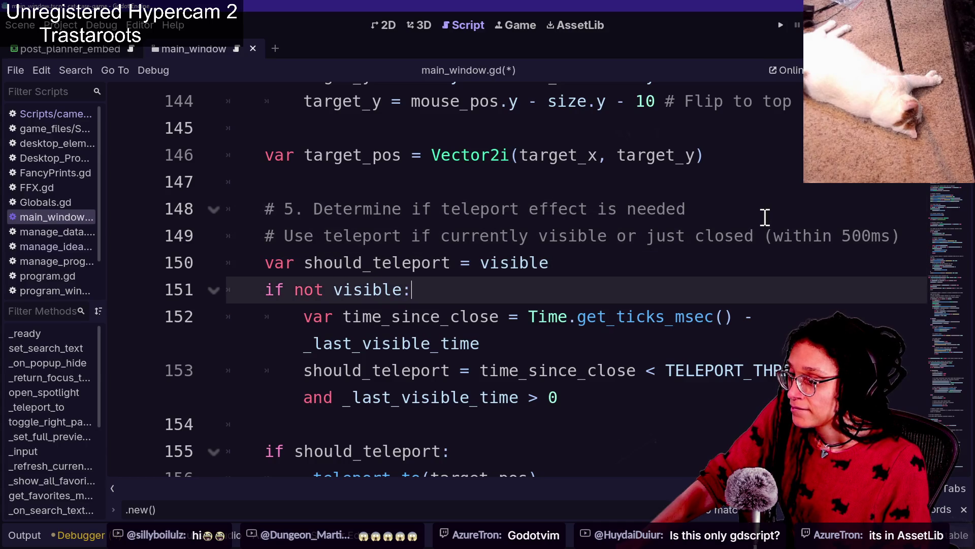
{"action": "key", "text": "Down"}
{"action": "key", "text": "Down"}
{"action": "key", "text": "Down"}
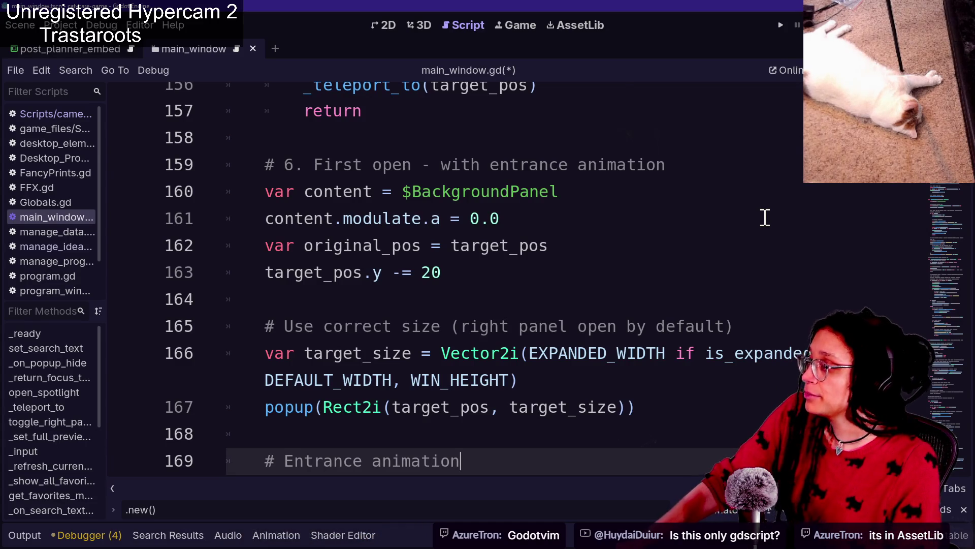
{"action": "key", "text": "ctrl+F5"}
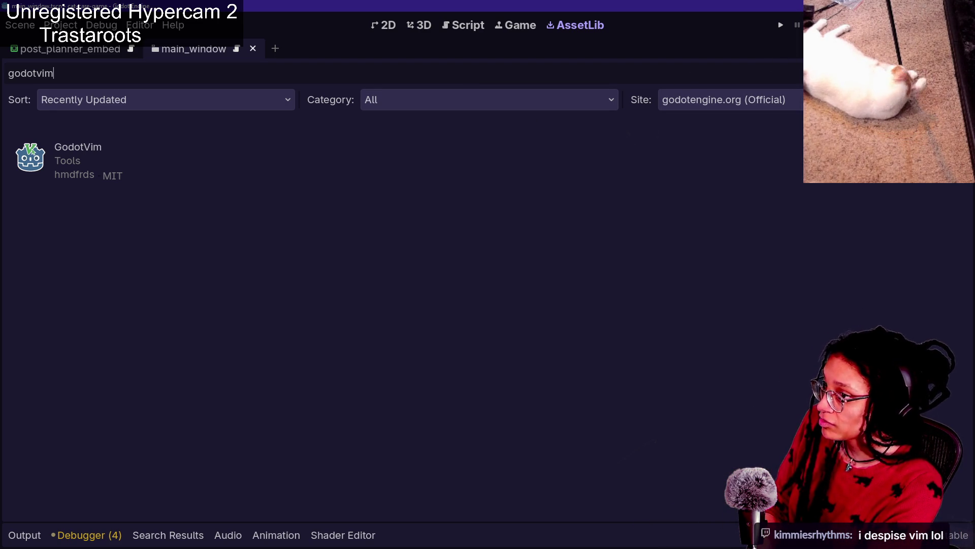
Delete the old 'godotvim' search text so the Asset Library lists all recently updated addons.
{"action": "key", "text": "ctrl+a"}
{"action": "key", "text": "BackSpace"}
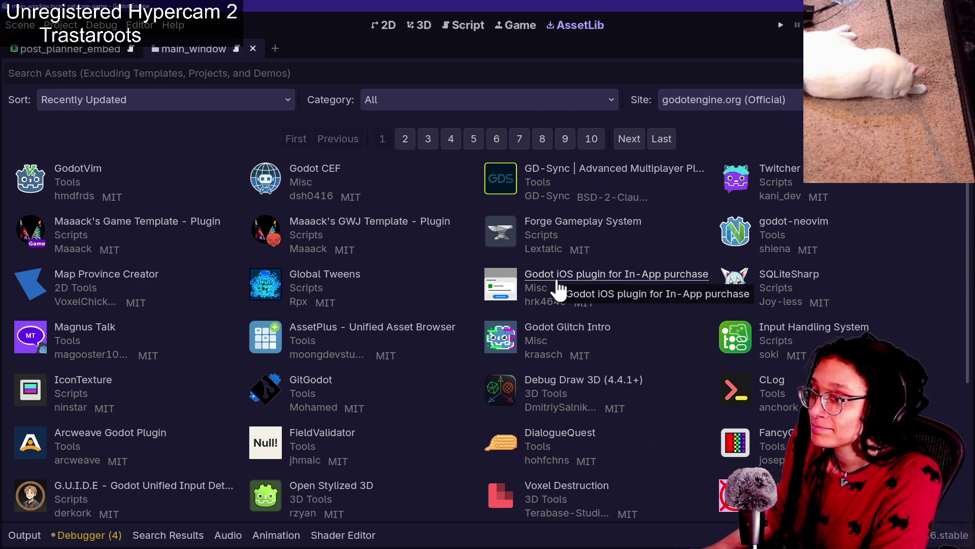
{"action": "key", "text": "alt+Tab"}
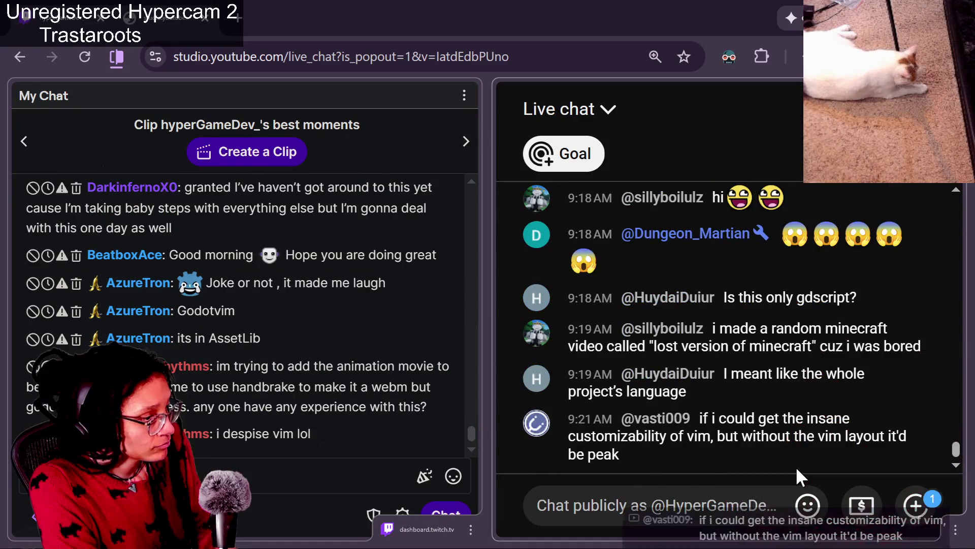
Feature a viewer's message from the YouTube Studio live chat, then return to Godot's Asset Library.
{"action": "left_click", "coordinate": [796, 463]}
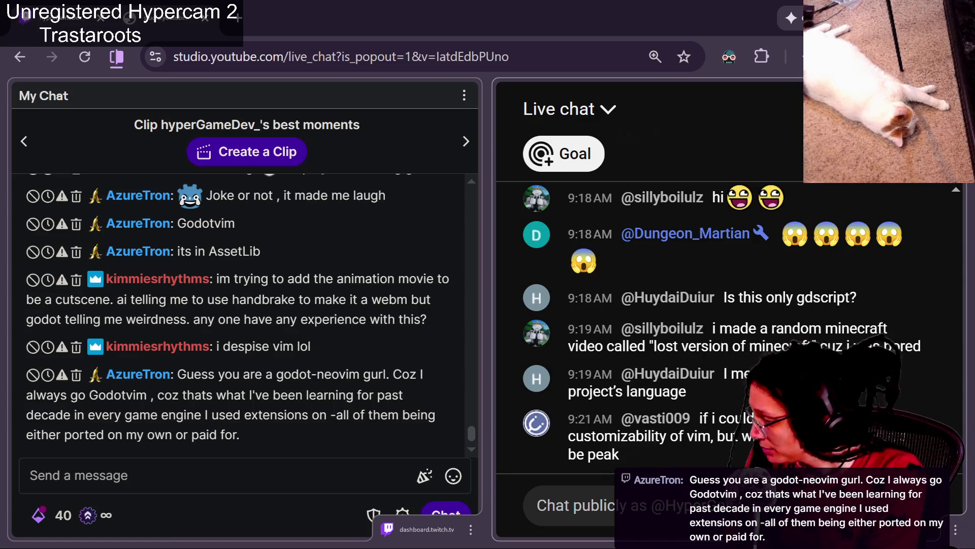
{"action": "mouse_move", "coordinate": [436, 288]}
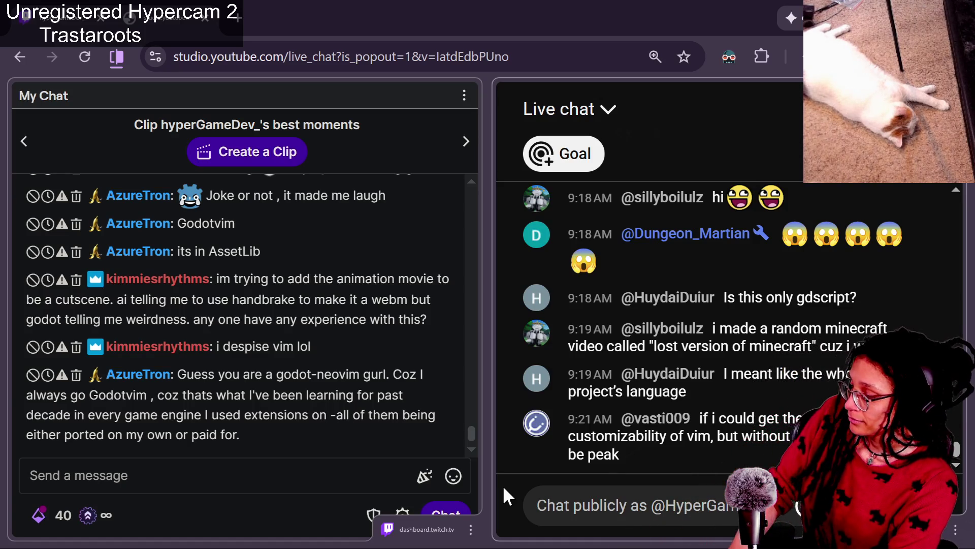
{"action": "key", "text": "alt+Tab"}
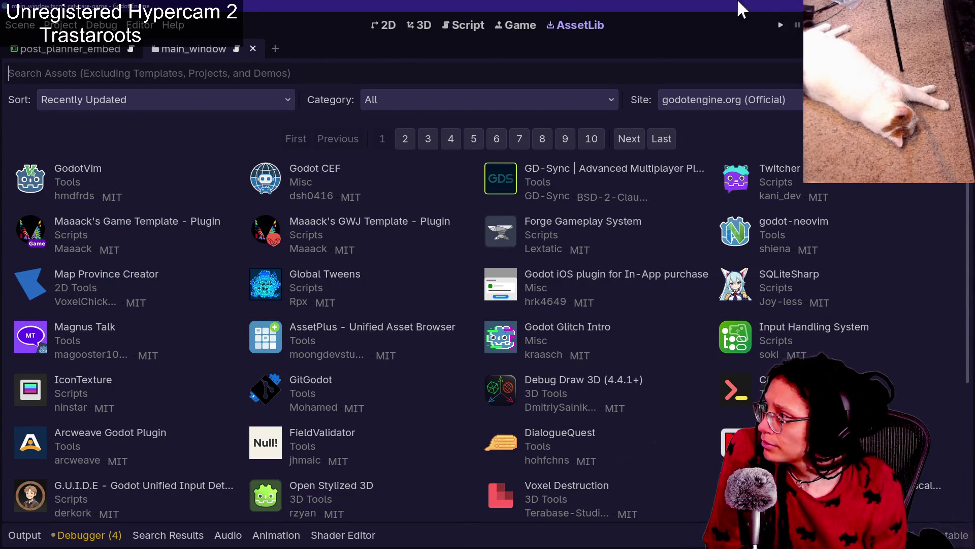
Step through the .new() matches in main_window.gd until reaching _create_tags_bar.
{"action": "left_click", "coordinate": [506, 25]}
{"action": "left_click", "coordinate": [478, 26]}
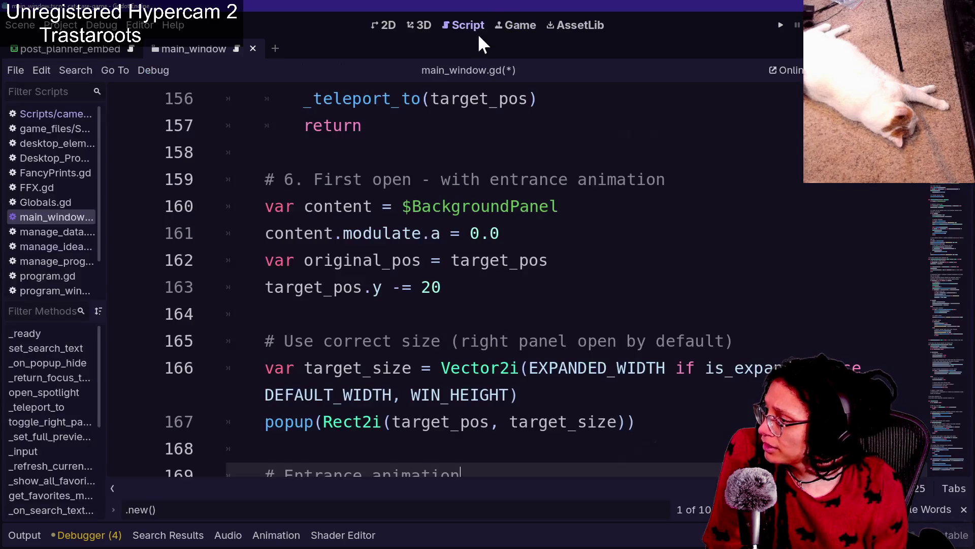
{"action": "left_click", "coordinate": [587, 180]}
{"action": "left_click", "coordinate": [371, 158]}
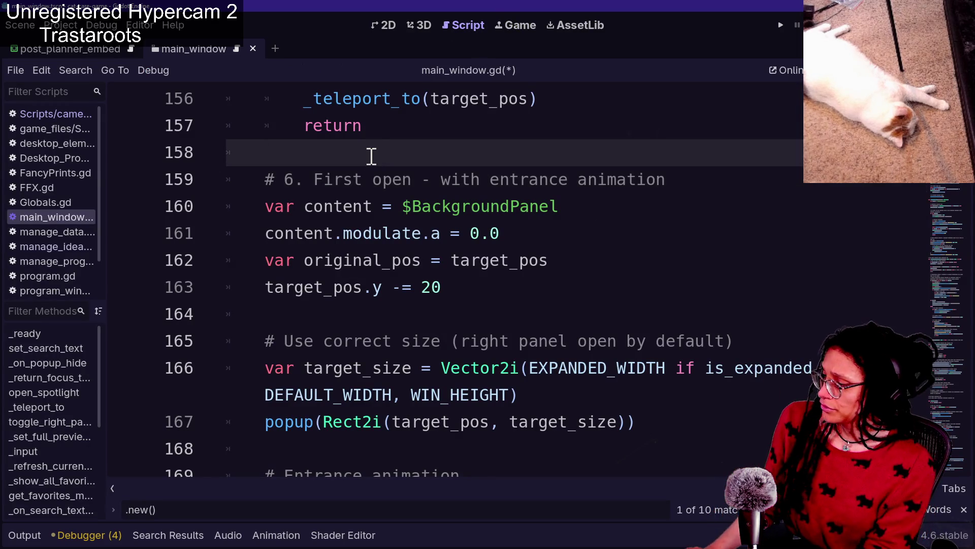
{"action": "scroll", "coordinate": [501, 208], "scroll_direction": "up", "scroll_amount": 2}
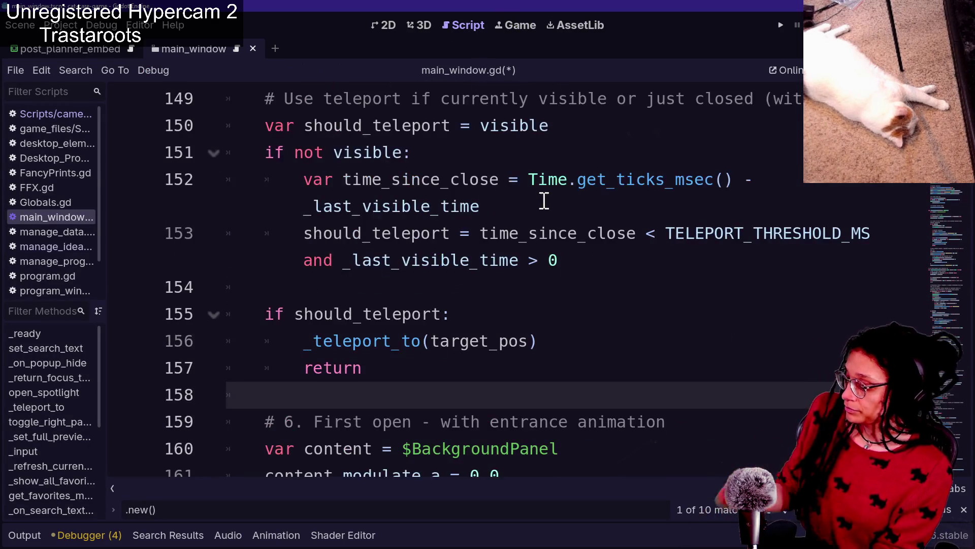
{"action": "scroll", "coordinate": [545, 199], "scroll_direction": "up", "scroll_amount": 1}
{"action": "scroll", "coordinate": [545, 200], "scroll_direction": "up", "scroll_amount": 15}
{"action": "scroll", "coordinate": [402, 488], "scroll_direction": "down", "scroll_amount": 15}
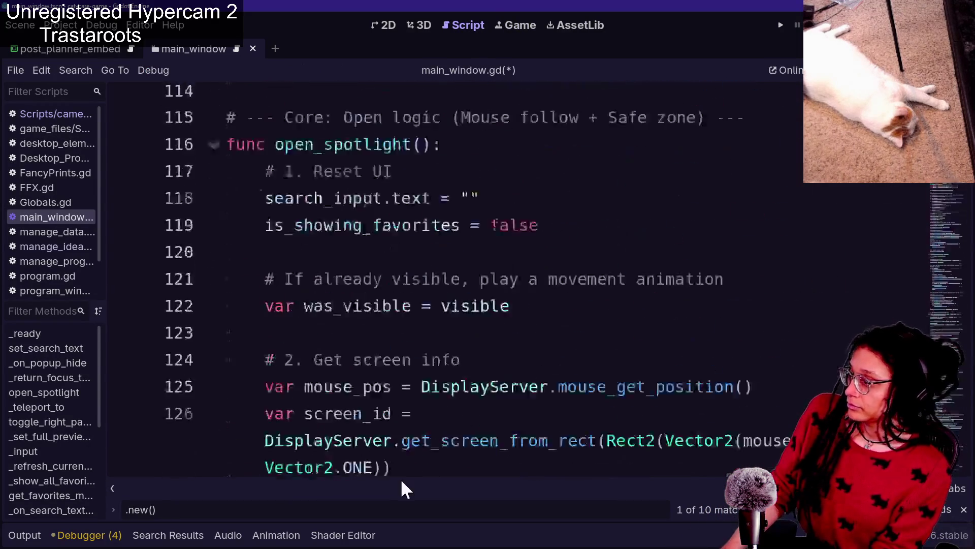
{"action": "key", "text": "Return"}
{"action": "key", "text": "shift+Return"}
{"action": "key", "text": "Return"}
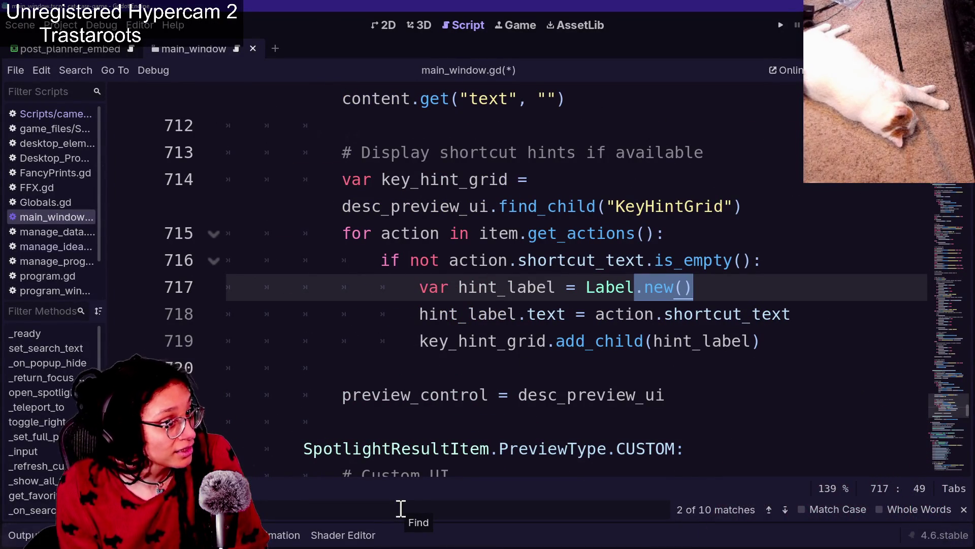
{"action": "key", "text": "Return"}
{"action": "key", "text": "Return"}
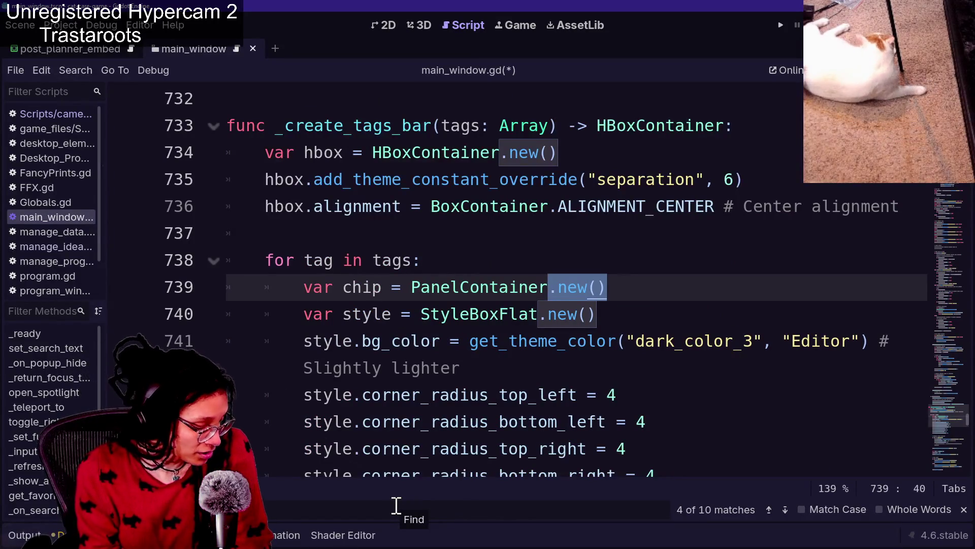
Locate the chip style's corner radius lines in _create_tags_bar.
{"action": "left_click", "coordinate": [421, 366]}
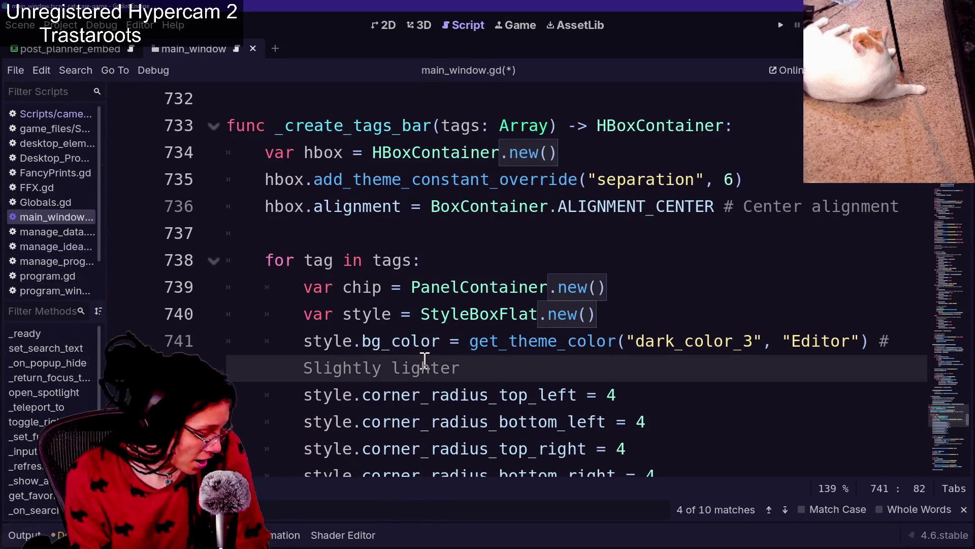
{"action": "scroll", "coordinate": [425, 361], "scroll_direction": "down", "scroll_amount": 3, "text": "ctrl"}
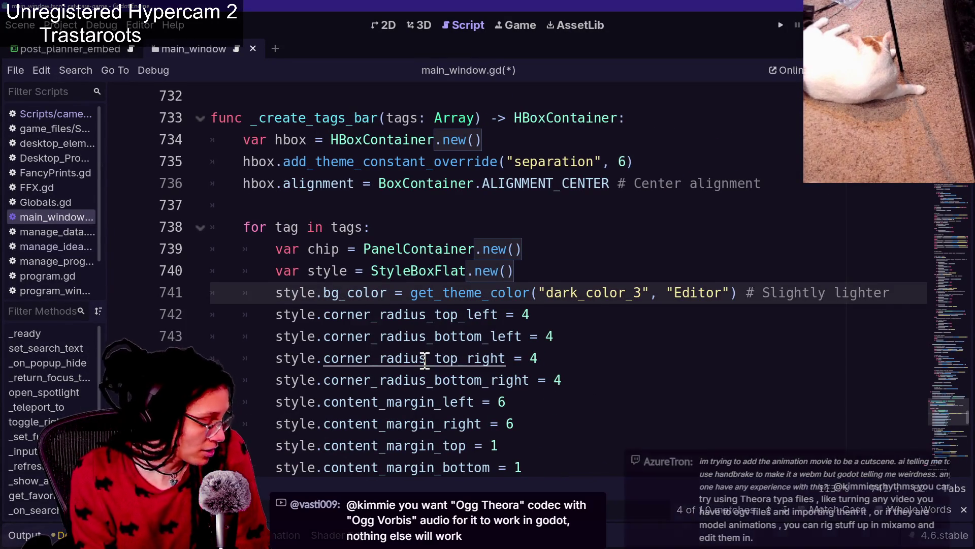
{"action": "scroll", "coordinate": [425, 361], "scroll_direction": "up", "scroll_amount": 2, "text": "ctrl"}
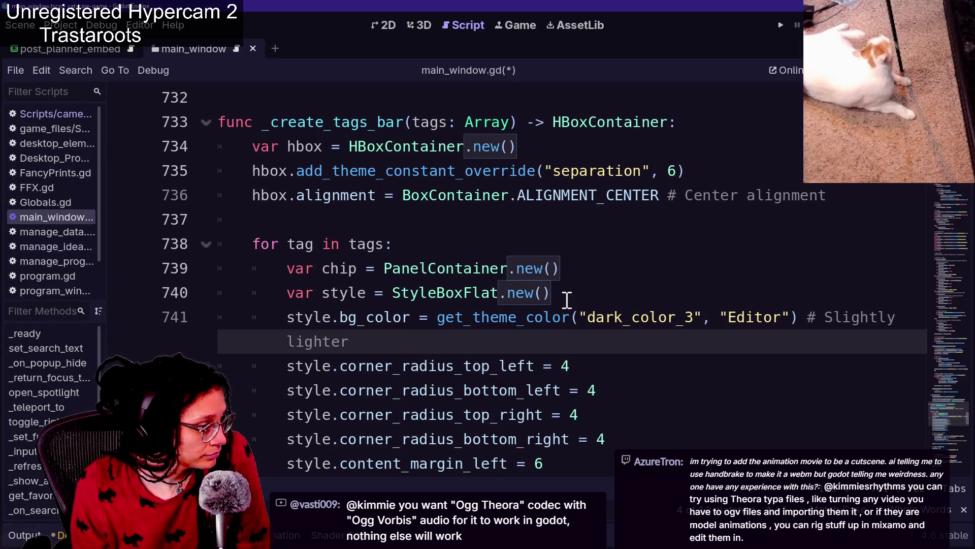
{"action": "scroll", "coordinate": [566, 300], "scroll_direction": "down", "scroll_amount": 1}
{"action": "key", "text": "Up"}
{"action": "key", "text": "Up"}
{"action": "key", "text": "Up"}
{"action": "key", "text": "Down"}
{"action": "key", "text": "Down"}
{"action": "key", "text": "Down"}
{"action": "key", "text": "Down"}
{"action": "key", "text": "Down"}
{"action": "key", "text": "Up"}
{"action": "key", "text": "Up"}
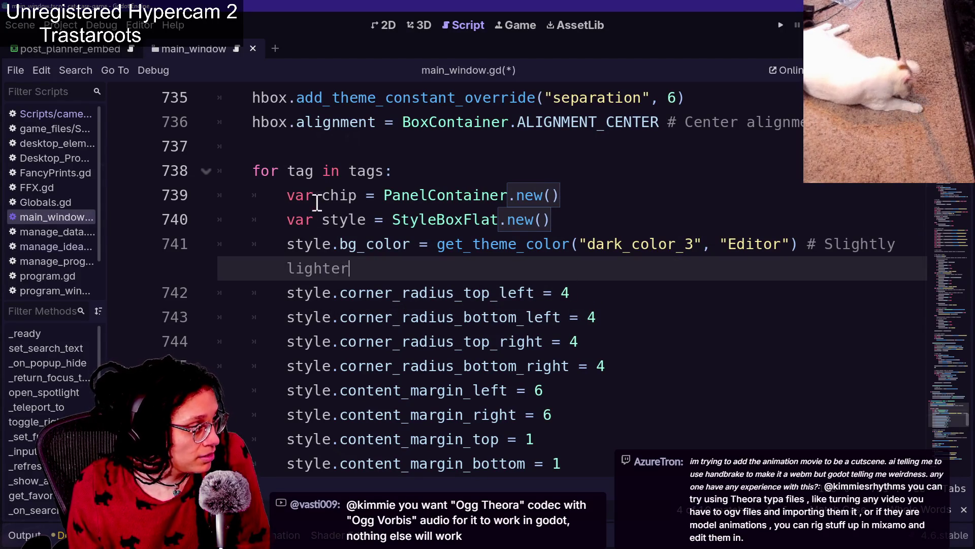
{"action": "left_click_drag", "start_coordinate": [317, 203], "coordinate": [348, 203]}
{"action": "left_click", "coordinate": [325, 220]}
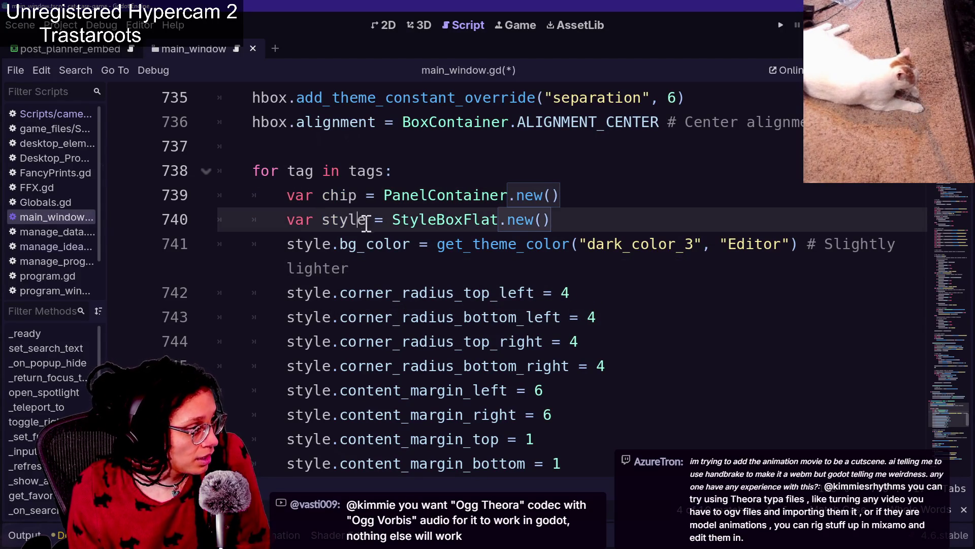
{"action": "key", "text": "Down"}
{"action": "key", "text": "Down"}
{"action": "key", "text": "Down"}
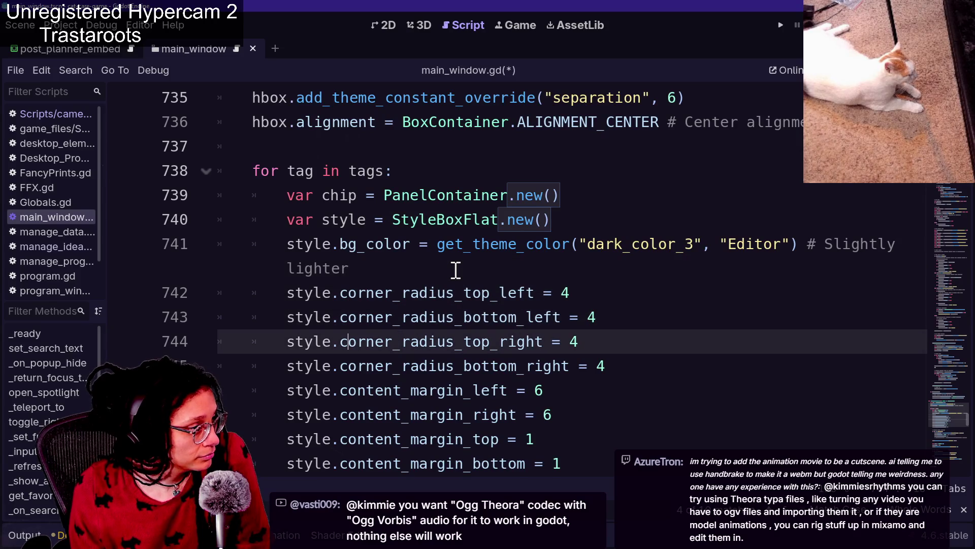
{"action": "key", "text": "Down"}
{"action": "key", "text": "Down"}
{"action": "key", "text": "Down"}
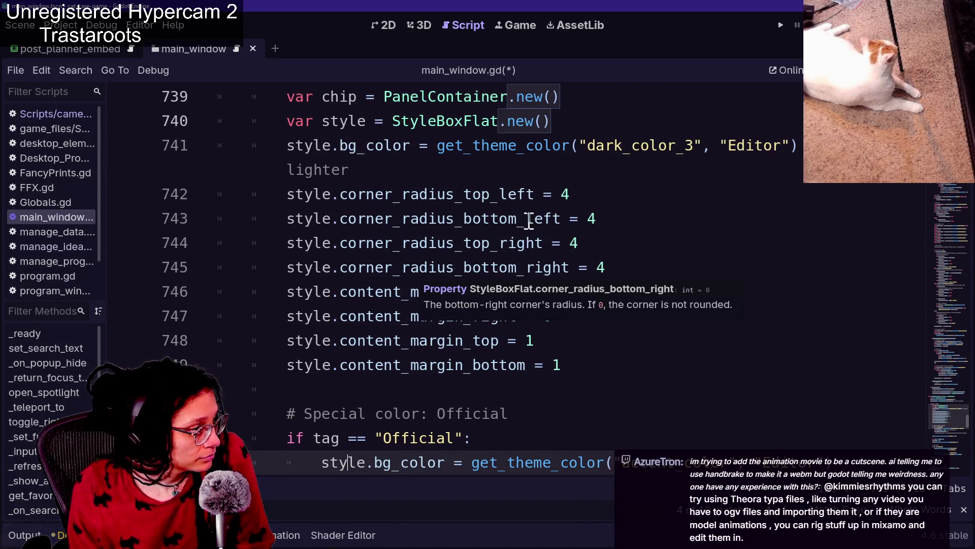
Set the chip's top-left, bottom-left, top-right and bottom-right corner radii to 0, then save the script.
{"action": "left_click", "coordinate": [605, 195]}
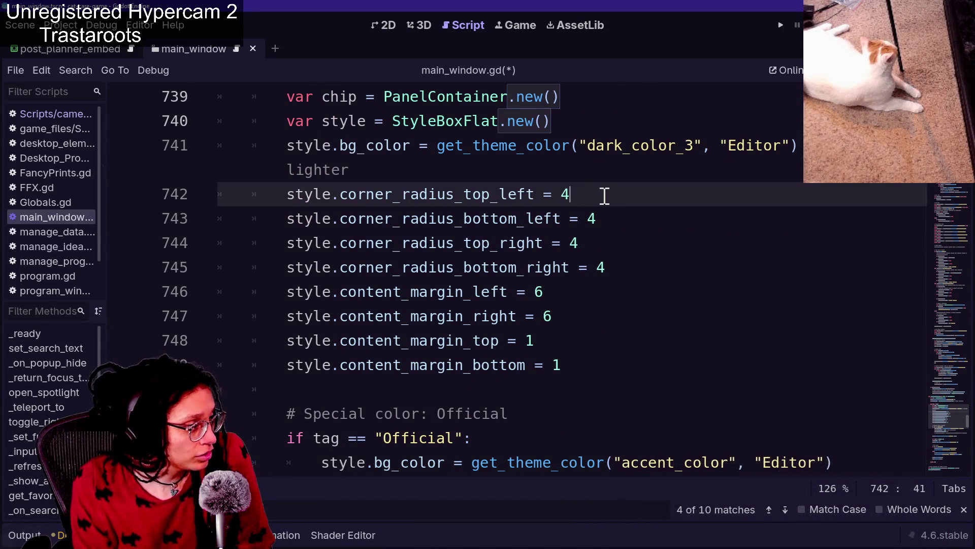
{"action": "type", "text": "0"}
{"action": "key", "text": "Down"}
{"action": "key", "text": "End"}
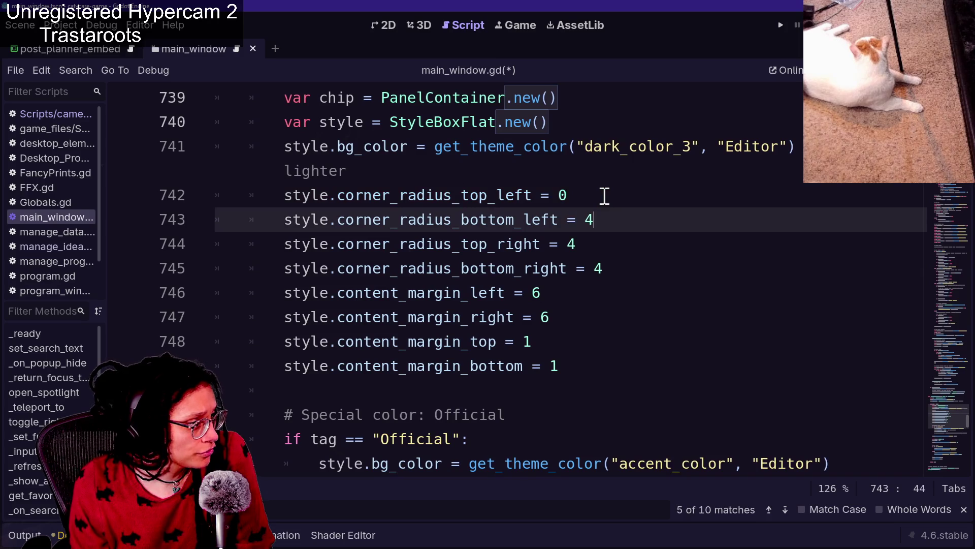
{"action": "type", "text": "0"}
{"action": "key", "text": "Down"}
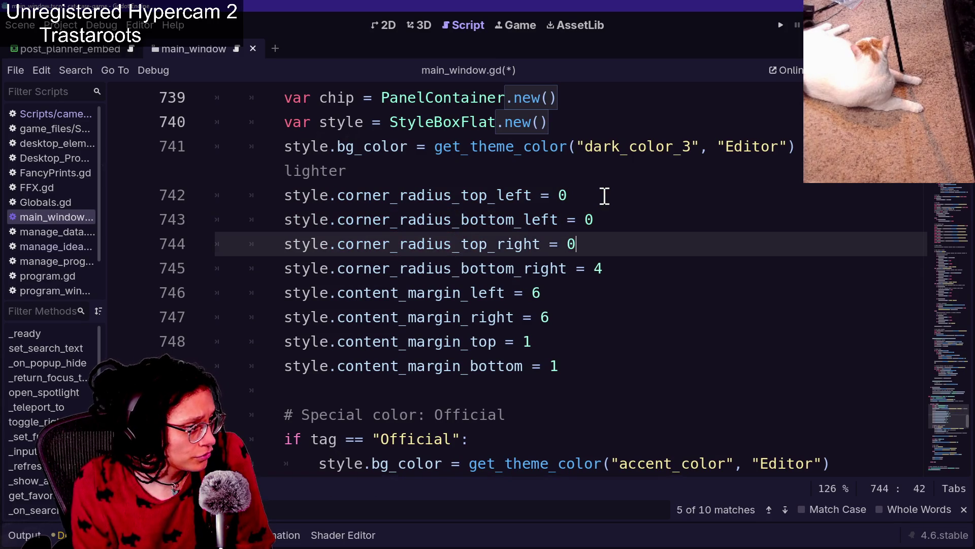
{"action": "key", "text": "Down"}
{"action": "key", "text": "BackSpace"}
{"action": "type", "text": "0"}
{"action": "key", "text": "Down"}
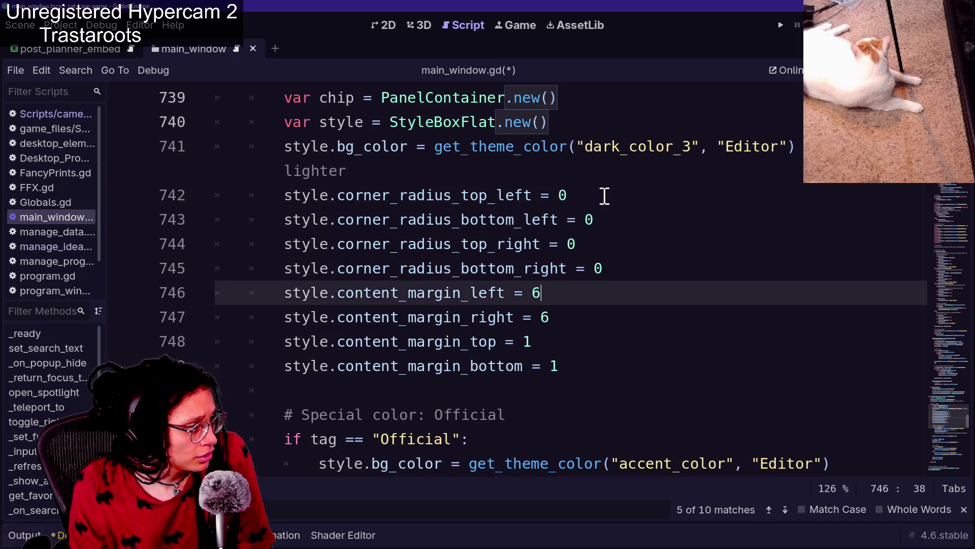
{"action": "left_click", "coordinate": [644, 129]}
{"action": "key", "text": "ctrl+s"}
{"action": "left_click", "coordinate": [408, 24]}
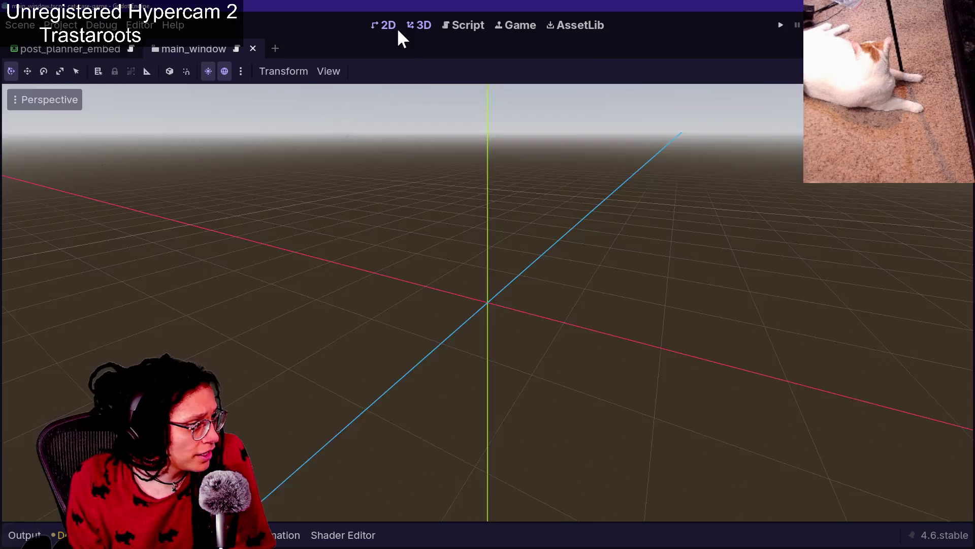
Zoom in and out on the main_window popup in the 2D view, then go back to main_window.gd.
{"action": "left_click", "coordinate": [397, 27]}
{"action": "scroll", "coordinate": [447, 375], "scroll_direction": "down", "scroll_amount": 1}
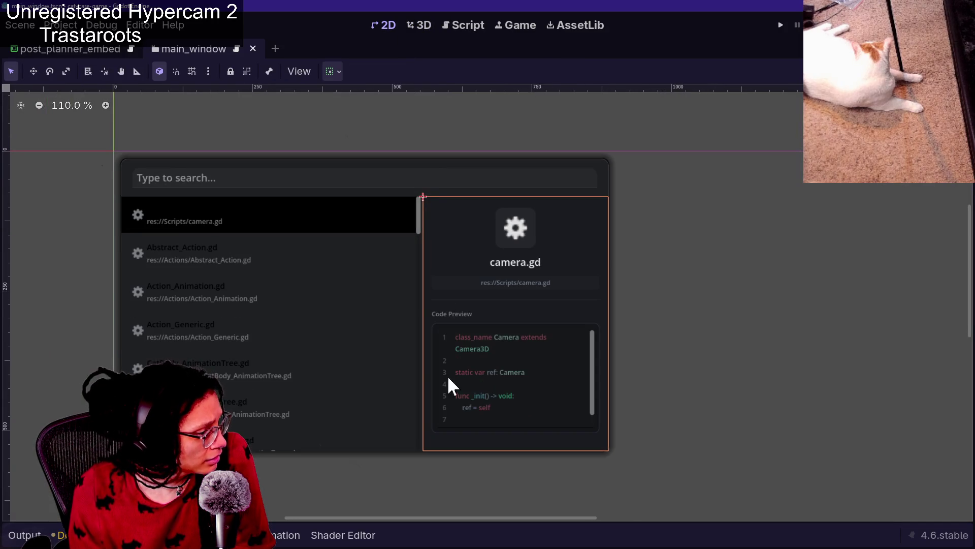
{"action": "scroll", "coordinate": [584, 478], "scroll_direction": "up", "scroll_amount": 3}
{"action": "scroll", "coordinate": [654, 465], "scroll_direction": "up", "scroll_amount": 5}
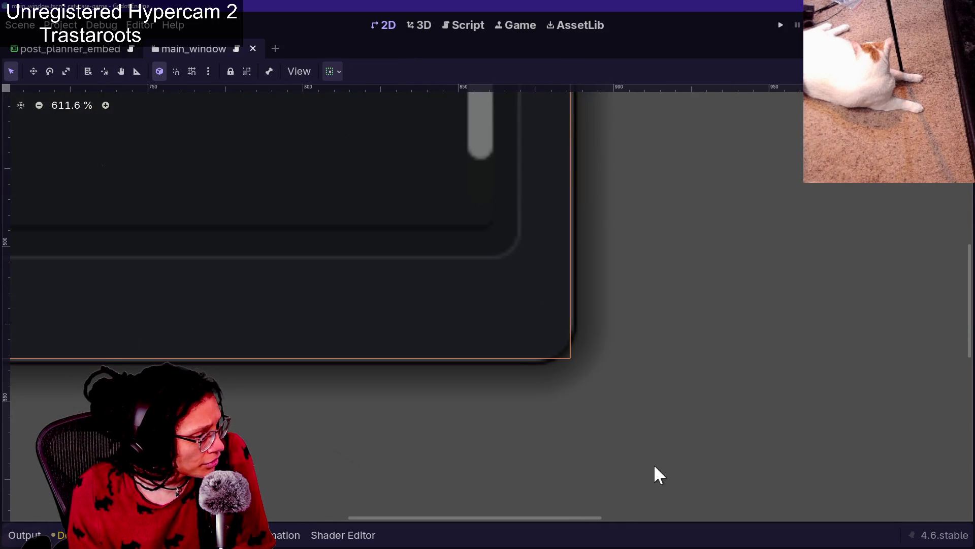
{"action": "scroll", "coordinate": [513, 355], "scroll_direction": "down", "scroll_amount": 6}
{"action": "scroll", "coordinate": [310, 405], "scroll_direction": "down", "scroll_amount": 6}
{"action": "scroll", "coordinate": [212, 359], "scroll_direction": "up", "scroll_amount": 4}
{"action": "scroll", "coordinate": [95, 378], "scroll_direction": "down", "scroll_amount": 9}
{"action": "scroll", "coordinate": [22, 381], "scroll_direction": "up", "scroll_amount": 9}
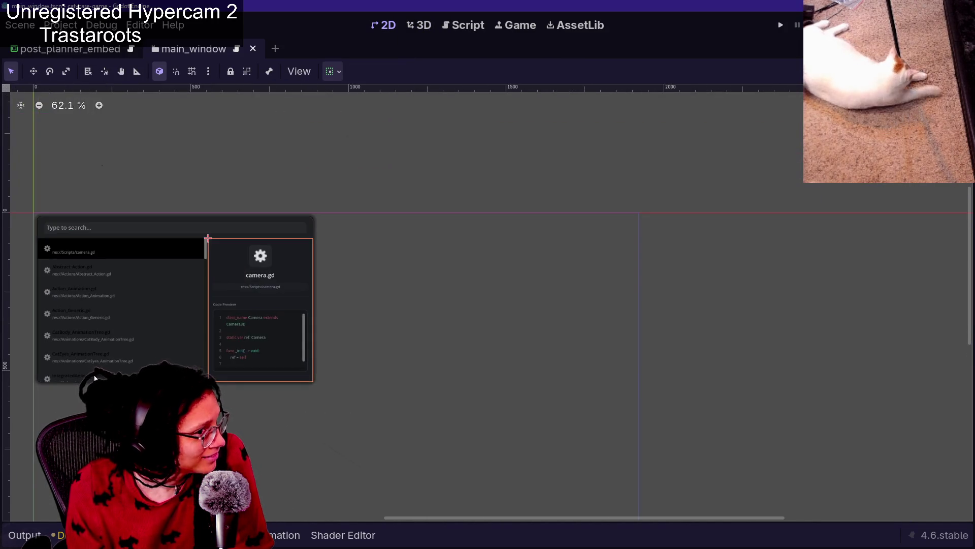
{"action": "scroll", "coordinate": [22, 378], "scroll_direction": "up", "scroll_amount": 6}
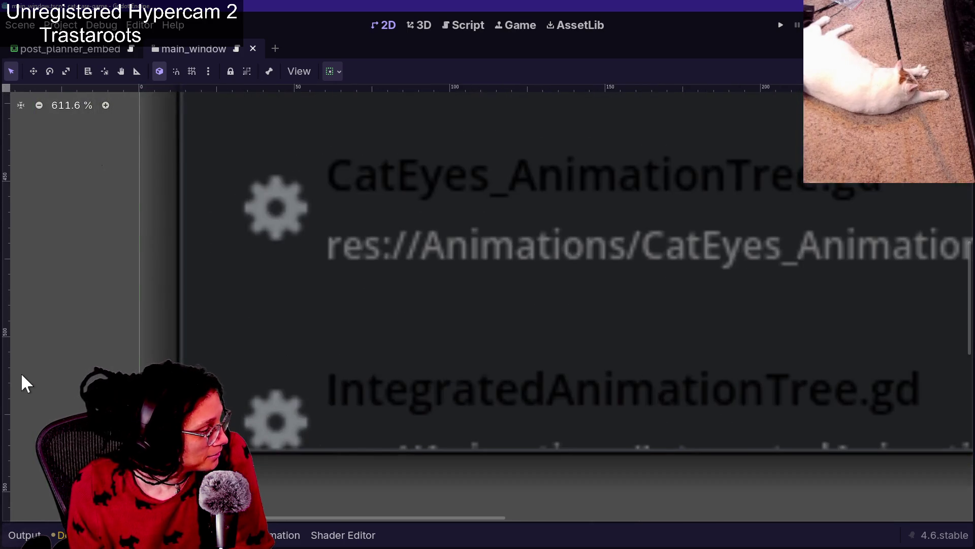
{"action": "scroll", "coordinate": [22, 379], "scroll_direction": "down", "scroll_amount": 1}
{"action": "left_click", "coordinate": [463, 25]}
{"action": "left_click", "coordinate": [464, 263]}
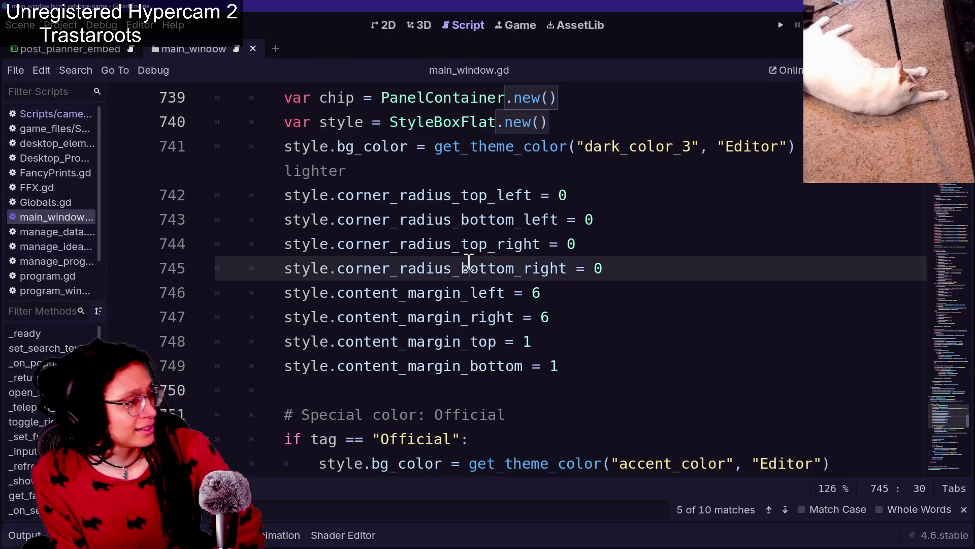
{"action": "key", "text": "End"}
{"action": "key", "text": "BackSpace"}
{"action": "type", "text": "4"}
{"action": "key", "text": "Up"}
{"action": "key", "text": "BackSpace"}
{"action": "type", "text": "4"}
{"action": "key", "text": "Up"}
{"action": "key", "text": "BackSpace"}
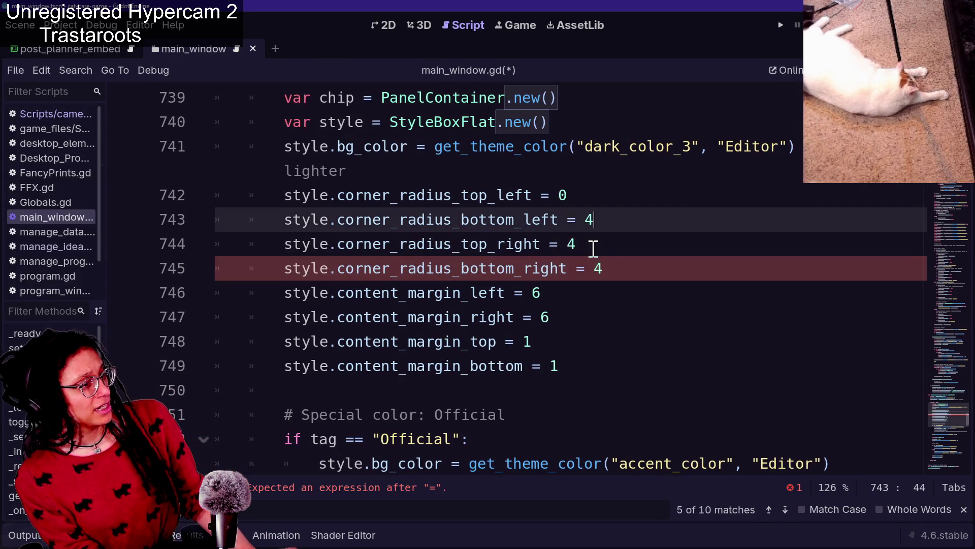
{"action": "type", "text": "4"}
{"action": "key", "text": "Up"}
{"action": "key", "text": "BackSpace"}
{"action": "type", "text": "4"}
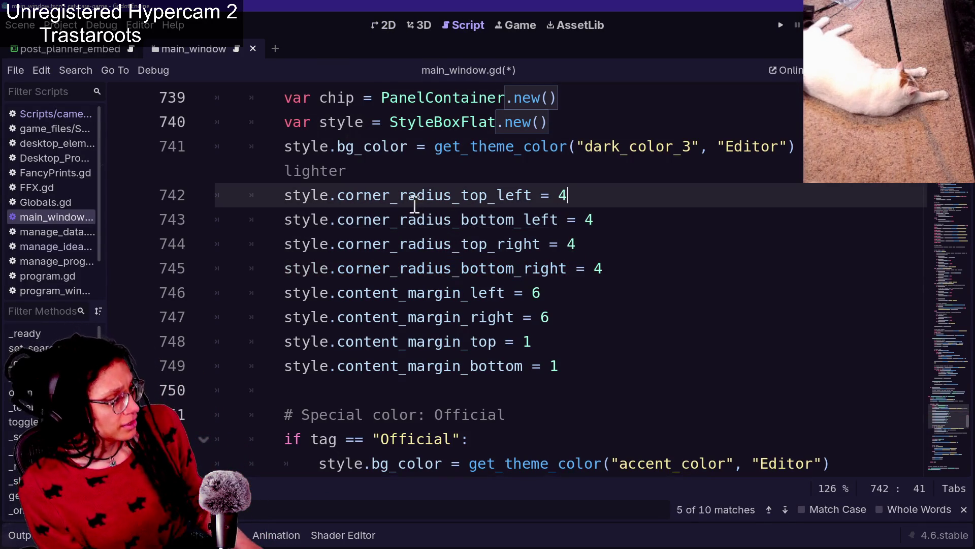
{"action": "left_click_drag", "start_coordinate": [339, 201], "coordinate": [452, 201]}
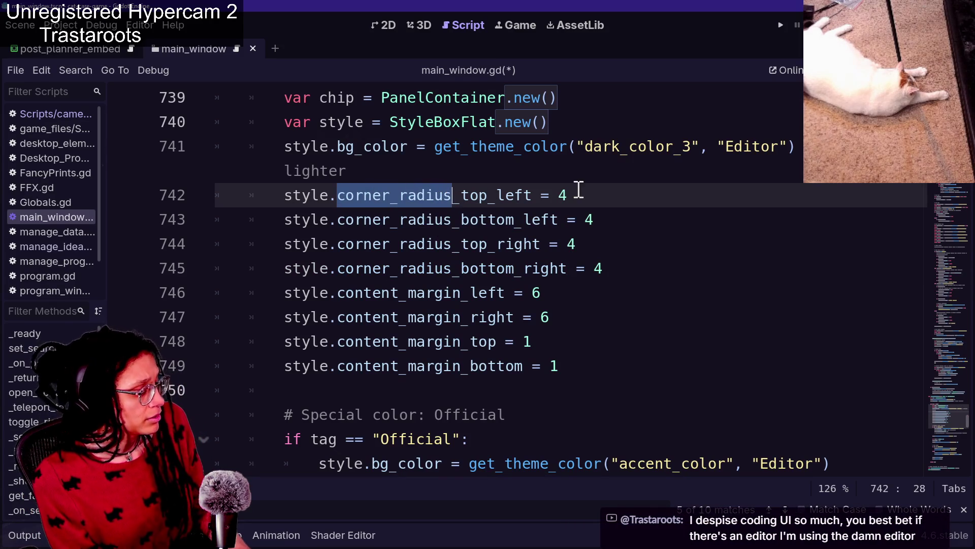
{"action": "key", "text": "ctrl+d"}
{"action": "key", "text": "ctrl+d"}
{"action": "key", "text": "ctrl+d"}
{"action": "key", "text": "ctrl+d"}
{"action": "key", "text": "ctrl+d"}
{"action": "key", "text": "ctrl+d"}
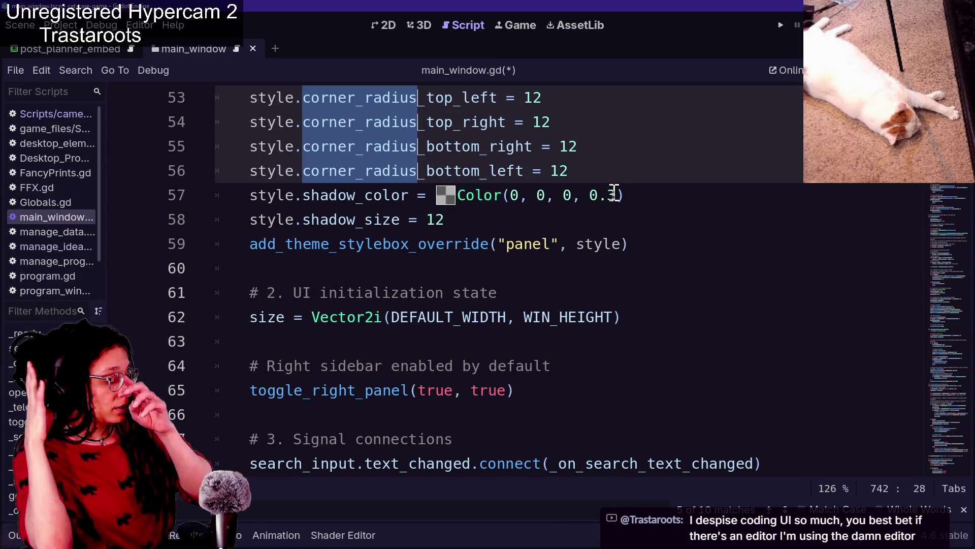
{"action": "scroll", "coordinate": [472, 126], "scroll_direction": "up", "scroll_amount": 2}
{"action": "left_click", "coordinate": [276, 292]}
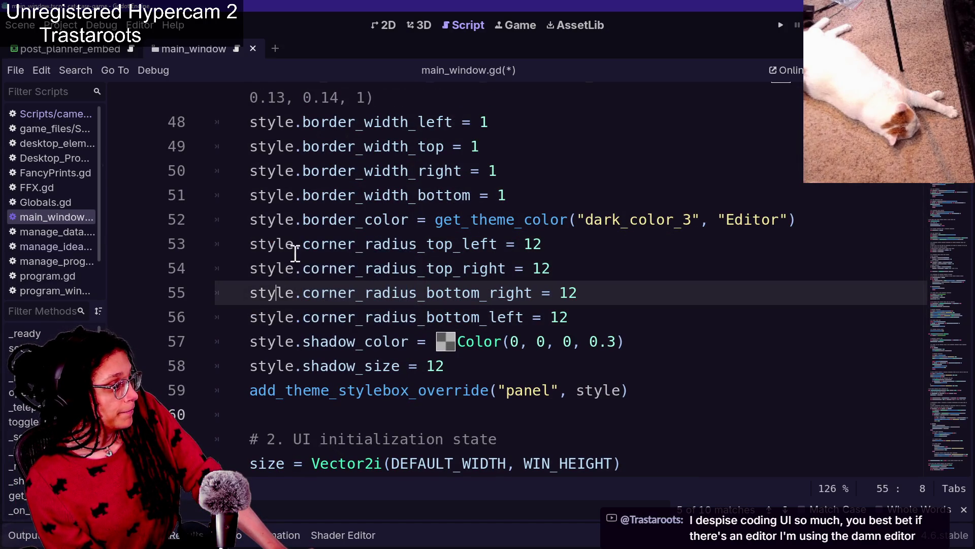
{"action": "left_click", "coordinate": [551, 243]}
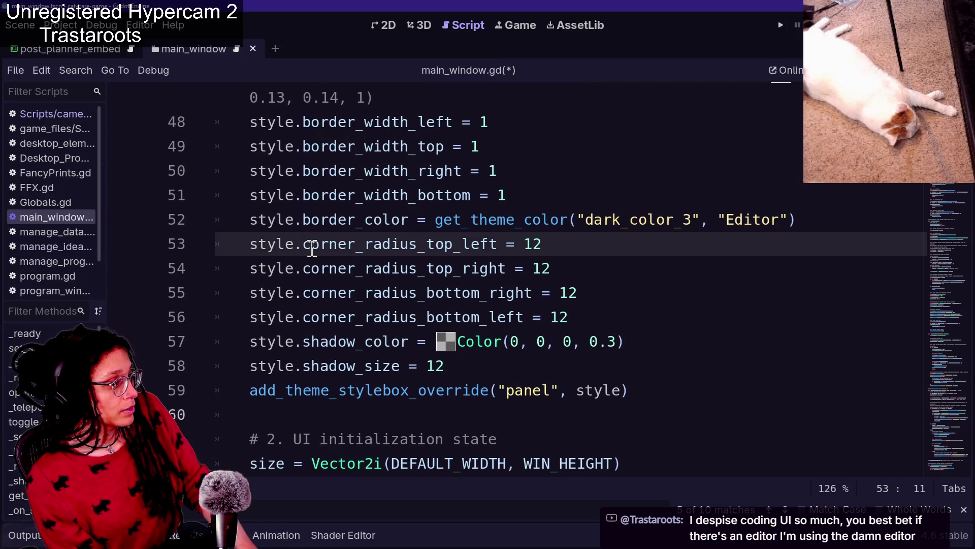
{"action": "left_click_drag", "start_coordinate": [308, 247], "coordinate": [404, 248]}
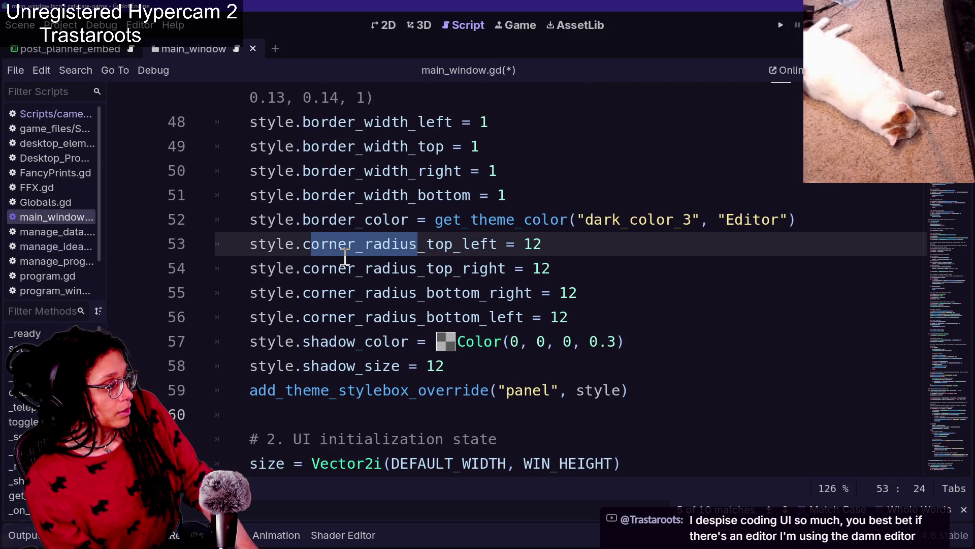
{"action": "left_click", "coordinate": [253, 244]}
{"action": "left_click_drag", "start_coordinate": [303, 248], "coordinate": [423, 248]}
{"action": "key", "text": "ctrl+d"}
{"action": "key", "text": "ctrl+d"}
{"action": "key", "text": "ctrl+d"}
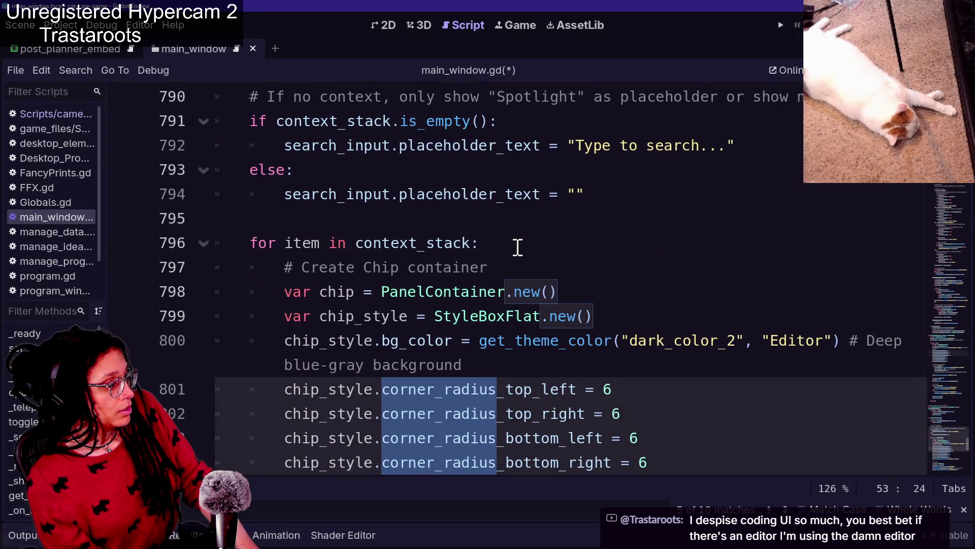
{"action": "key", "text": "Right"}
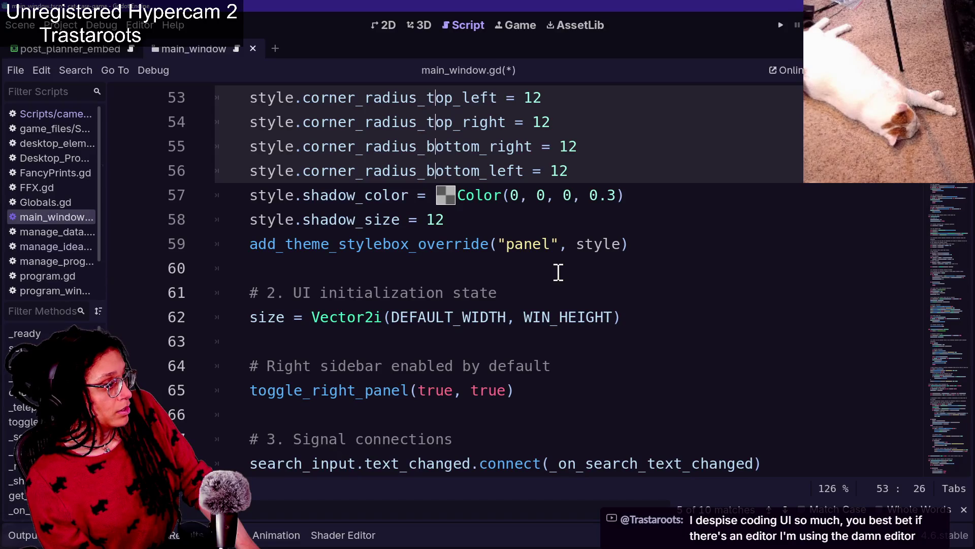
{"action": "key", "text": "Right"}
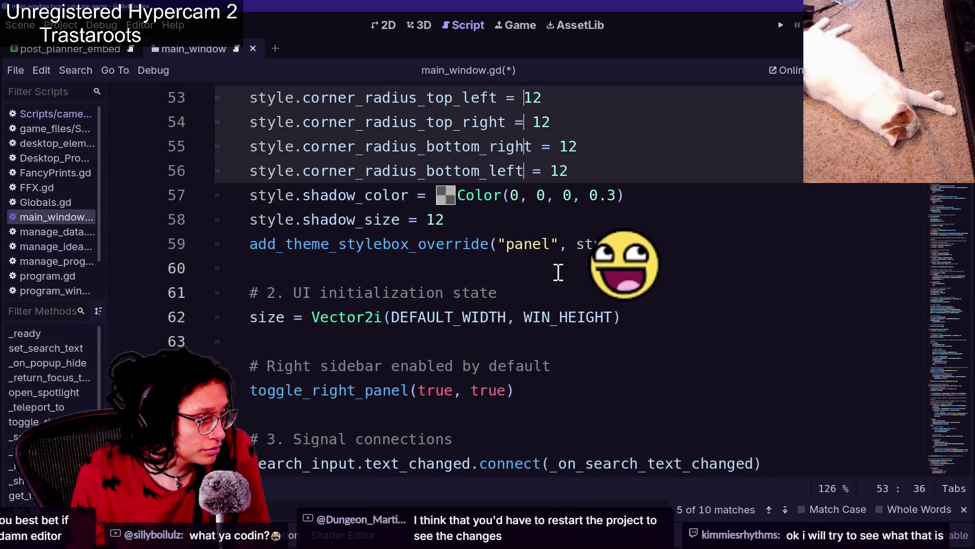
{"action": "scroll", "coordinate": [558, 272], "scroll_direction": "up", "scroll_amount": 1}
{"action": "scroll", "coordinate": [572, 273], "scroll_direction": "up", "scroll_amount": 1}
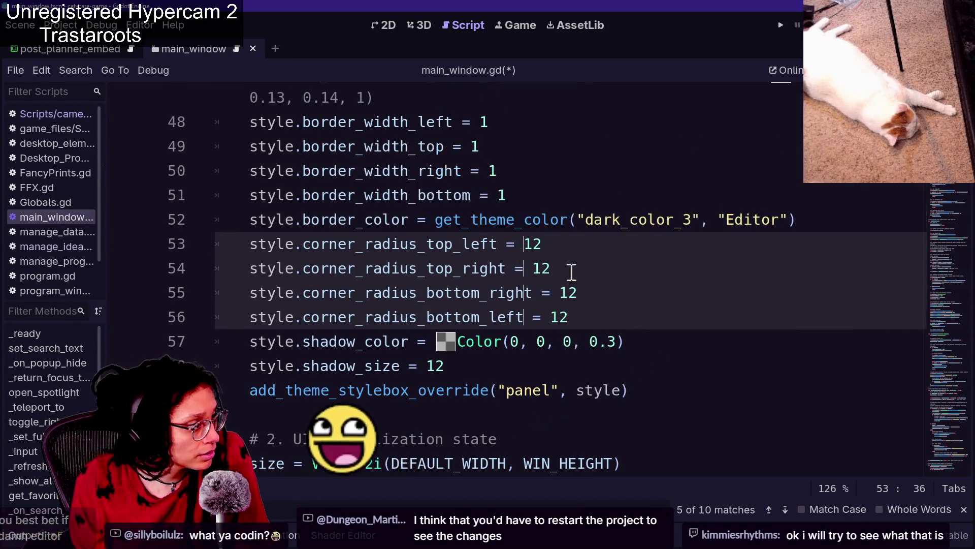
{"action": "key", "text": "Down"}
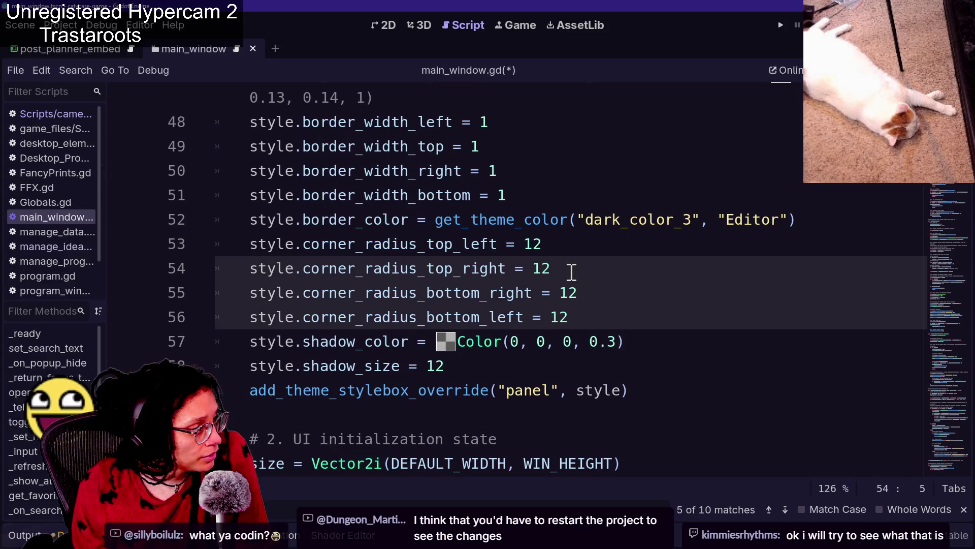
{"action": "left_click", "coordinate": [453, 244]}
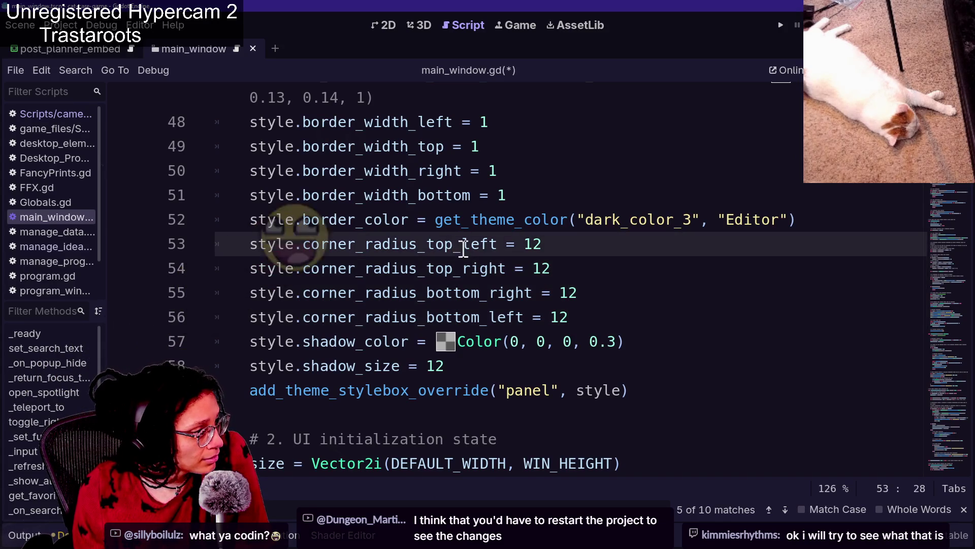
{"action": "left_click_drag", "start_coordinate": [302, 247], "coordinate": [500, 247]}
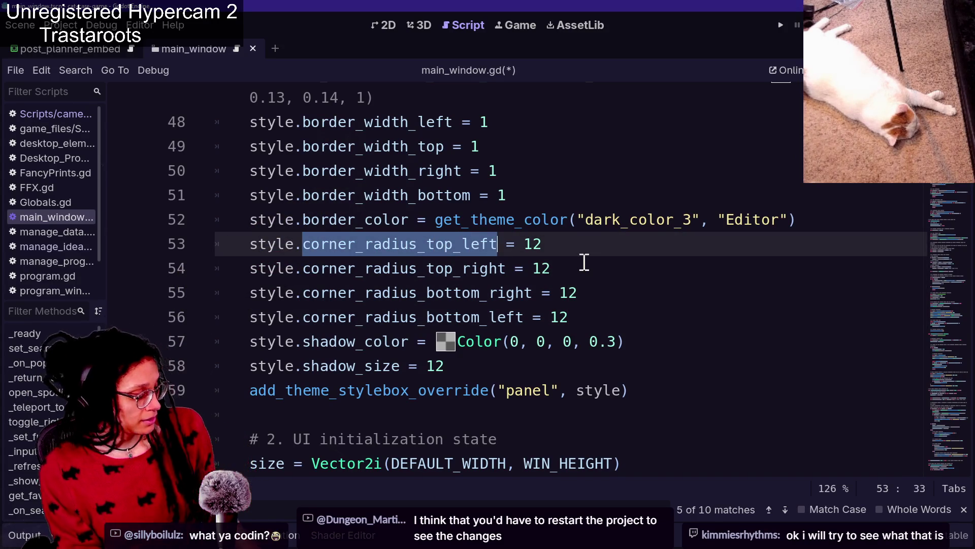
{"action": "key", "text": "ctrl+d"}
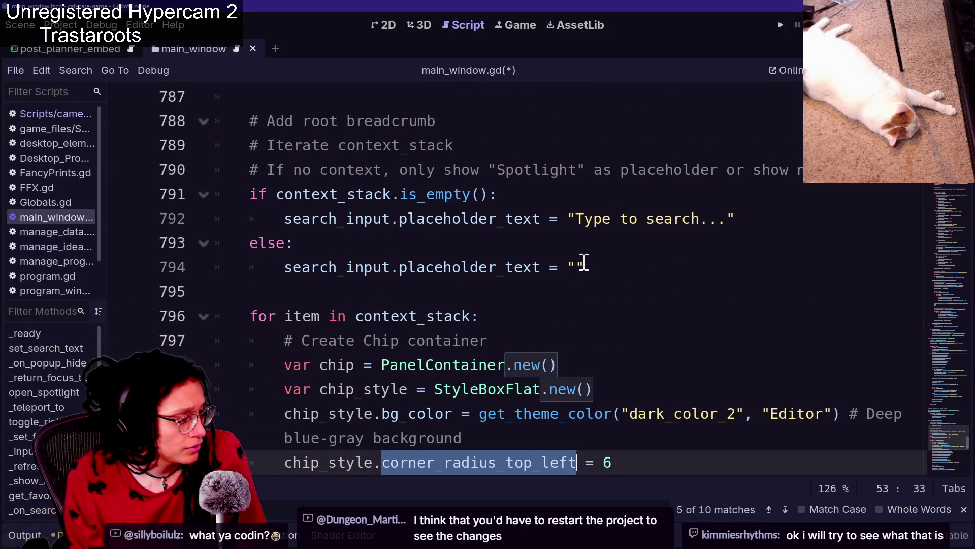
{"action": "key", "text": "Escape"}
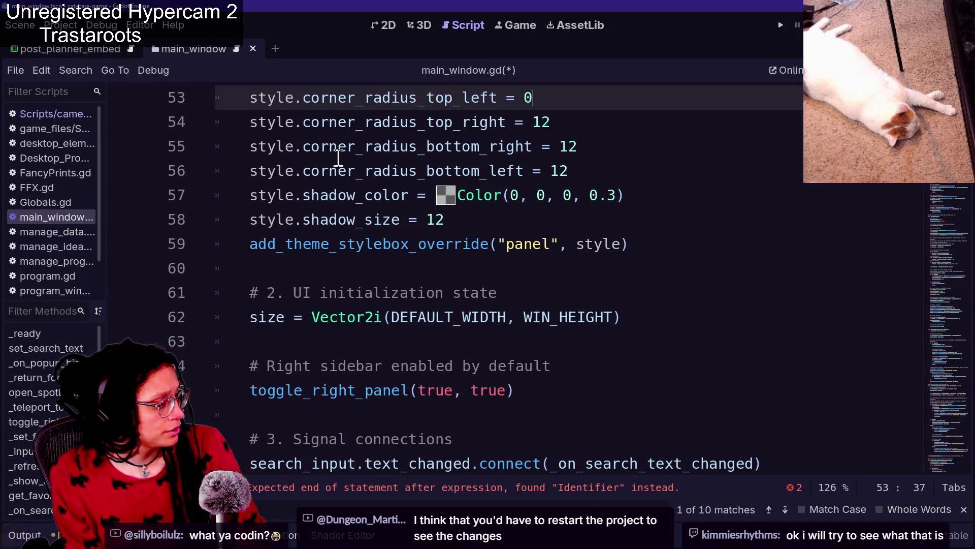
{"action": "left_click", "coordinate": [539, 489]}
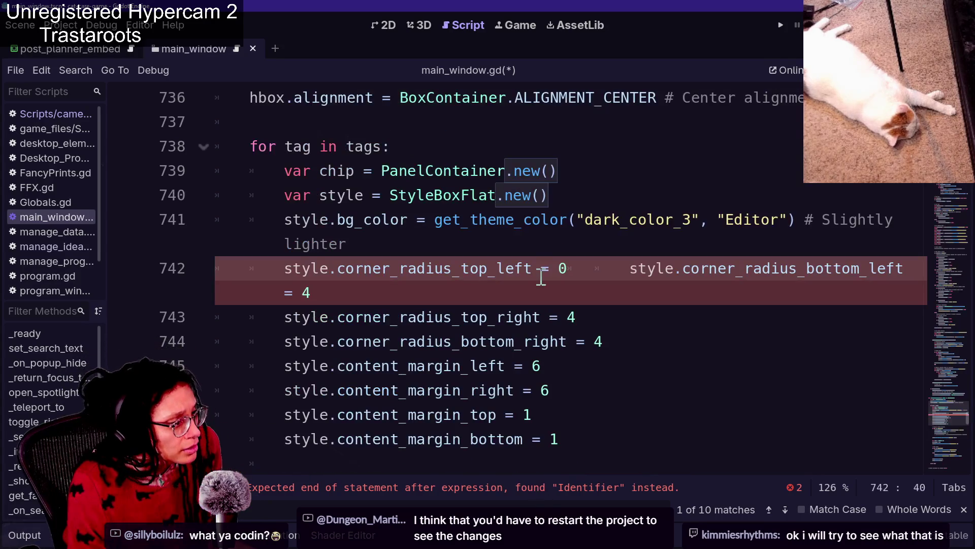
{"action": "key", "text": "Return"}
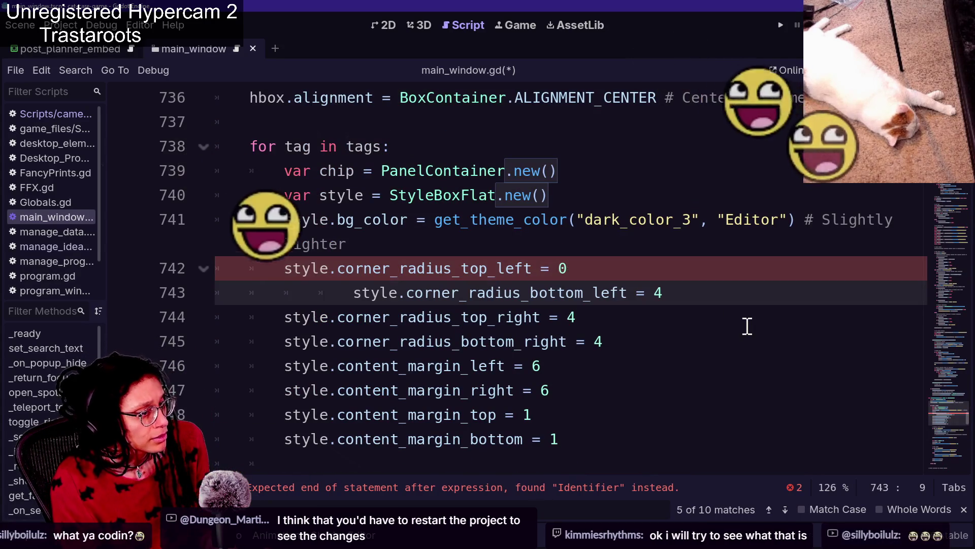
{"action": "key", "text": "Delete"}
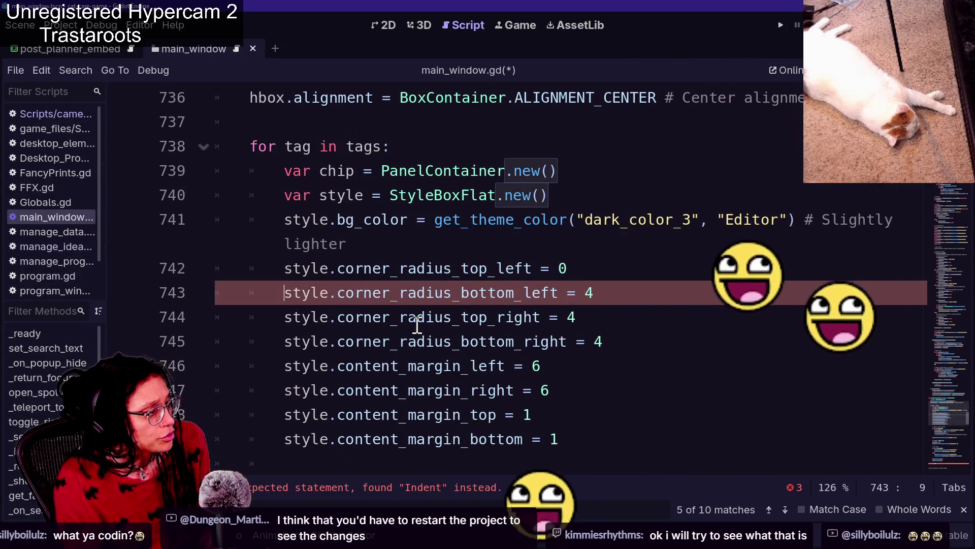
{"action": "left_click", "coordinate": [501, 487]}
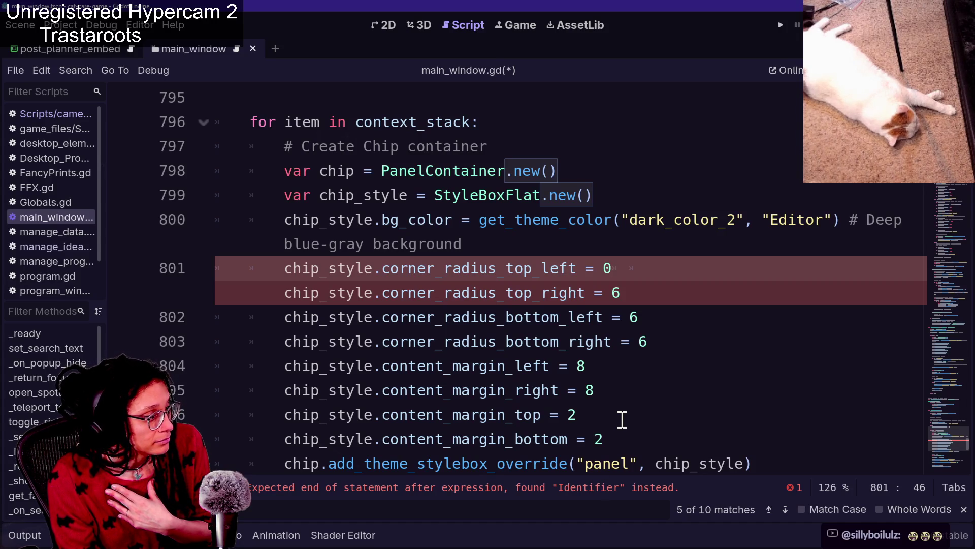
{"action": "left_click", "coordinate": [416, 294]}
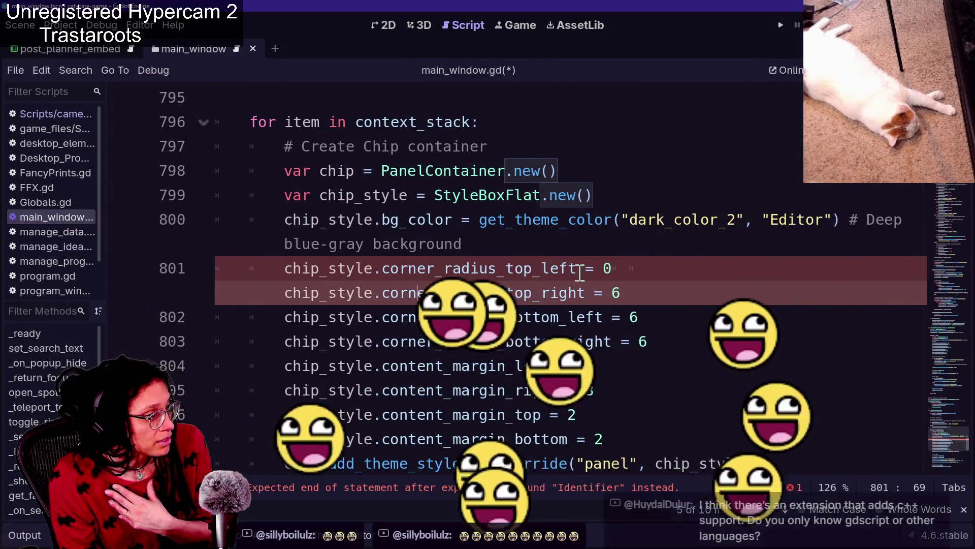
{"action": "left_click", "coordinate": [639, 272]}
{"action": "key", "text": "ctrl+z"}
{"action": "key", "text": "ctrl+z"}
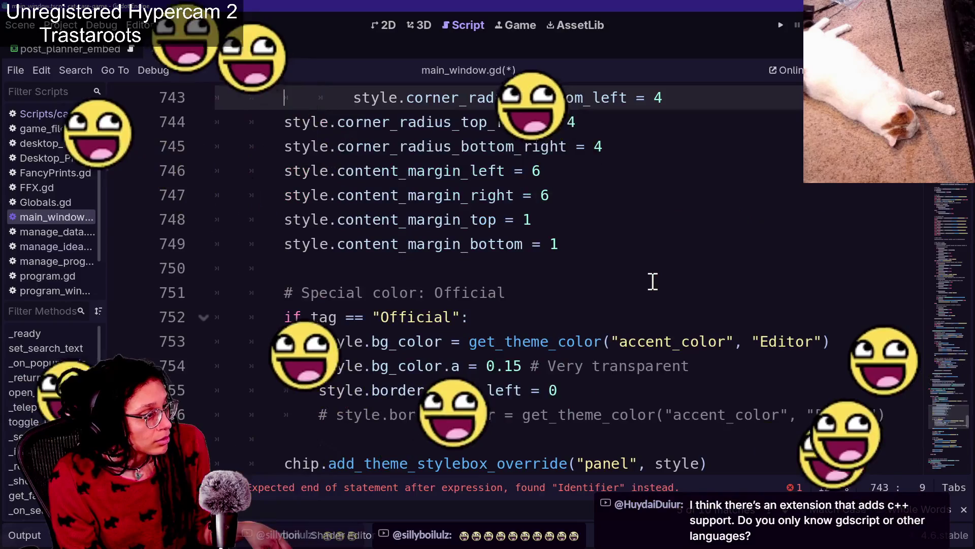
{"action": "key", "text": "ctrl+z"}
{"action": "key", "text": "ctrl+z"}
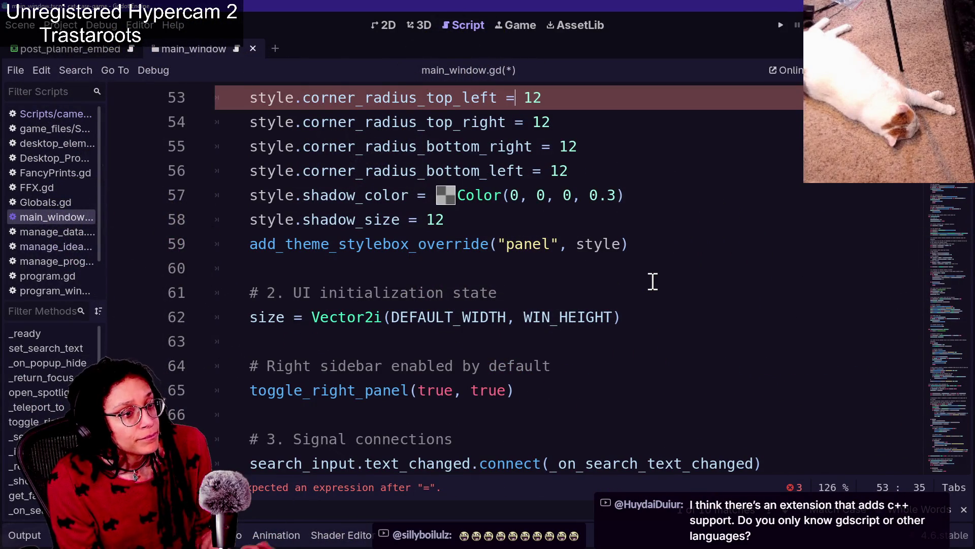
{"action": "left_click", "coordinate": [562, 245]}
{"action": "scroll", "coordinate": [562, 249], "scroll_direction": "up", "scroll_amount": 3}
{"action": "key", "text": "Up"}
{"action": "key", "text": "Up"}
{"action": "key", "text": "Up"}
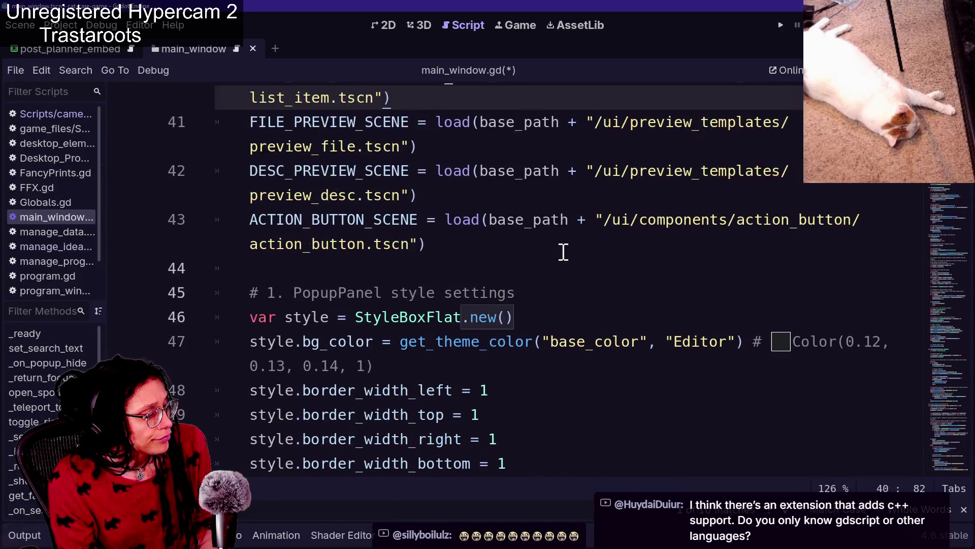
{"action": "left_click", "coordinate": [476, 245]}
{"action": "key", "text": "Down"}
{"action": "key", "text": "Down"}
{"action": "key", "text": "Up"}
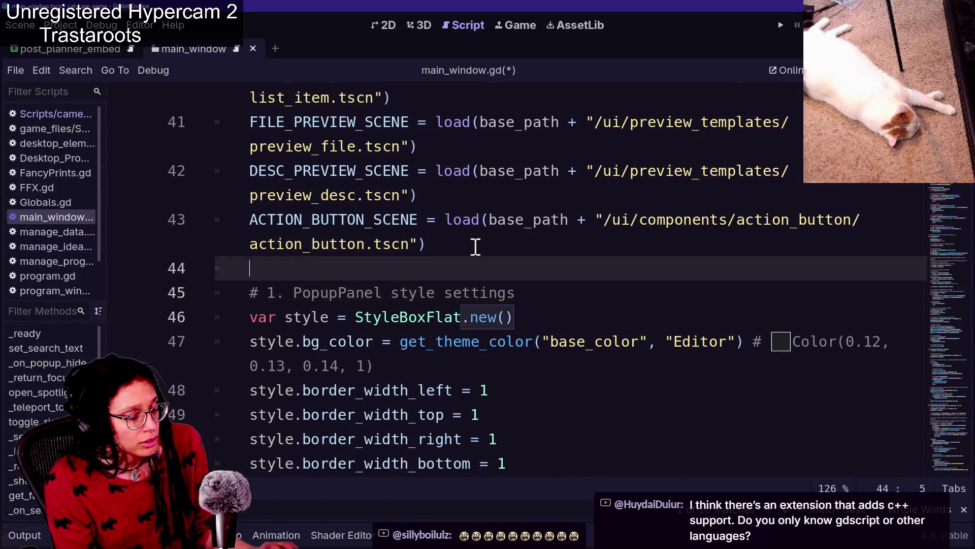
{"action": "left_click", "coordinate": [476, 247]}
{"action": "scroll", "coordinate": [472, 293], "scroll_direction": "down", "scroll_amount": 2}
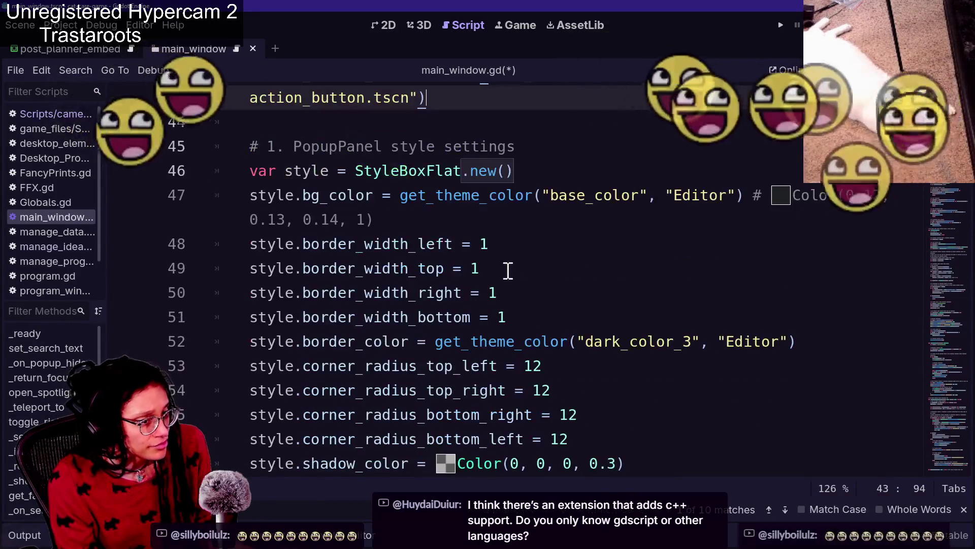
{"action": "left_click", "coordinate": [516, 249]}
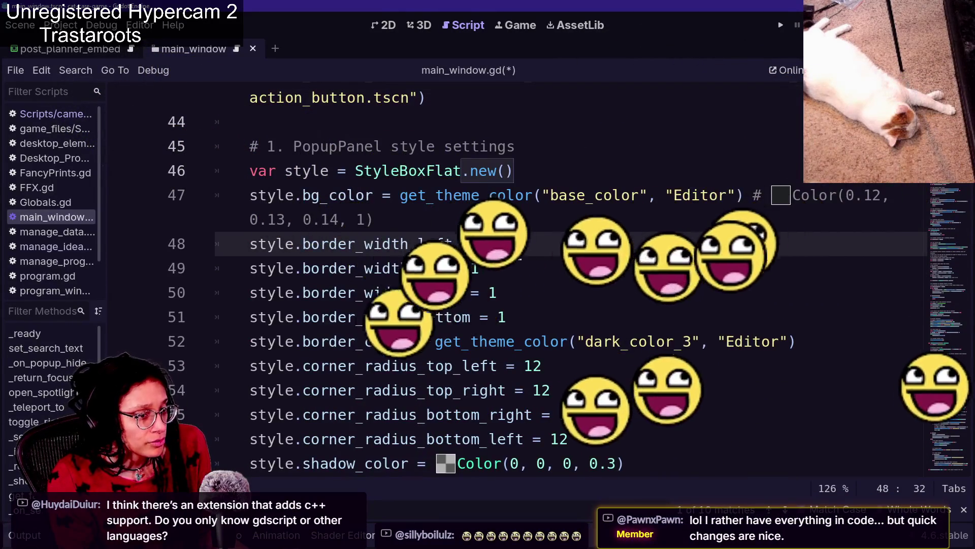
{"action": "key", "text": "Down"}
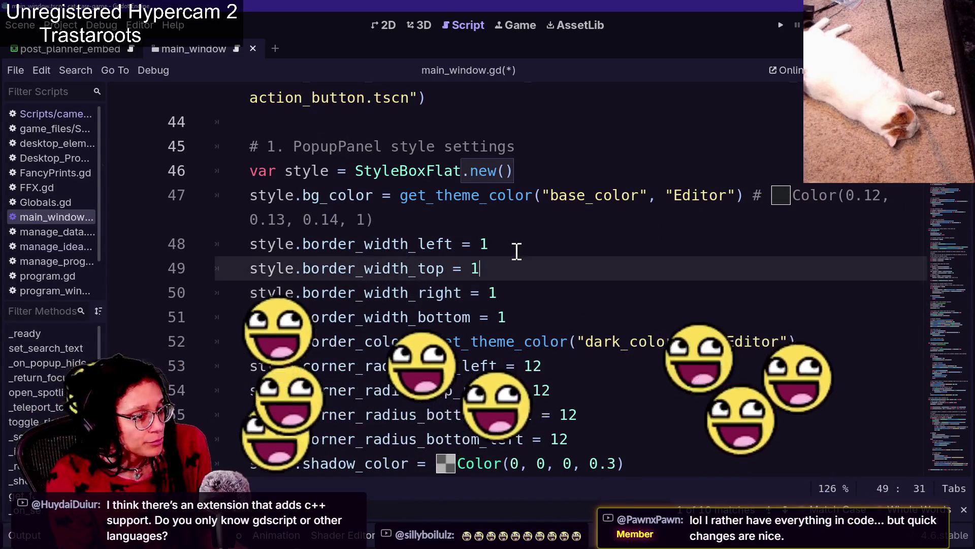
{"action": "key", "text": "Up"}
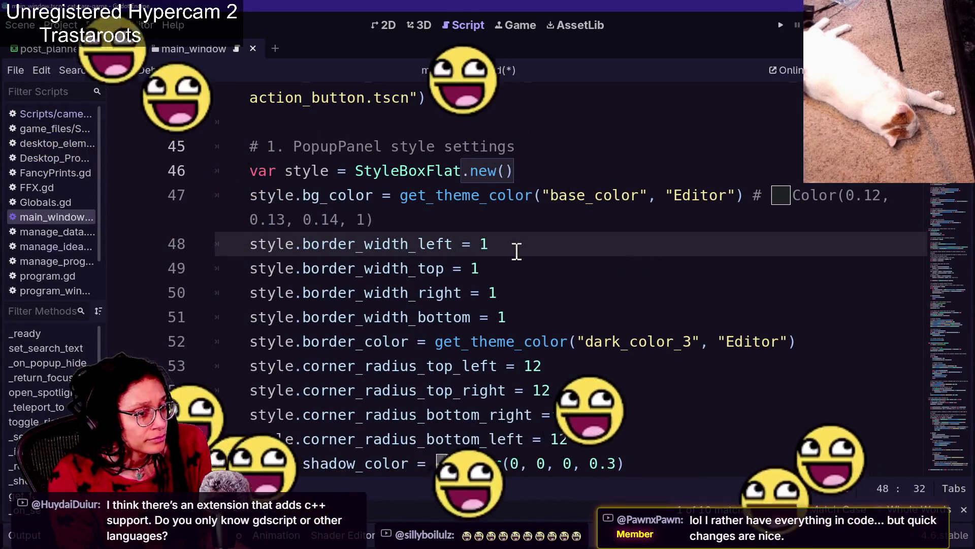
{"action": "scroll", "coordinate": [488, 262], "scroll_direction": "down", "scroll_amount": 10}
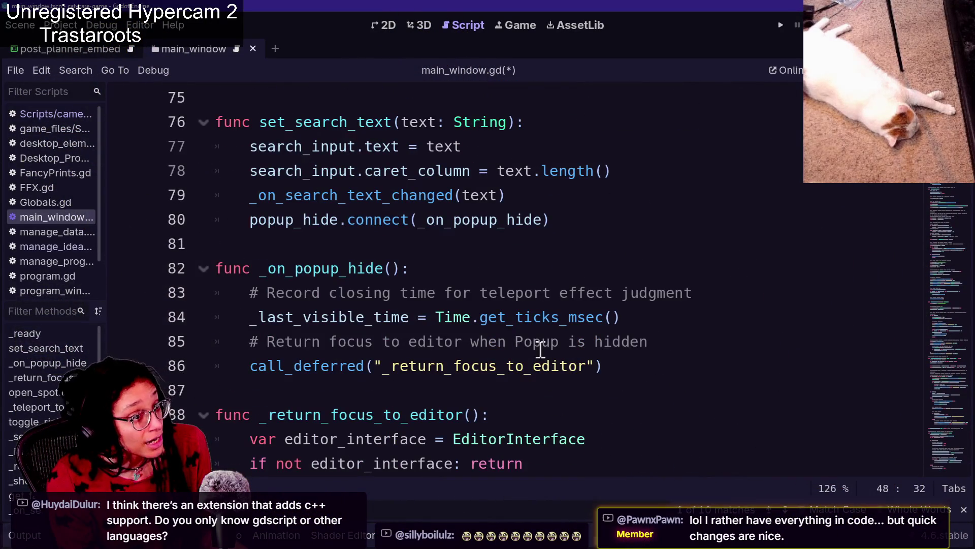
{"action": "scroll", "coordinate": [500, 339], "scroll_direction": "up", "scroll_amount": 15}
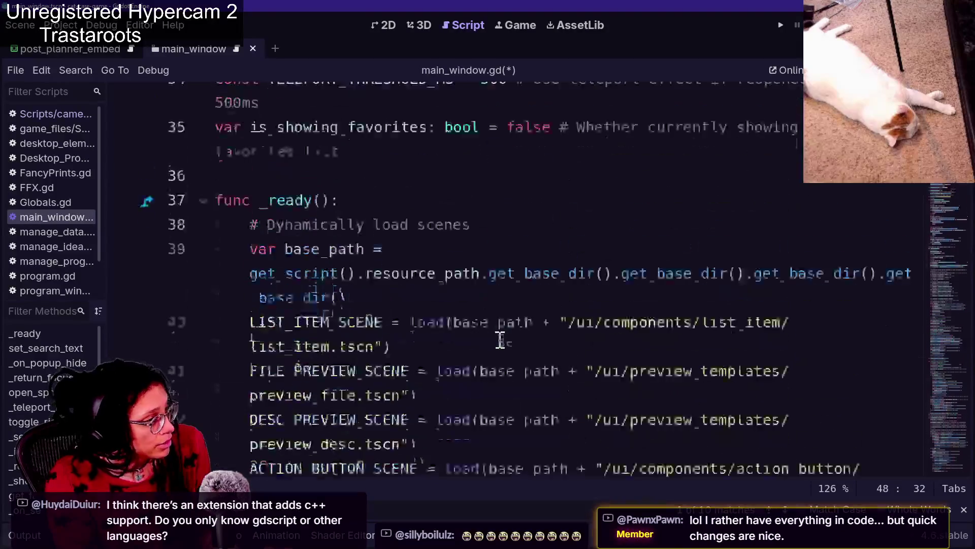
{"action": "scroll", "coordinate": [500, 339], "scroll_direction": "up", "scroll_amount": 8}
{"action": "left_click", "coordinate": [528, 293]}
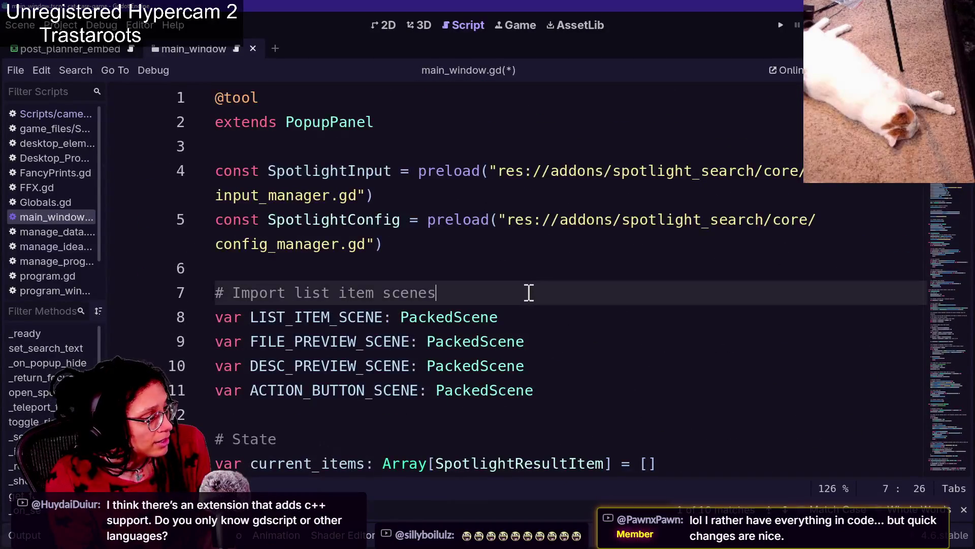
Read through the popup's target position and window size code in main_window.gd.
{"action": "key", "text": "ctrl+a"}
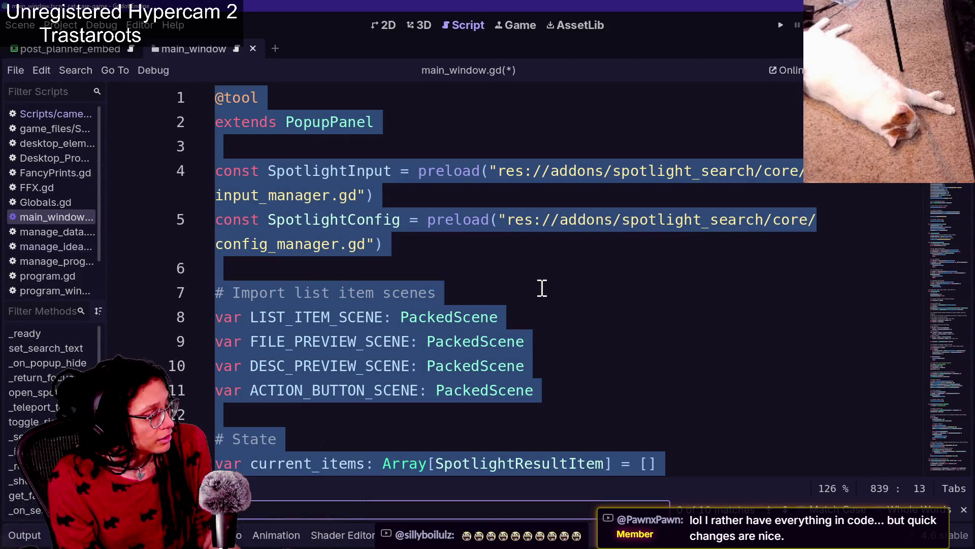
{"action": "scroll", "coordinate": [584, 310], "scroll_direction": "down", "scroll_amount": 20}
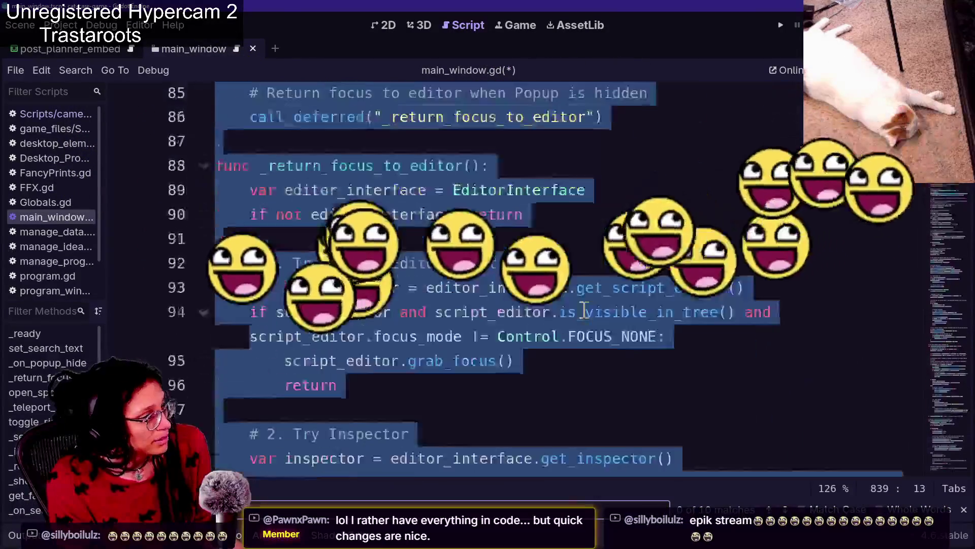
{"action": "scroll", "coordinate": [585, 310], "scroll_direction": "down", "scroll_amount": 13}
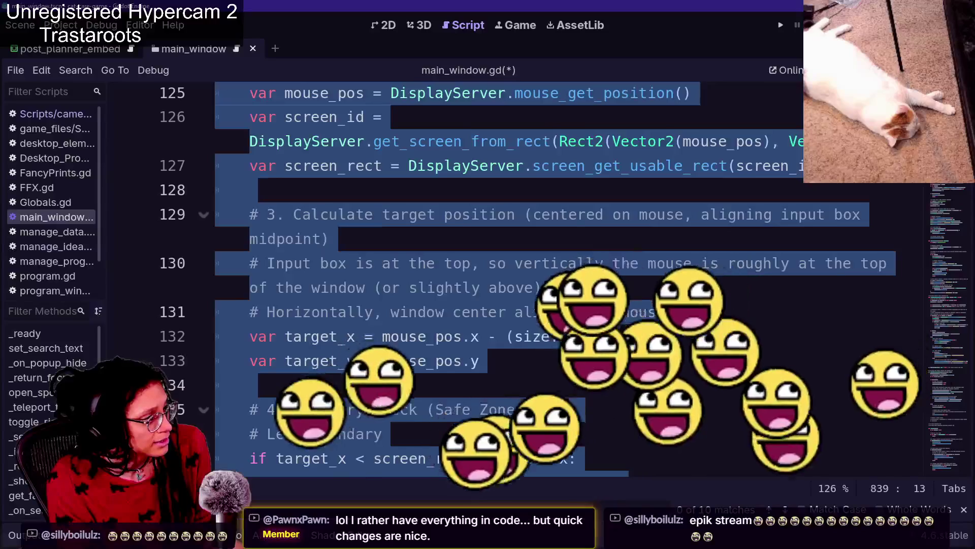
{"action": "left_click", "coordinate": [584, 304]}
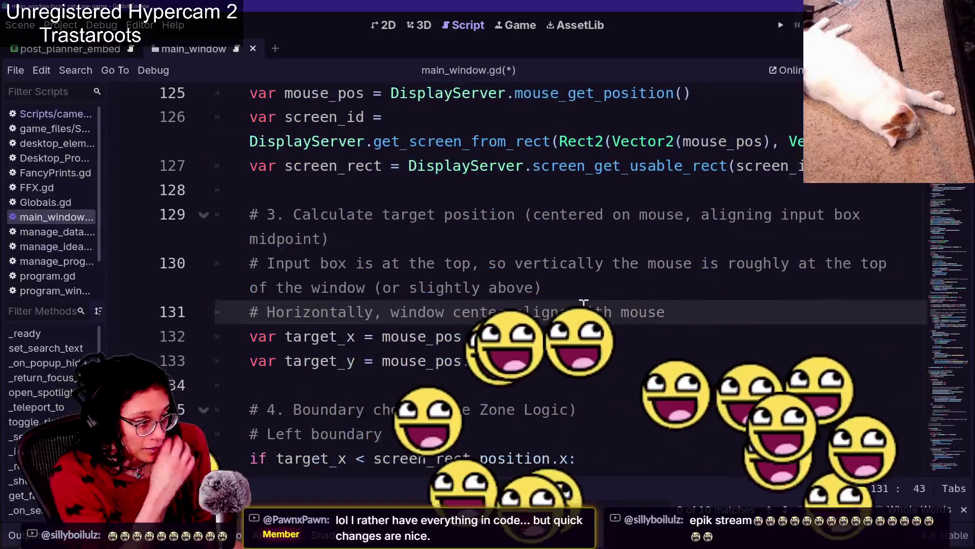
{"action": "scroll", "coordinate": [585, 305], "scroll_direction": "down", "scroll_amount": 15}
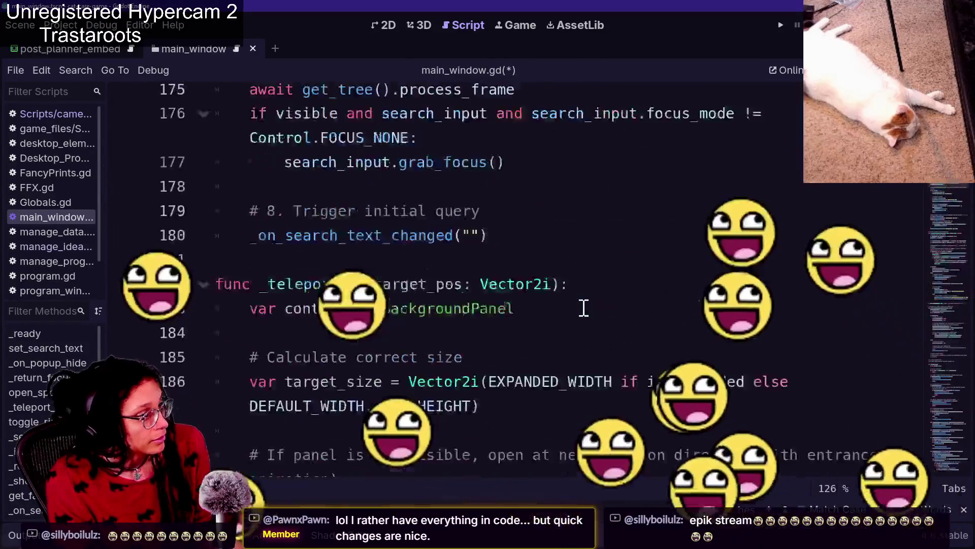
{"action": "scroll", "coordinate": [584, 307], "scroll_direction": "down", "scroll_amount": 2}
{"action": "left_click", "coordinate": [585, 293]}
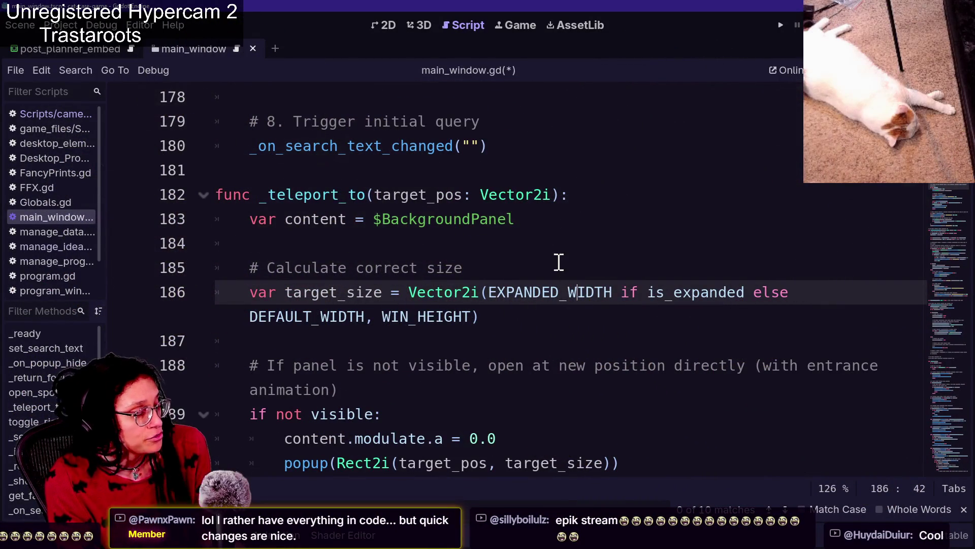
{"action": "key", "text": "Up"}
{"action": "scroll", "coordinate": [559, 262], "scroll_direction": "down", "scroll_amount": 7}
{"action": "key", "text": "Down"}
{"action": "key", "text": "Down"}
{"action": "key", "text": "Down"}
{"action": "key", "text": "Down"}
{"action": "key", "text": "Down"}
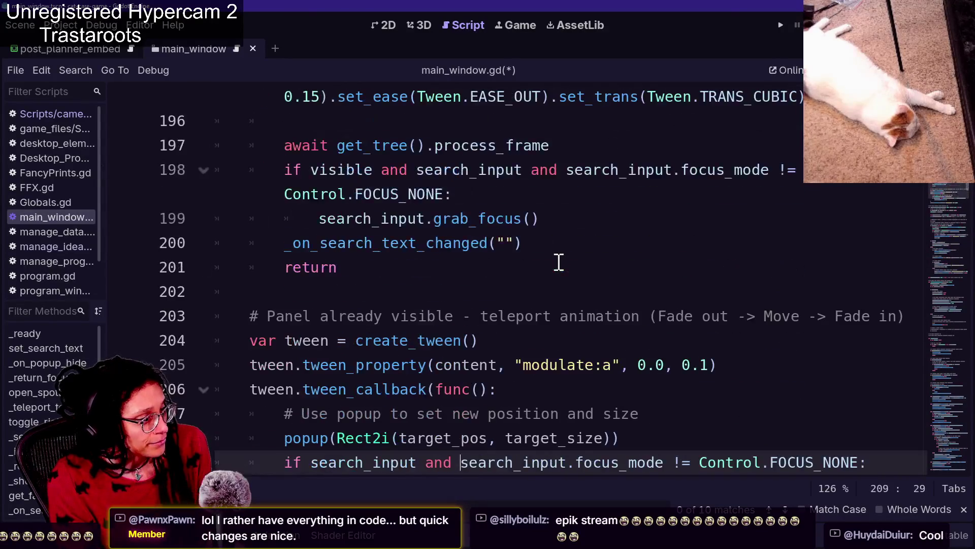
Scroll further down the script and search for the font settings.
{"action": "scroll", "coordinate": [559, 262], "scroll_direction": "down", "scroll_amount": 5}
{"action": "scroll", "coordinate": [559, 262], "scroll_direction": "down", "scroll_amount": 5}
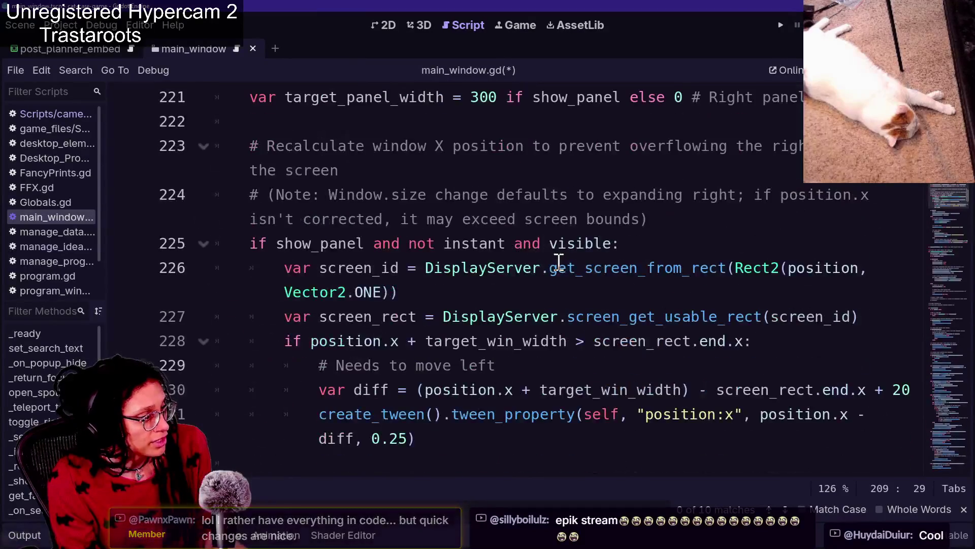
{"action": "scroll", "coordinate": [559, 263], "scroll_direction": "up", "scroll_amount": 1}
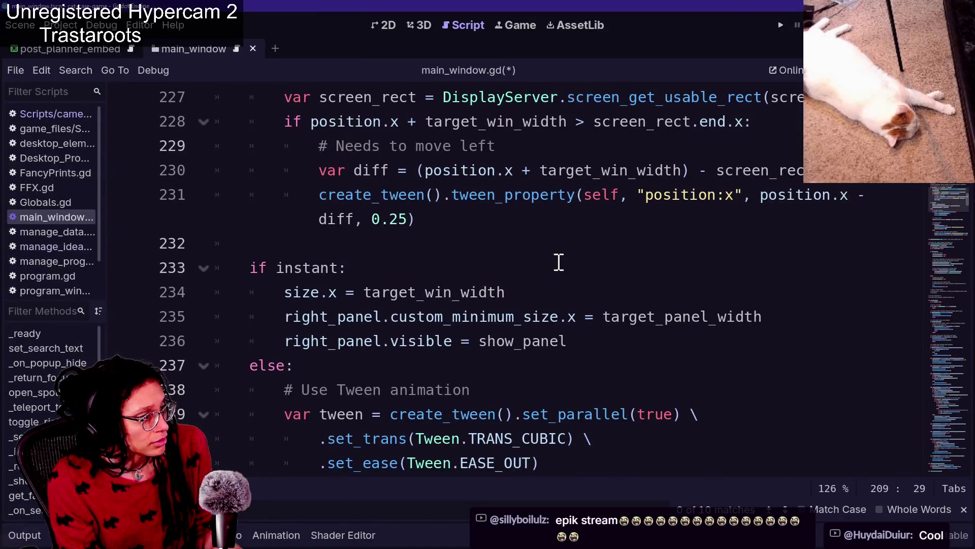
{"action": "scroll", "coordinate": [558, 263], "scroll_direction": "down", "scroll_amount": 5}
{"action": "scroll", "coordinate": [559, 262], "scroll_direction": "down", "scroll_amount": 4}
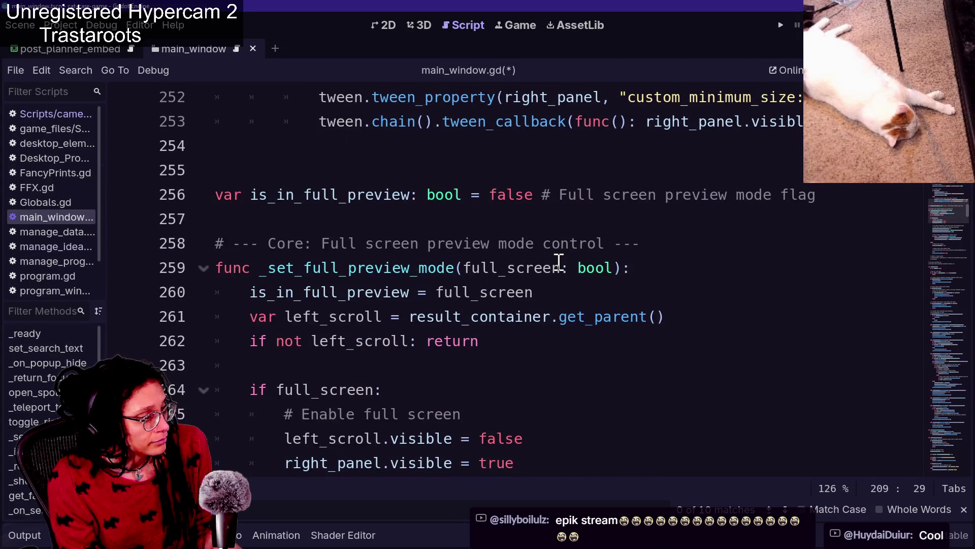
{"action": "scroll", "coordinate": [559, 263], "scroll_direction": "down", "scroll_amount": 5}
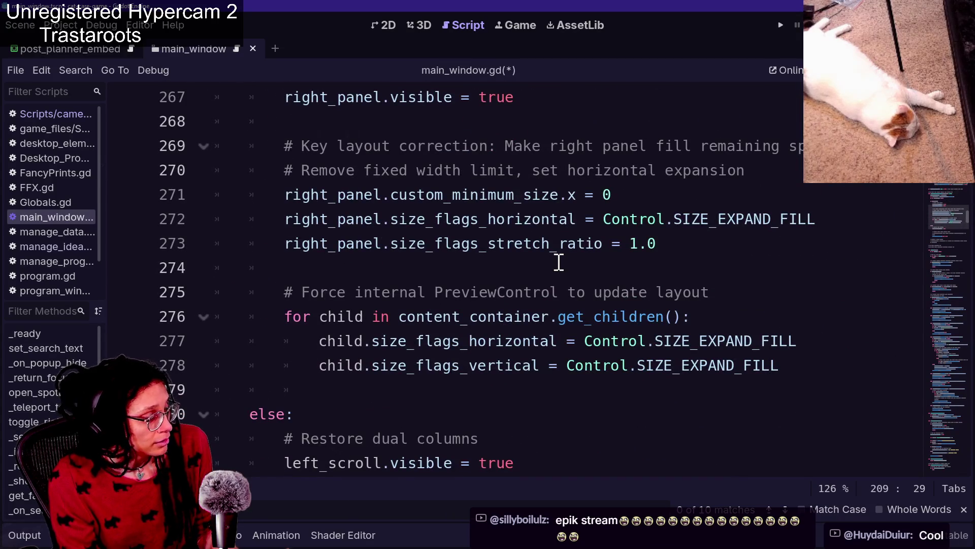
{"action": "key", "text": "F3"}
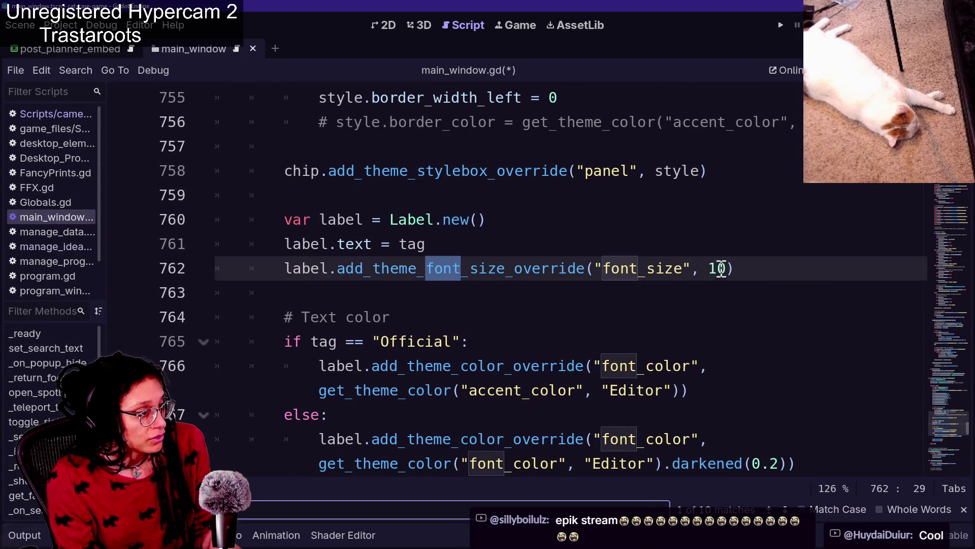
Change the tag label font size on line 762 from 10 to 20.
{"action": "key", "text": "BackSpace"}
{"action": "type", "text": "2-"}
{"action": "key", "text": "BackSpace"}
{"action": "type", "text": "0"}
{"action": "key", "text": "F5"}
Preview the search popup with the larger tag text, then close it.
{"action": "left_click", "coordinate": [551, 203]}
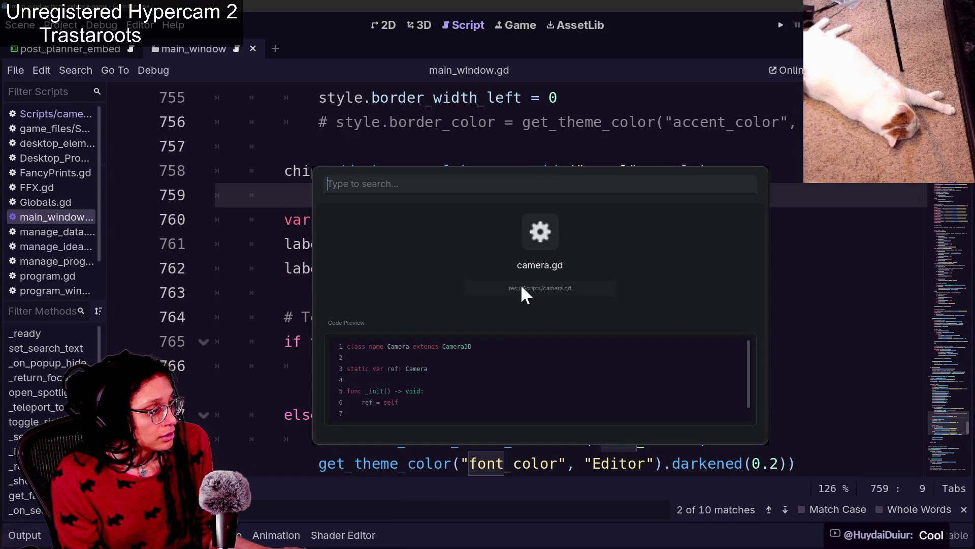
{"action": "scroll", "coordinate": [509, 351], "scroll_direction": "down", "scroll_amount": 1}
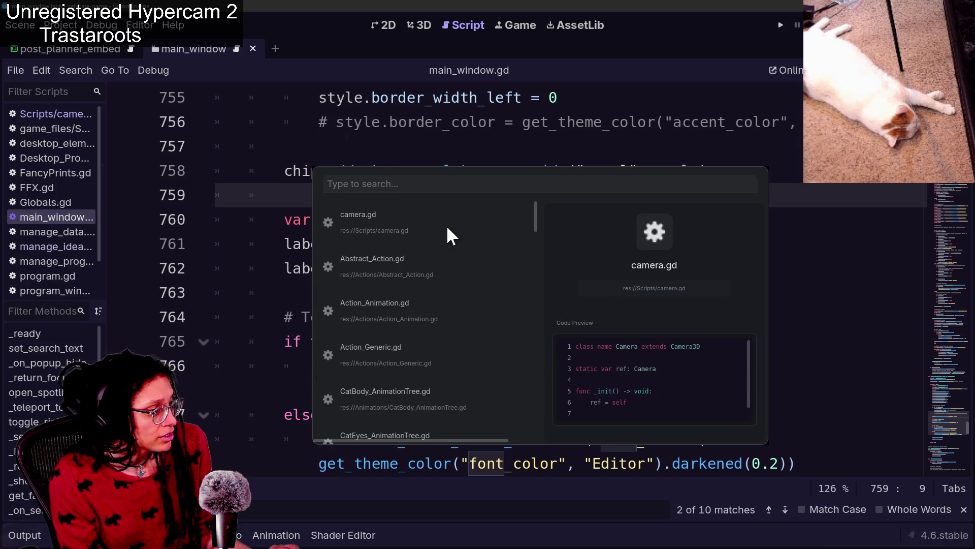
{"action": "scroll", "coordinate": [446, 225], "scroll_direction": "down", "scroll_amount": 5}
{"action": "scroll", "coordinate": [446, 225], "scroll_direction": "up", "scroll_amount": 4}
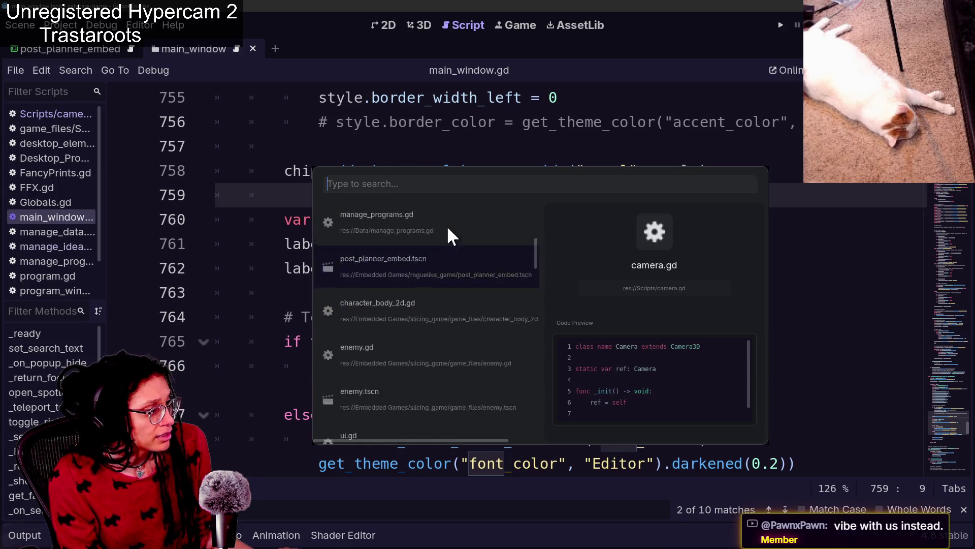
{"action": "left_click", "coordinate": [527, 135]}
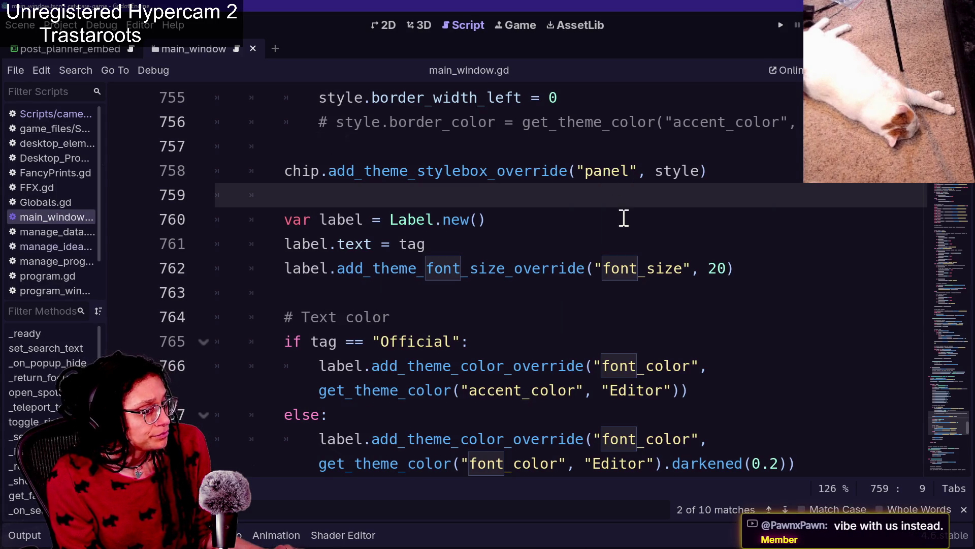
Search the script for the next font_size setting.
{"action": "scroll", "coordinate": [623, 216], "scroll_direction": "down", "scroll_amount": 2}
{"action": "key", "text": "Down"}
{"action": "key", "text": "Down"}
{"action": "key", "text": "Down"}
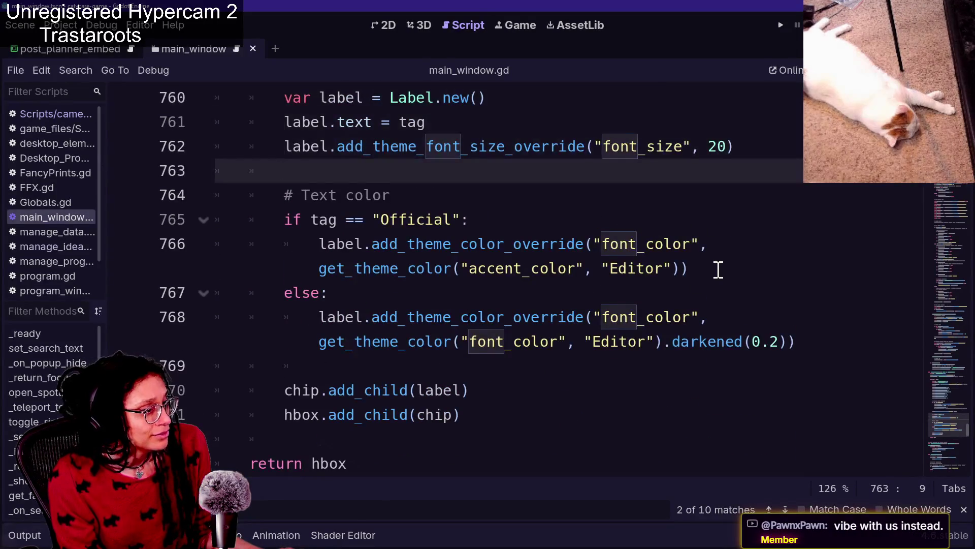
{"action": "scroll", "coordinate": [718, 270], "scroll_direction": "down", "scroll_amount": 1}
{"action": "scroll", "coordinate": [705, 247], "scroll_direction": "up", "scroll_amount": 1}
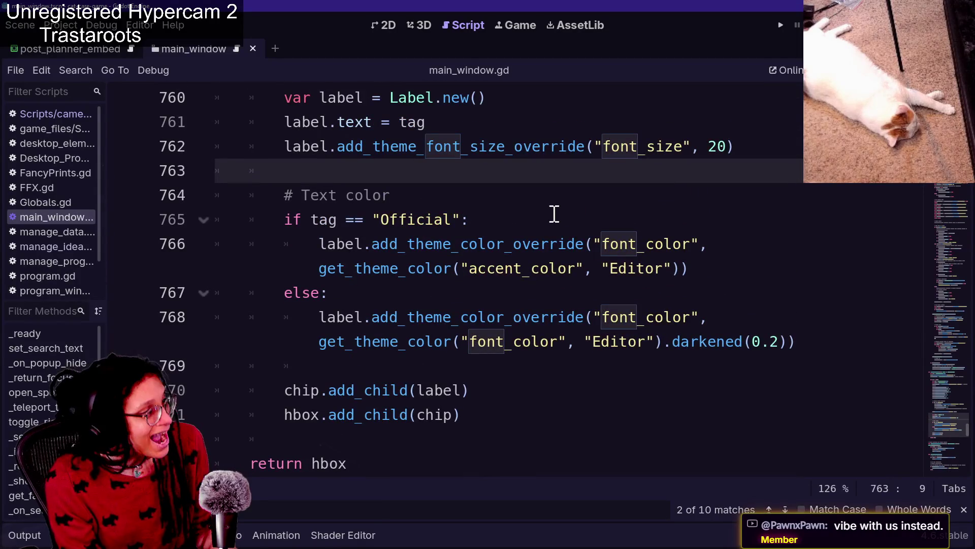
{"action": "type", "text": "font_size"}
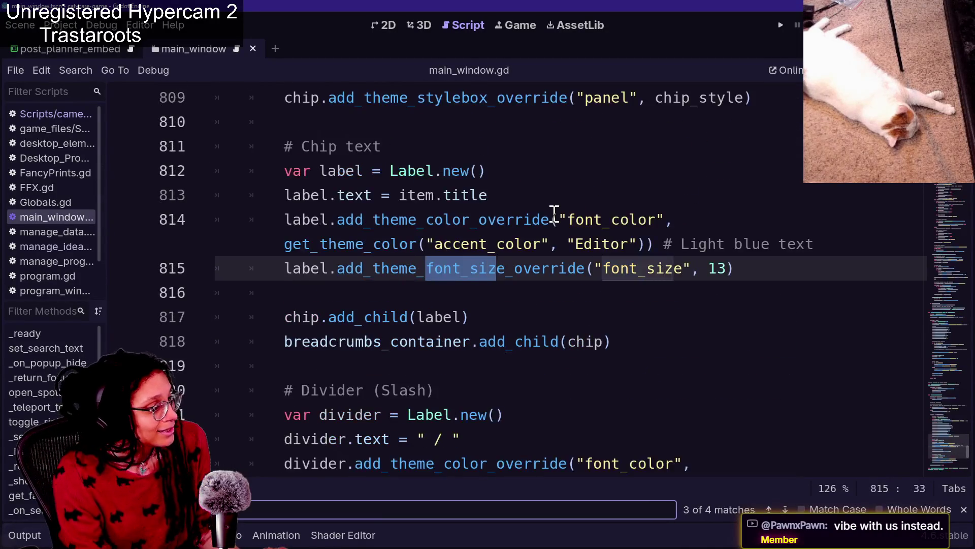
Change the breadcrumb chip font size on line 815 from 13 to 20, save, and check the popup.
{"action": "left_click", "coordinate": [717, 269]}
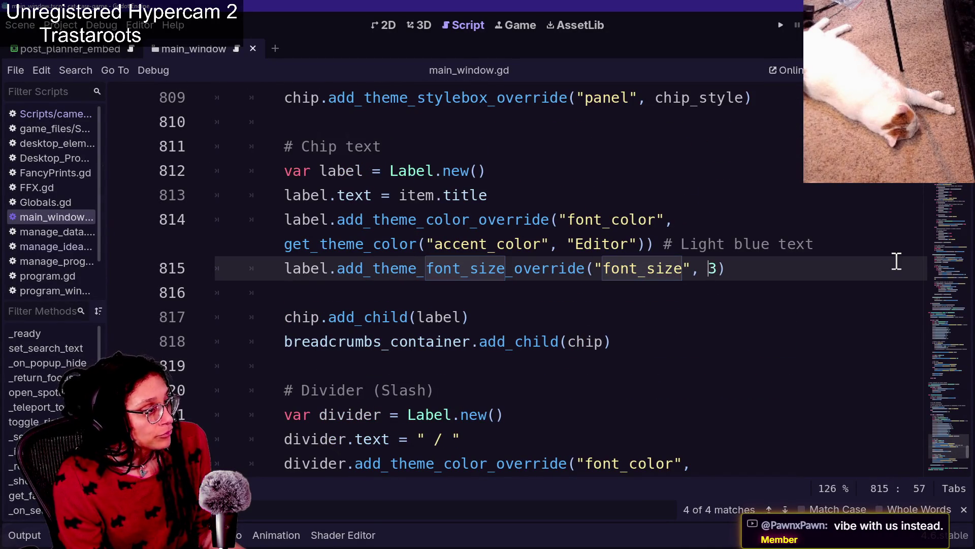
{"action": "type", "text": "20"}
{"action": "key", "text": "ctrl+s"}
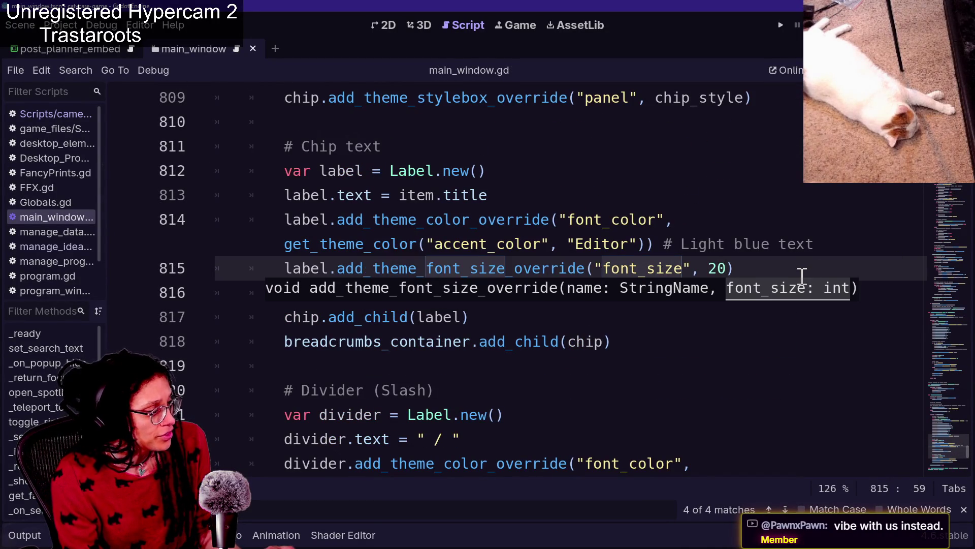
{"action": "key", "text": "ctrl+p"}
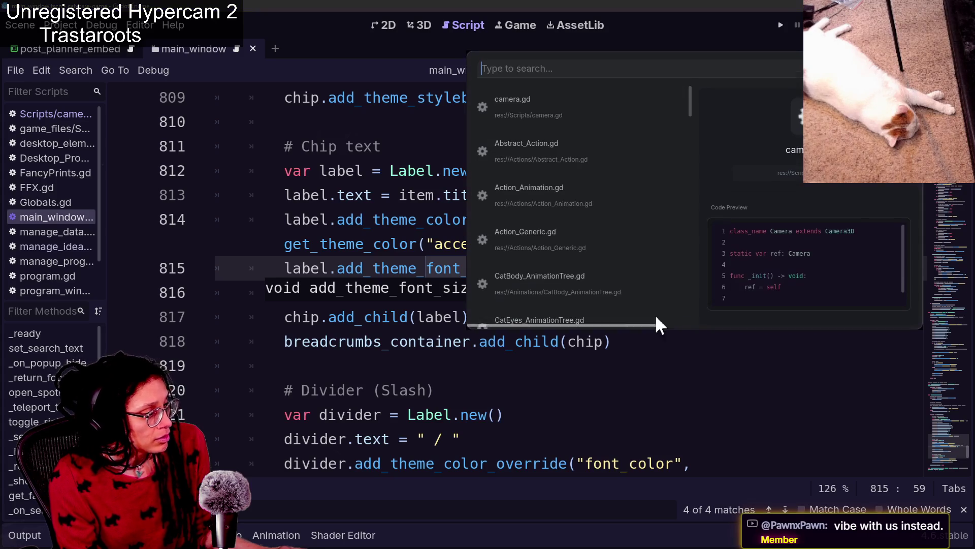
{"action": "scroll", "coordinate": [537, 246], "scroll_direction": "down", "scroll_amount": 5}
{"action": "scroll", "coordinate": [537, 247], "scroll_direction": "up", "scroll_amount": 6}
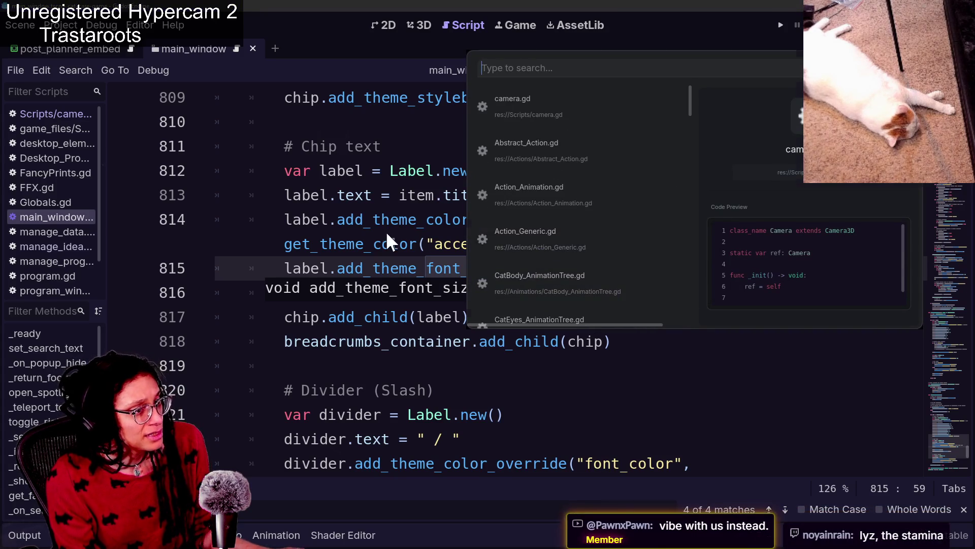
{"action": "key", "text": "Escape"}
Look over the divider color and add_child code, briefly opening and closing project-wide search.
{"action": "scroll", "coordinate": [571, 312], "scroll_direction": "down", "scroll_amount": 2}
{"action": "left_click", "coordinate": [571, 316]}
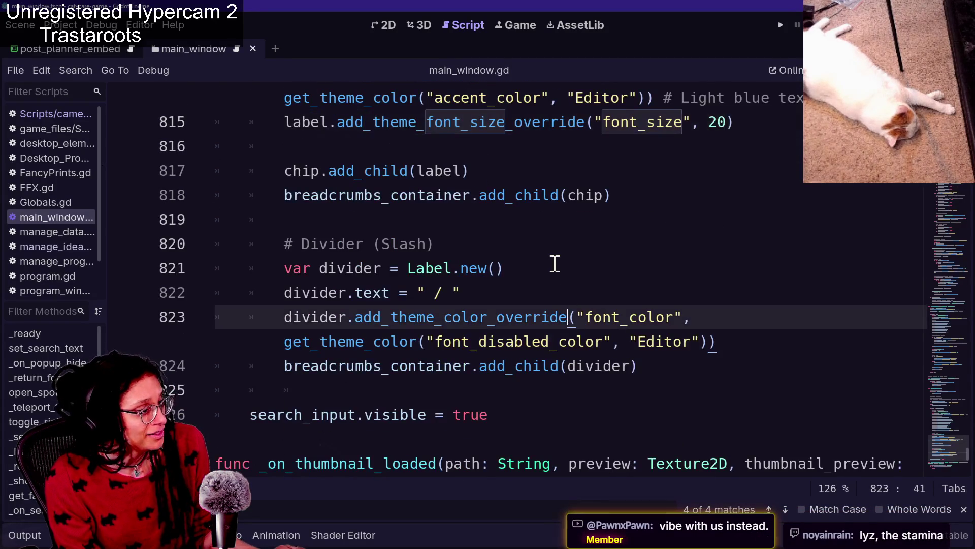
{"action": "scroll", "coordinate": [555, 263], "scroll_direction": "up", "scroll_amount": 2}
{"action": "key", "text": "alt+a"}
{"action": "key", "text": "alt+a"}
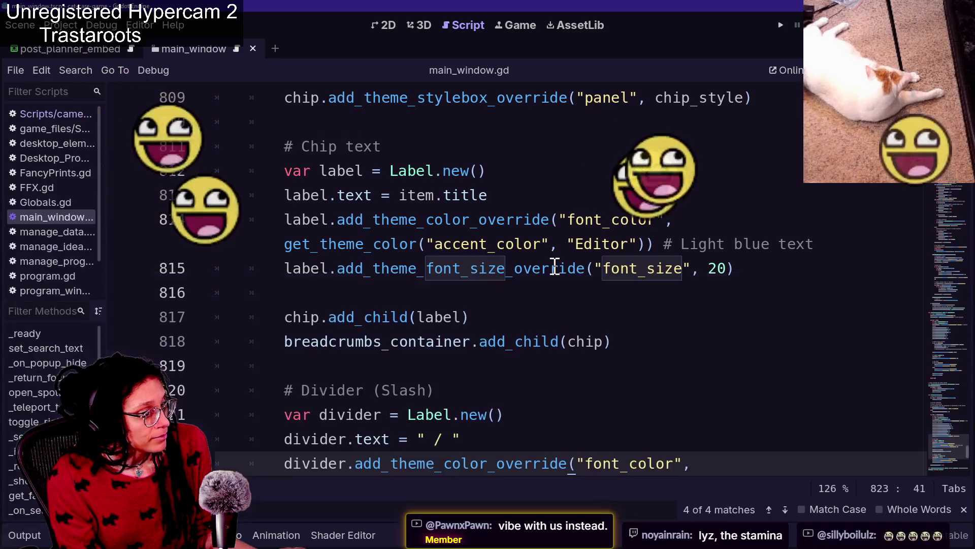
{"action": "scroll", "coordinate": [549, 292], "scroll_direction": "down", "scroll_amount": 1}
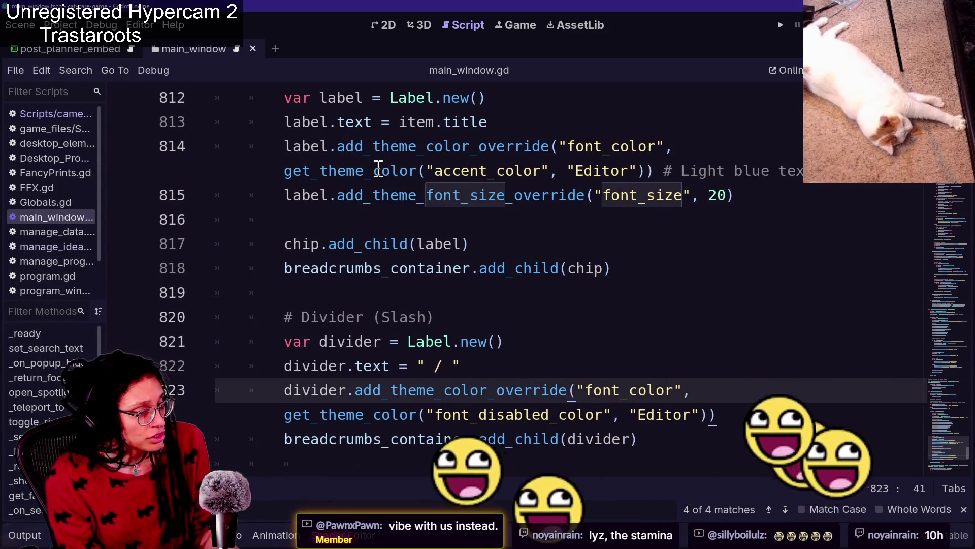
{"action": "left_click", "coordinate": [518, 266]}
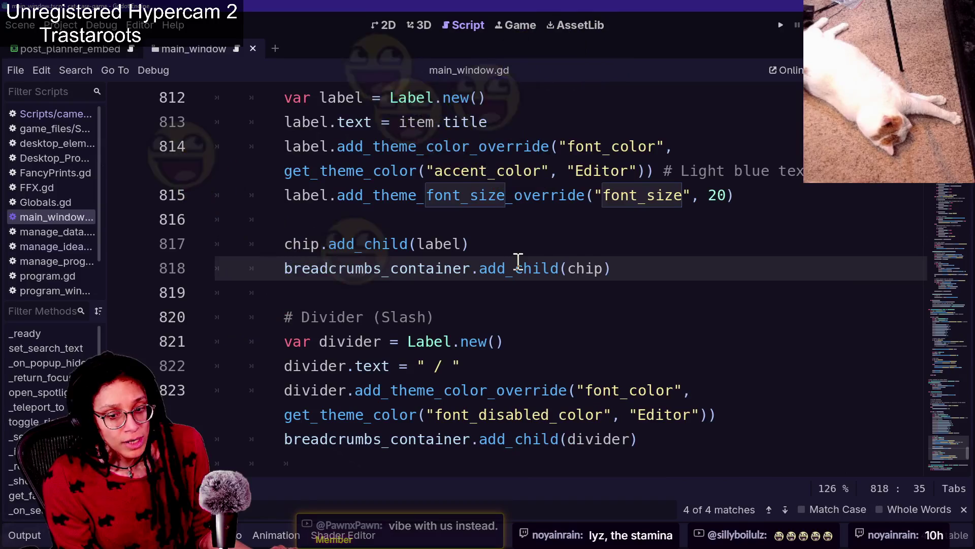
{"action": "mouse_move", "coordinate": [518, 260]}
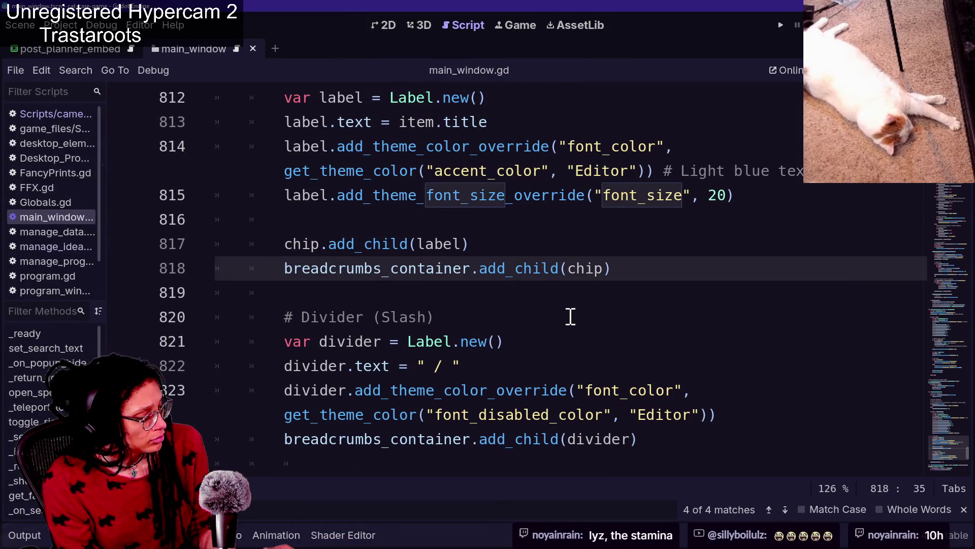
{"action": "key", "text": "ctrl+shift+f"}
{"action": "left_click", "coordinate": [591, 331]}
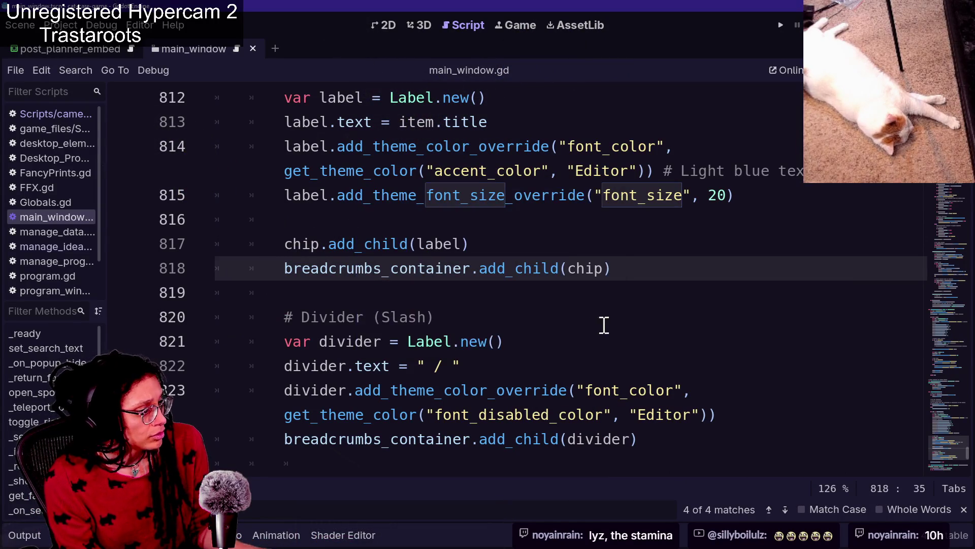
{"action": "key", "text": "Return"}
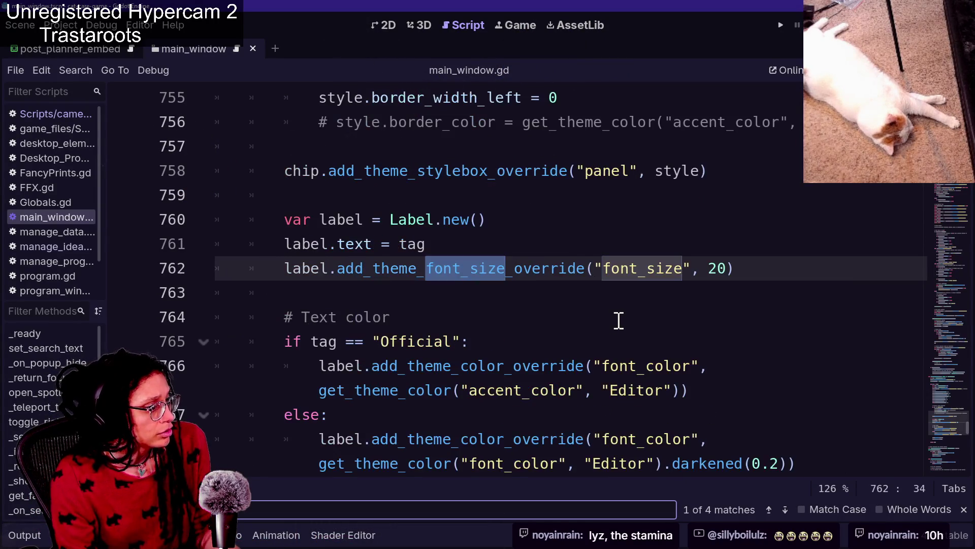
{"action": "key", "text": "Return"}
{"action": "key", "text": "Return"}
{"action": "key", "text": "Return"}
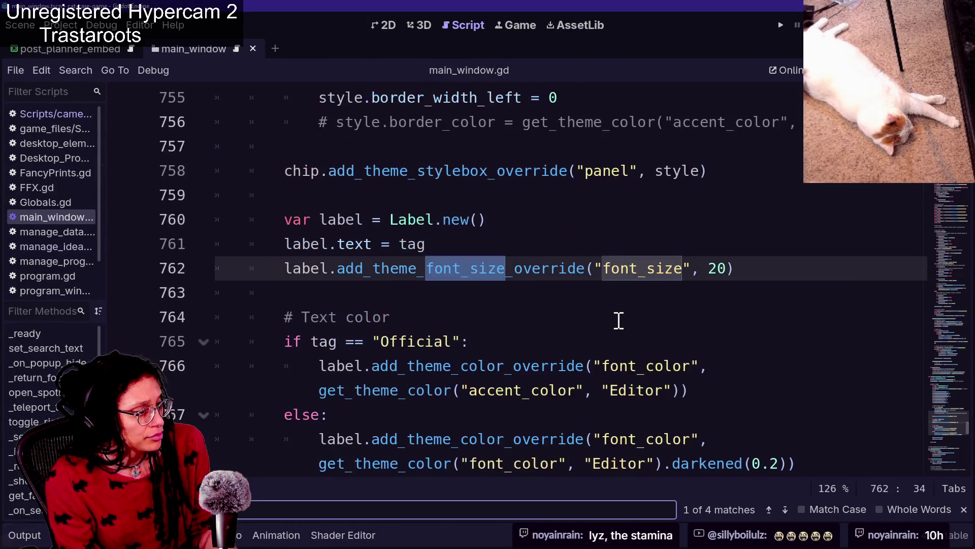
{"action": "key", "text": "Return"}
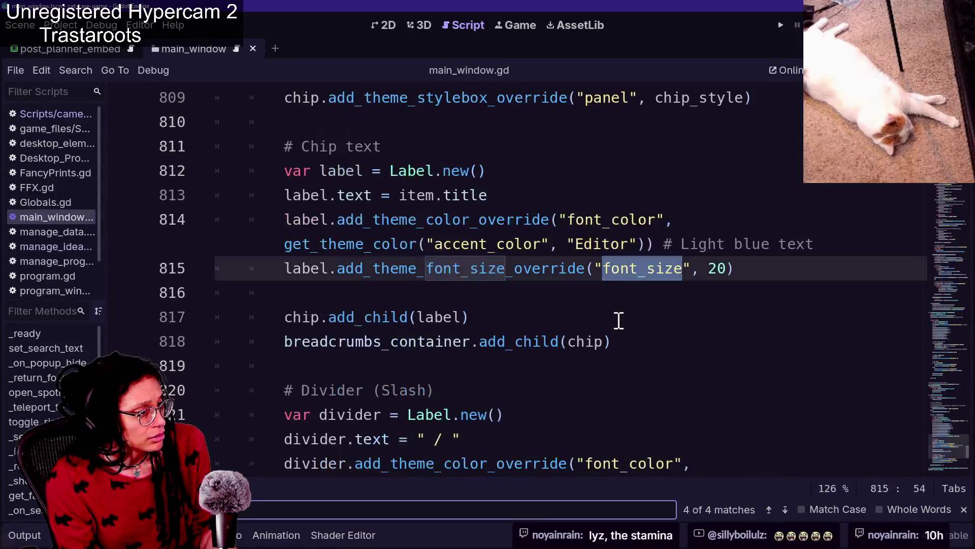
{"action": "key", "text": "shift+Return"}
{"action": "key", "text": "shift+Return"}
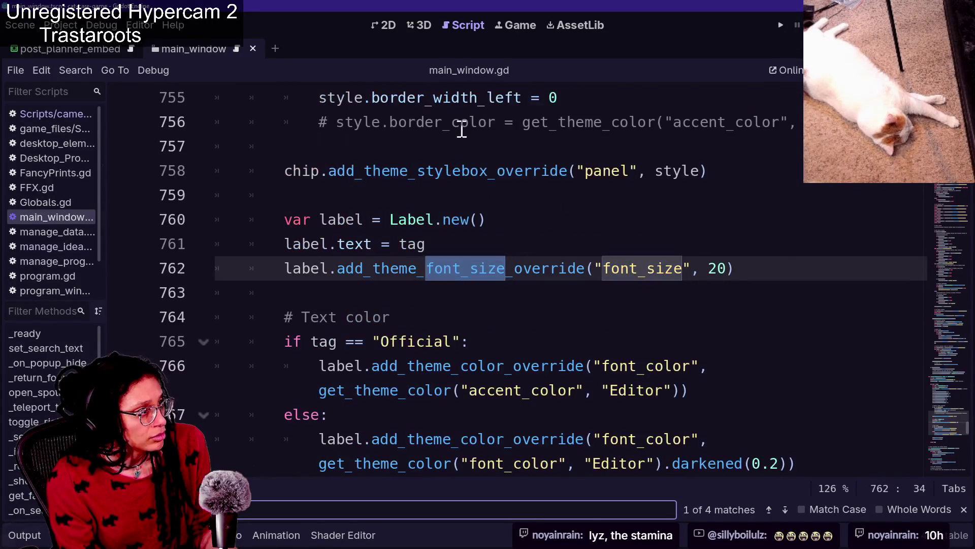
{"action": "left_click", "coordinate": [480, 171]}
Disable and re-enable the Spotlight Search plugin in Project Settings, then close them.
{"action": "left_click", "coordinate": [34, 24]}
{"action": "left_click", "coordinate": [60, 50]}
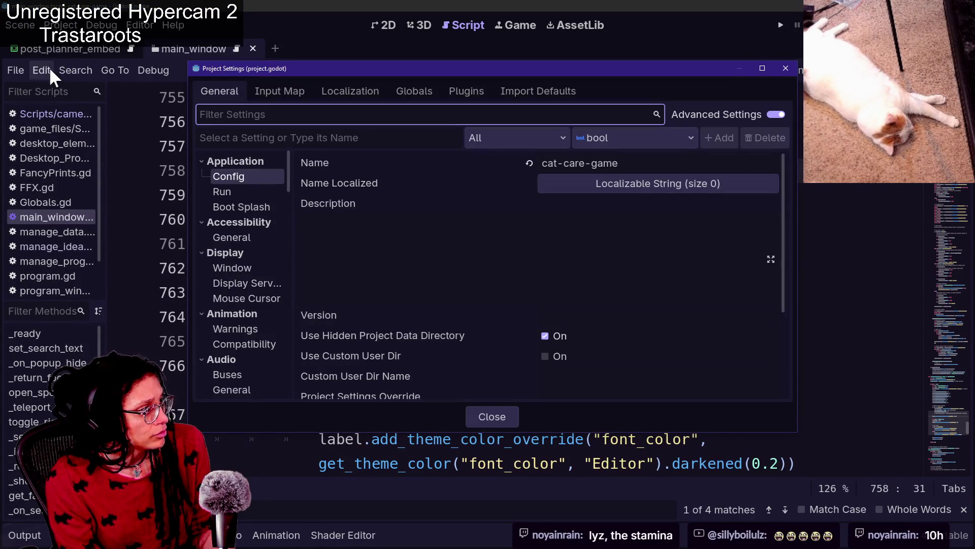
{"action": "left_click", "coordinate": [421, 92]}
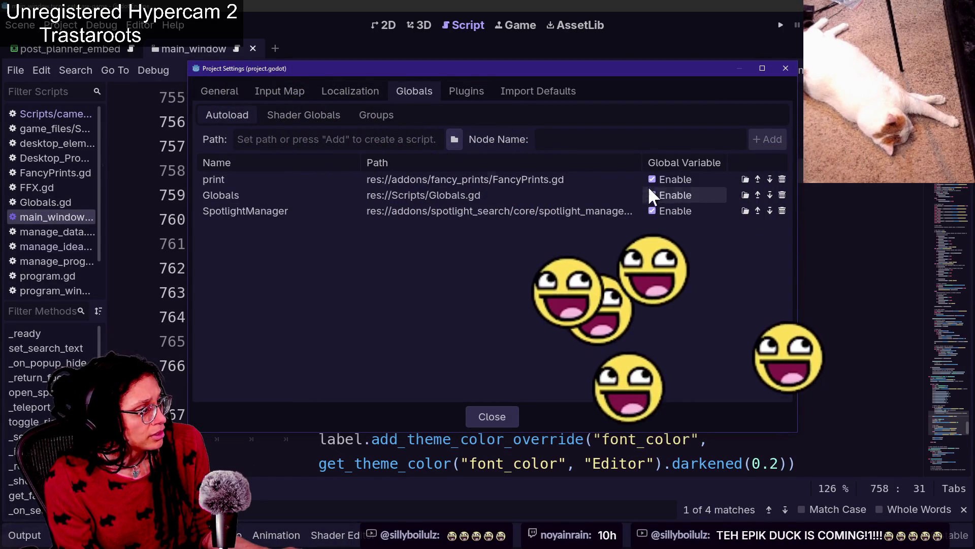
{"action": "left_click", "coordinate": [449, 90]}
{"action": "left_click", "coordinate": [209, 170]}
{"action": "left_click", "coordinate": [209, 170]}
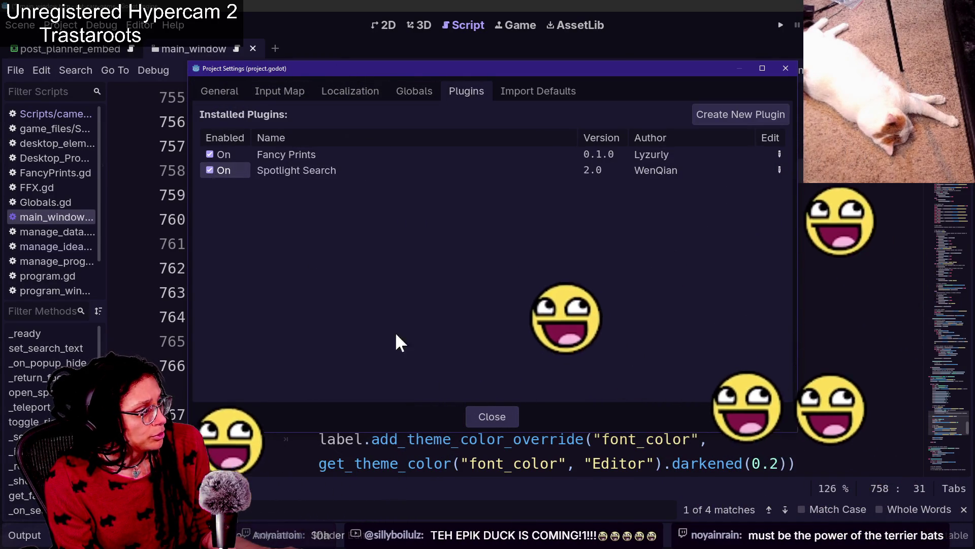
{"action": "left_click", "coordinate": [491, 418]}
Open the Spotlight popup with Ctrl+Space over main_window.gd, scroll its results, and dismiss it.
{"action": "left_click", "coordinate": [544, 339]}
{"action": "key", "text": "ctrl+space"}
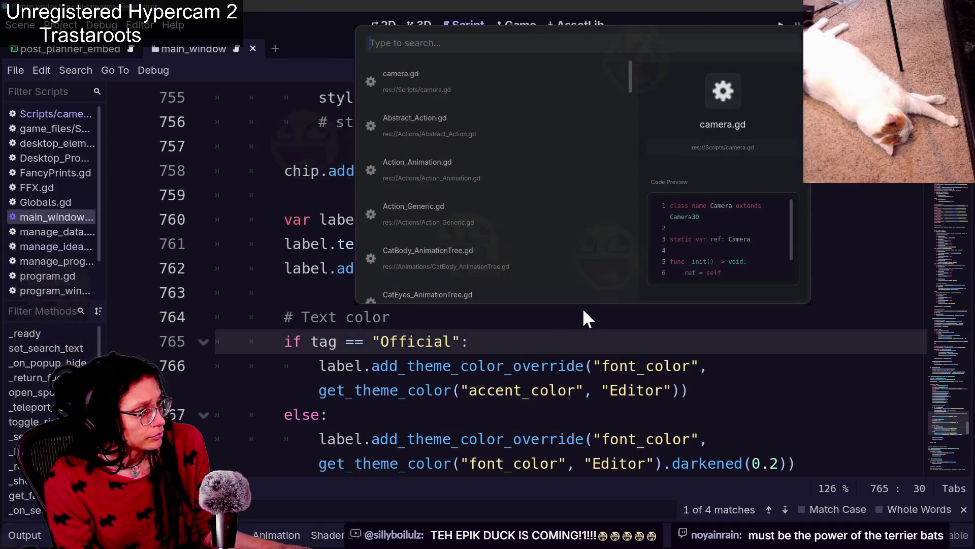
{"action": "scroll", "coordinate": [516, 147], "scroll_direction": "down", "scroll_amount": 5}
{"action": "scroll", "coordinate": [516, 140], "scroll_direction": "down", "scroll_amount": 5}
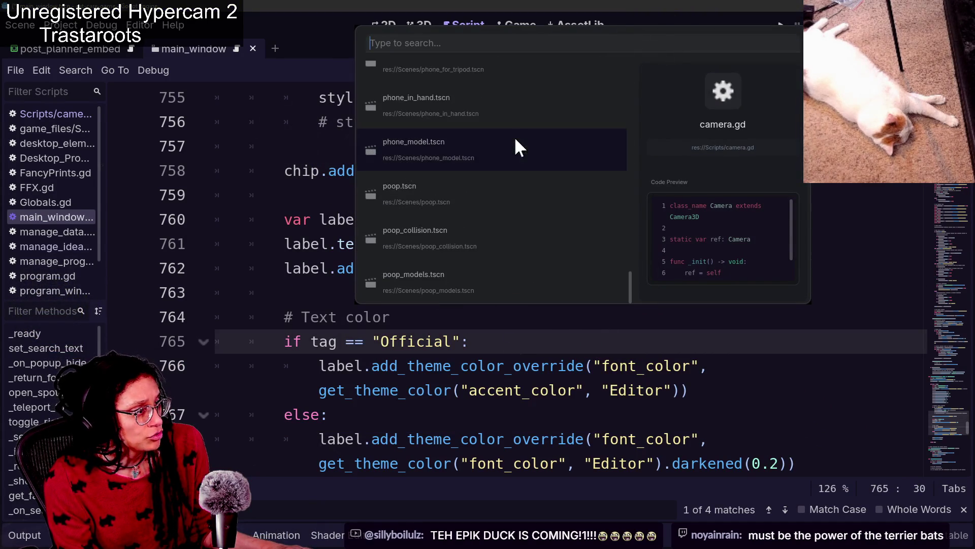
{"action": "scroll", "coordinate": [501, 157], "scroll_direction": "up", "scroll_amount": 10}
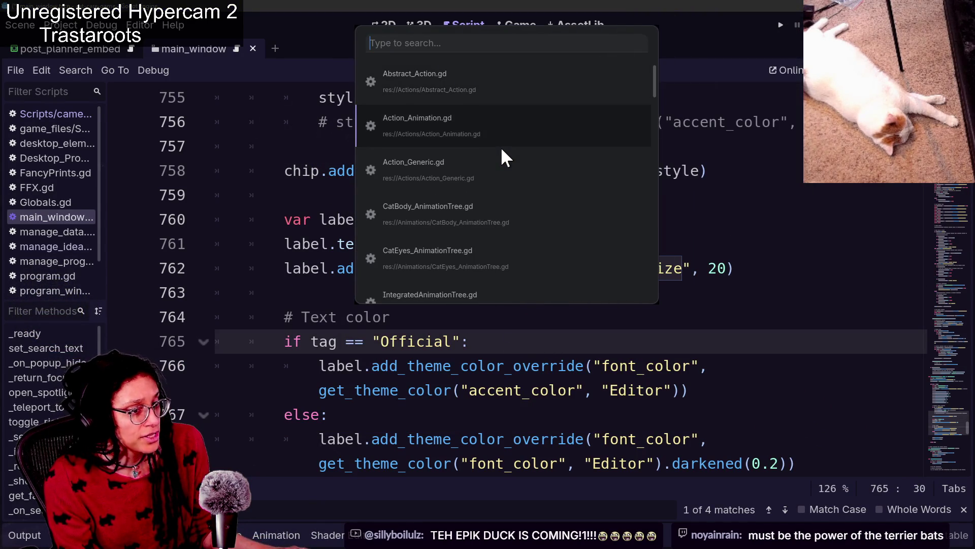
{"action": "key", "text": "Escape"}
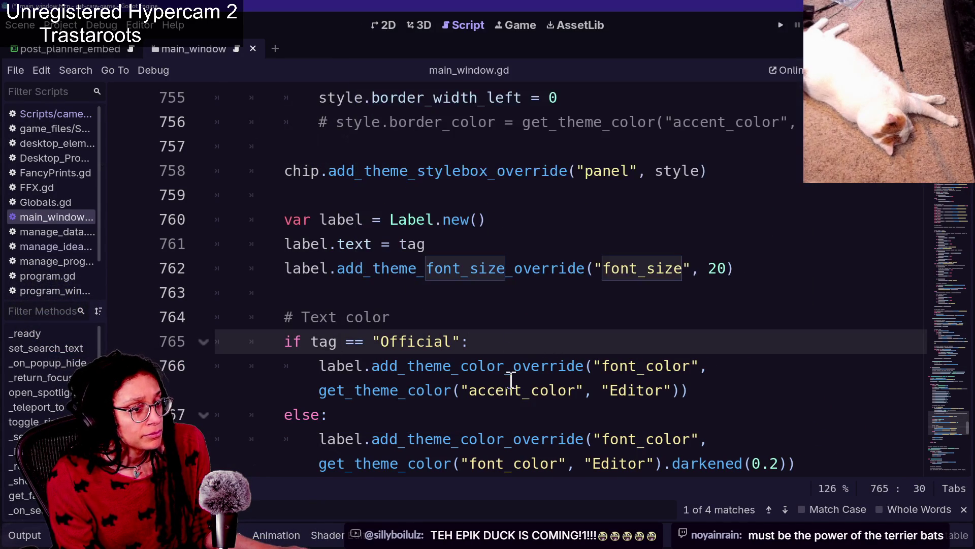
Scroll up through main_window.gd, then choose Reload Current Project from the Project menu.
{"action": "scroll", "coordinate": [510, 378], "scroll_direction": "up", "scroll_amount": 5}
{"action": "scroll", "coordinate": [511, 380], "scroll_direction": "up", "scroll_amount": 20}
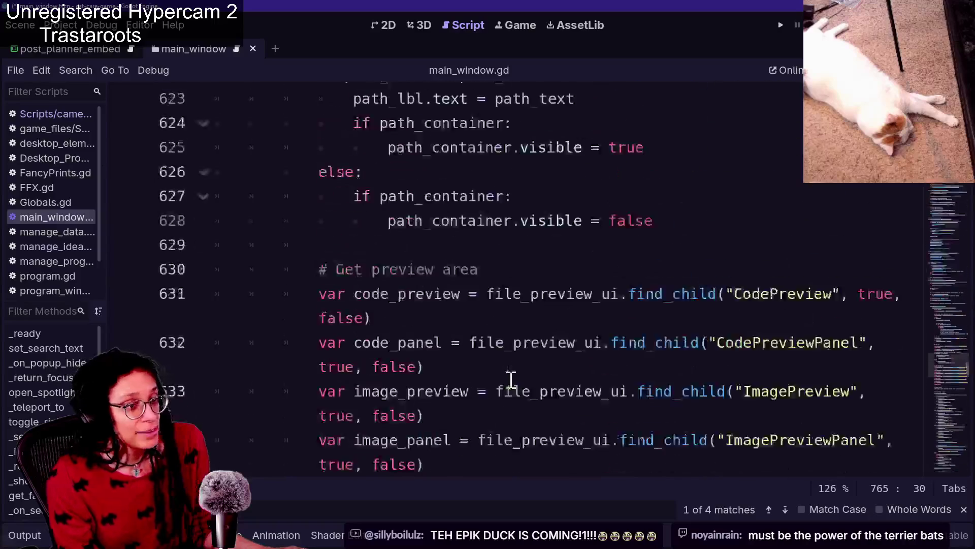
{"action": "scroll", "coordinate": [511, 381], "scroll_direction": "up", "scroll_amount": 3}
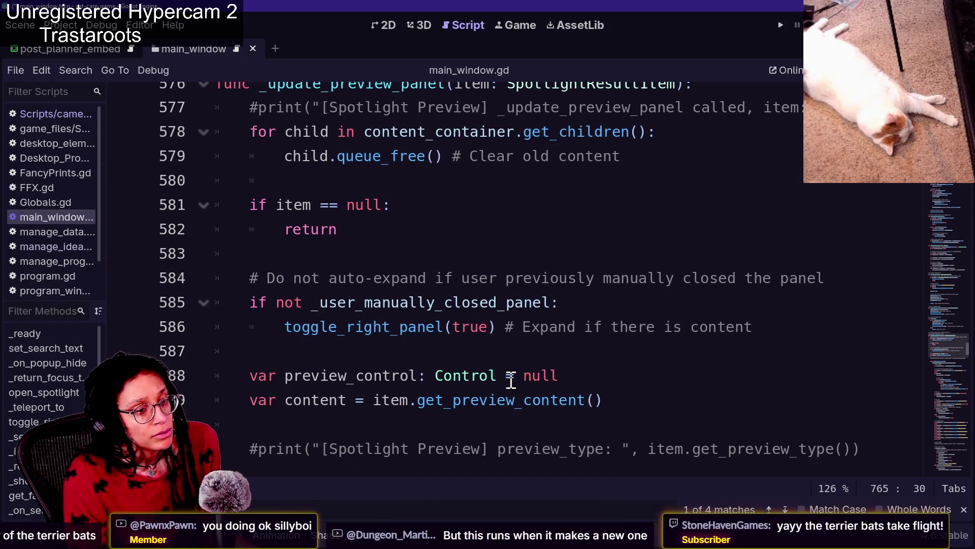
{"action": "scroll", "coordinate": [493, 464], "scroll_direction": "up", "scroll_amount": 20}
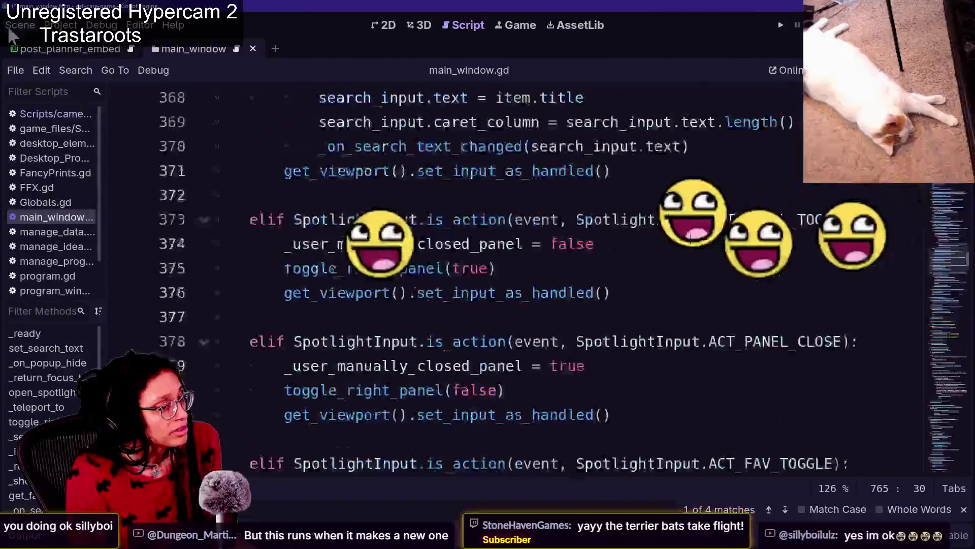
{"action": "left_click", "coordinate": [61, 25]}
{"action": "key", "text": "Escape"}
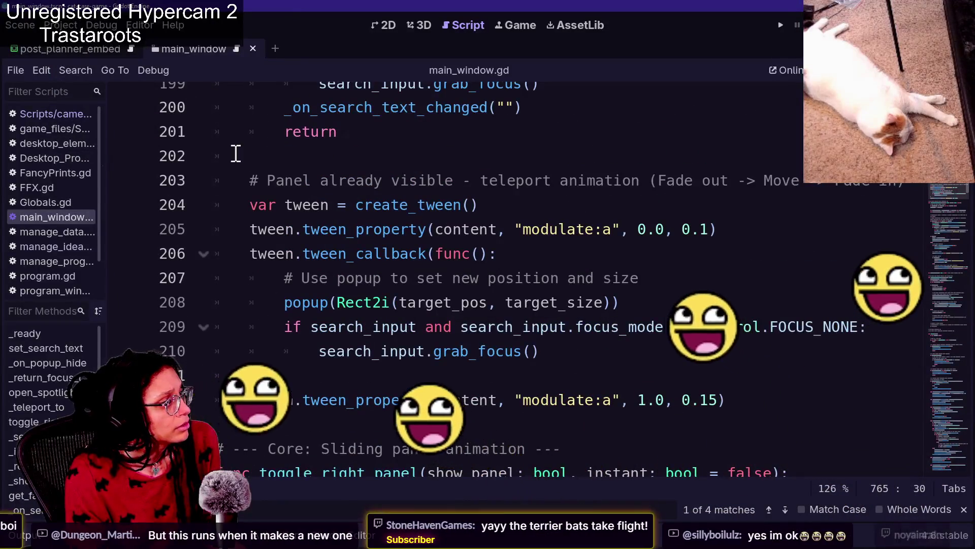
{"action": "left_click", "coordinate": [59, 25]}
{"action": "left_click", "coordinate": [161, 184]}
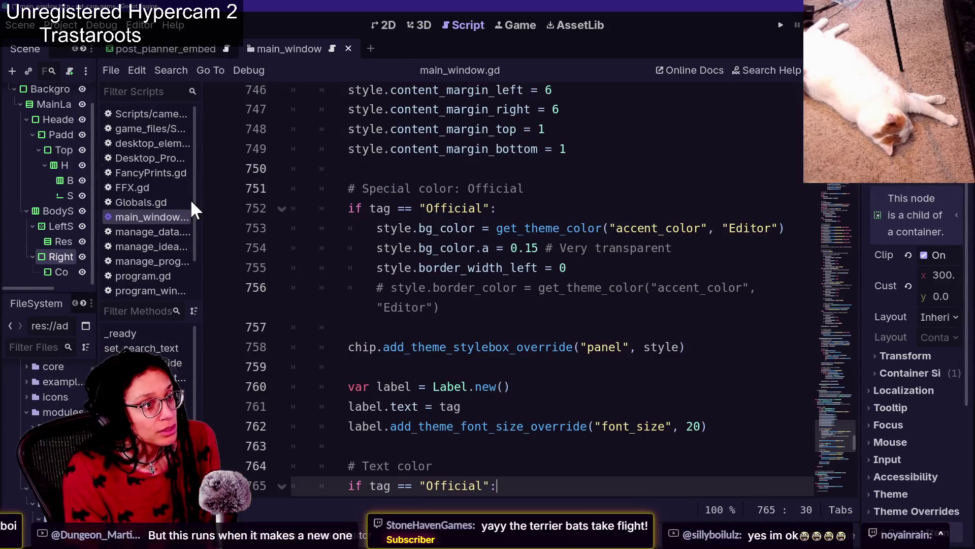
{"action": "left_click", "coordinate": [370, 127]}
{"action": "left_click", "coordinate": [544, 208]}
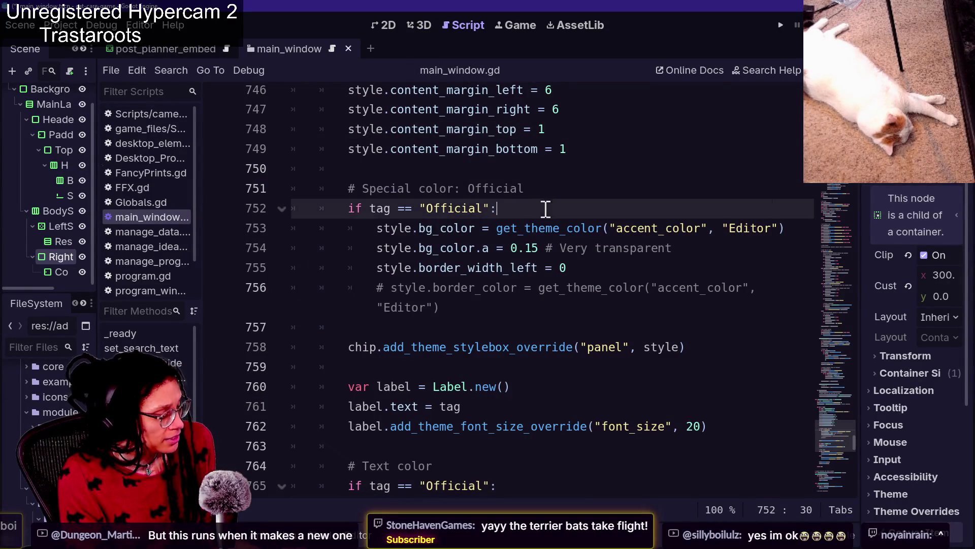
{"action": "key", "text": "ctrl+p"}
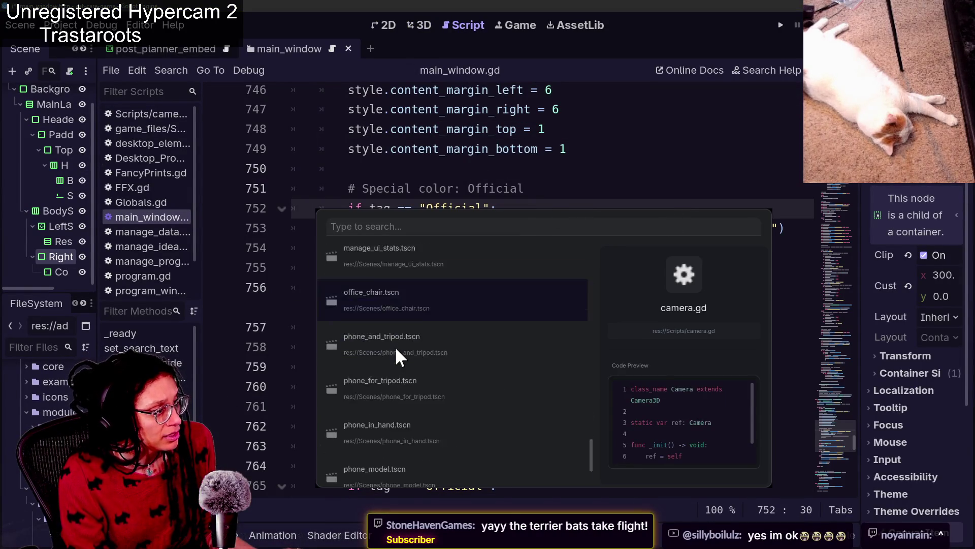
{"action": "key", "text": "Escape"}
{"action": "scroll", "coordinate": [587, 355], "scroll_direction": "up", "scroll_amount": 15}
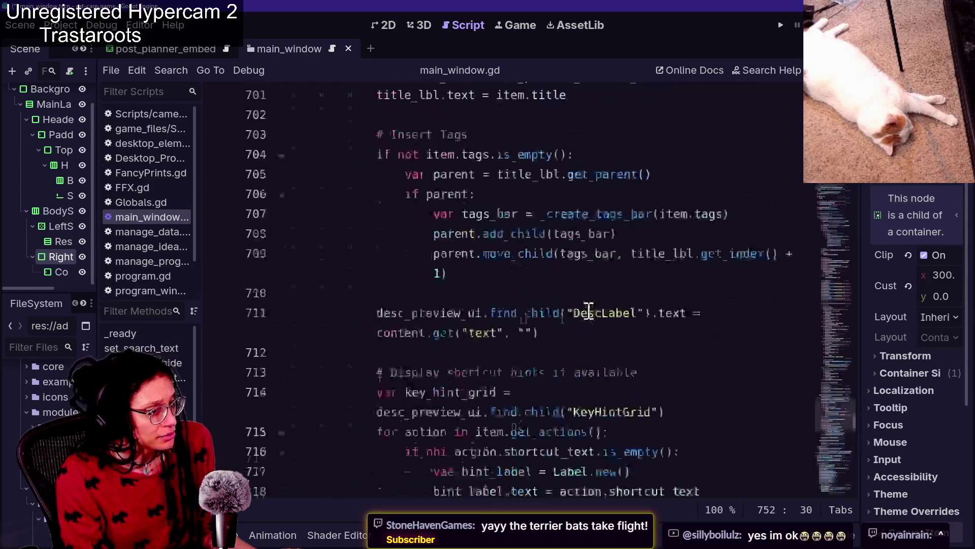
{"action": "left_click", "coordinate": [593, 322]}
{"action": "scroll", "coordinate": [592, 322], "scroll_direction": "up", "scroll_amount": 20}
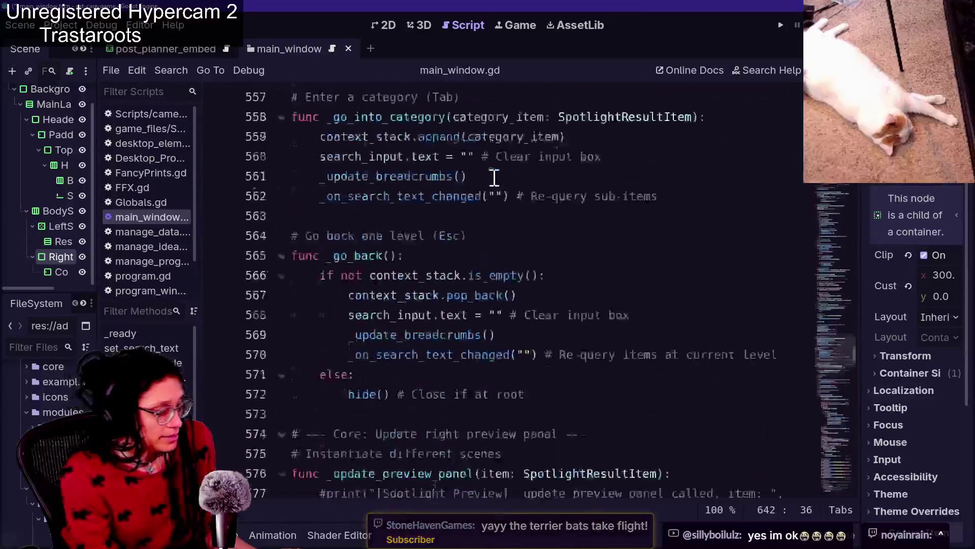
{"action": "left_click", "coordinate": [384, 28]}
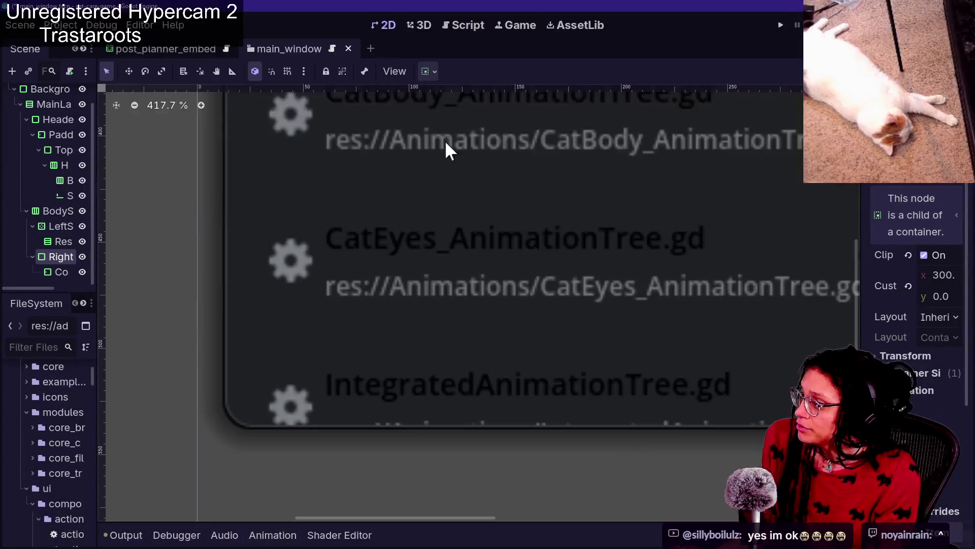
Widen the Scene dock and inspect the SpotlightWindow, MainLayout, SearchInput and ResultList nodes.
{"action": "scroll", "coordinate": [478, 259], "scroll_direction": "down", "scroll_amount": 10}
{"action": "scroll", "coordinate": [587, 155], "scroll_direction": "up", "scroll_amount": 12}
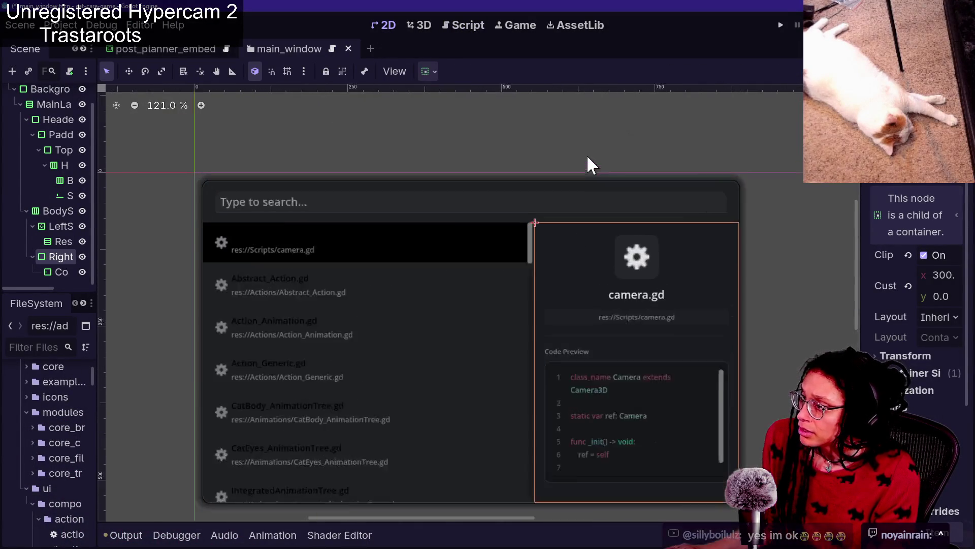
{"action": "mouse_move", "coordinate": [98, 202]}
{"action": "left_mouse_down"}
{"action": "mouse_move", "coordinate": [245, 203]}
{"action": "mouse_move", "coordinate": [208, 204]}
{"action": "left_mouse_up"}
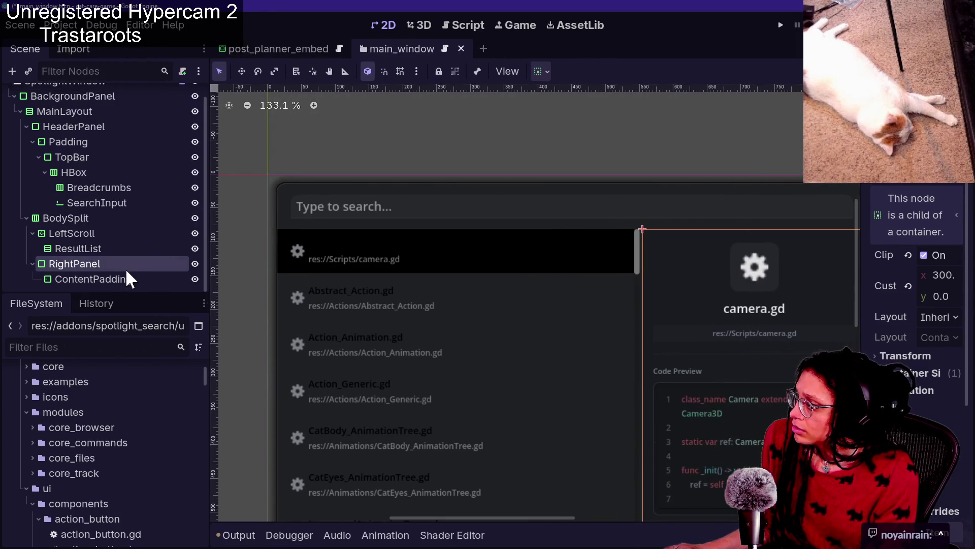
{"action": "left_click", "coordinate": [118, 278]}
{"action": "scroll", "coordinate": [114, 259], "scroll_direction": "up", "scroll_amount": 1}
{"action": "left_click", "coordinate": [105, 95]}
{"action": "left_click", "coordinate": [116, 111]}
{"action": "left_click", "coordinate": [139, 158]}
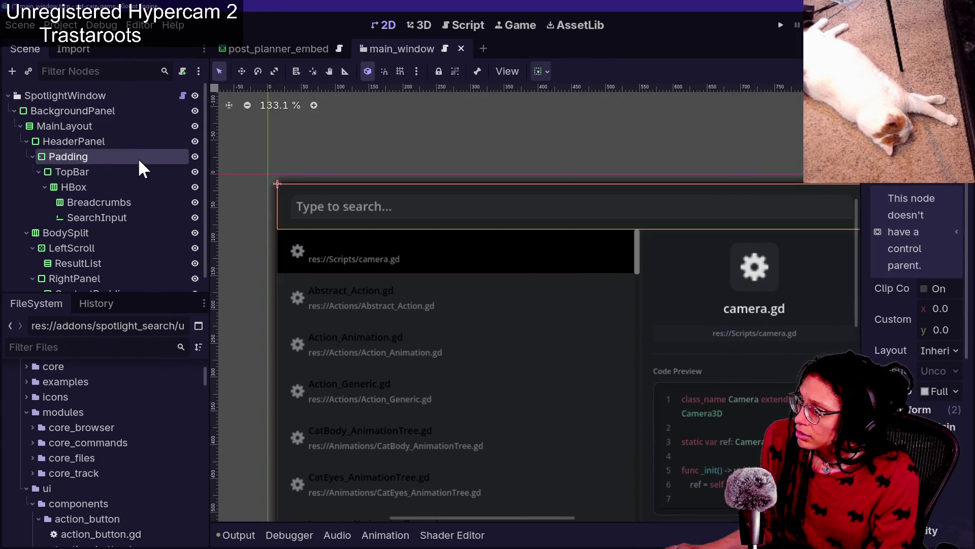
{"action": "left_click", "coordinate": [127, 127]}
{"action": "left_click", "coordinate": [183, 262]}
{"action": "left_click", "coordinate": [157, 217]}
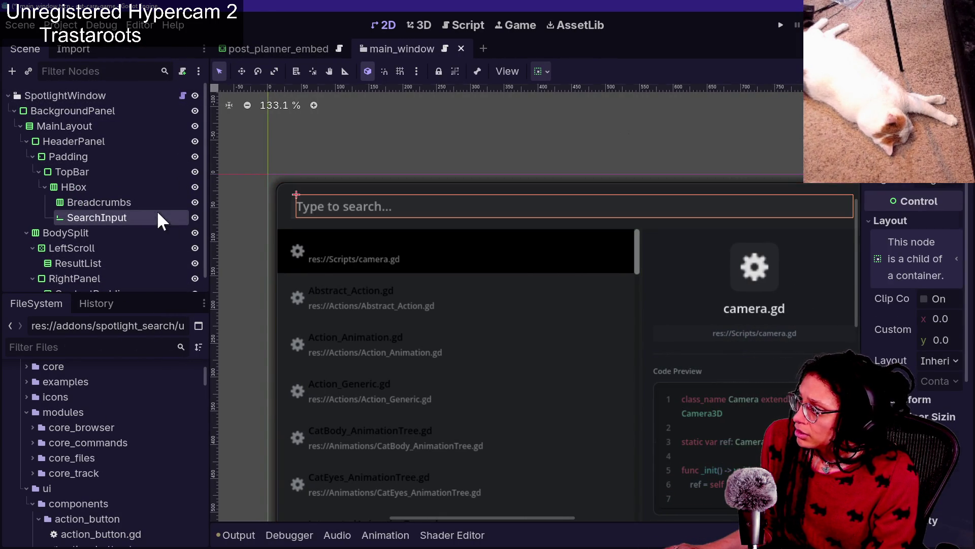
{"action": "left_click", "coordinate": [318, 267]}
{"action": "scroll", "coordinate": [354, 357], "scroll_direction": "down", "scroll_amount": 4}
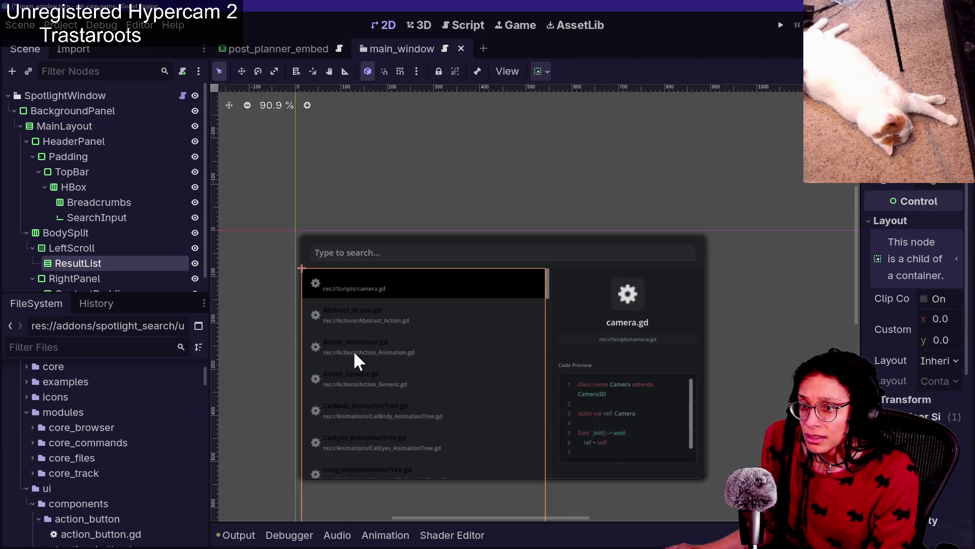
{"action": "scroll", "coordinate": [354, 356], "scroll_direction": "up", "scroll_amount": 10}
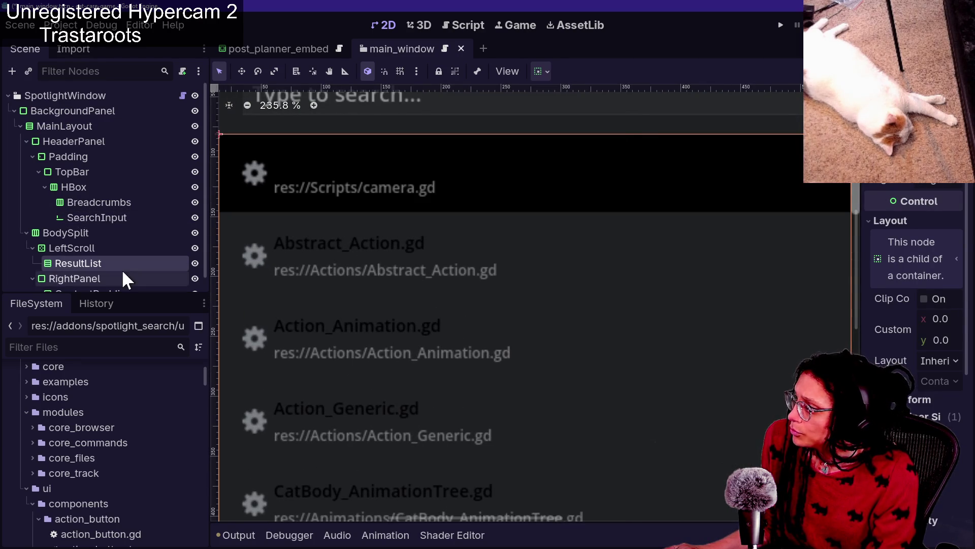
Set LeftScroll's Scroll Vertical to 2991 px to preview later entries like phone_model.tscn.
{"action": "left_click", "coordinate": [90, 247]}
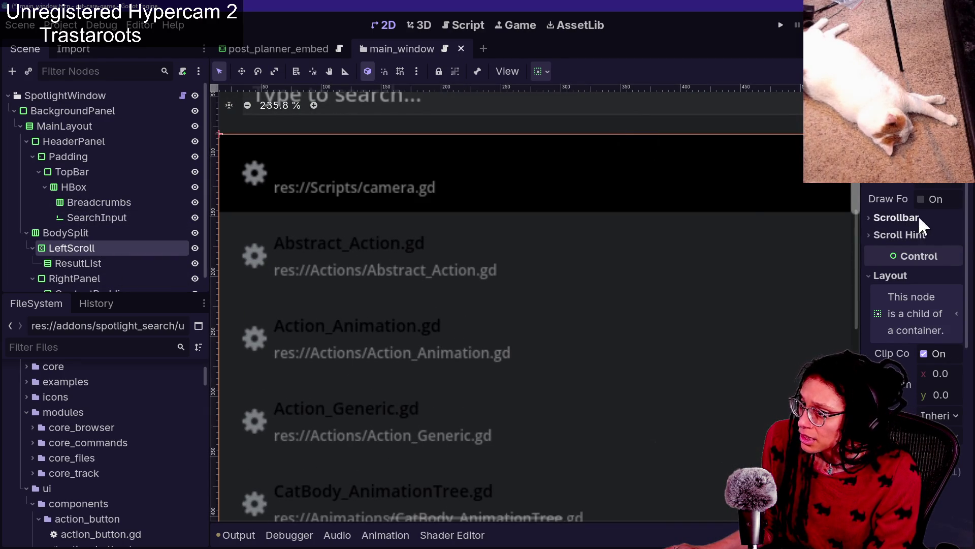
{"action": "left_click", "coordinate": [896, 218]}
{"action": "left_click_drag", "start_coordinate": [858, 267], "coordinate": [740, 273]}
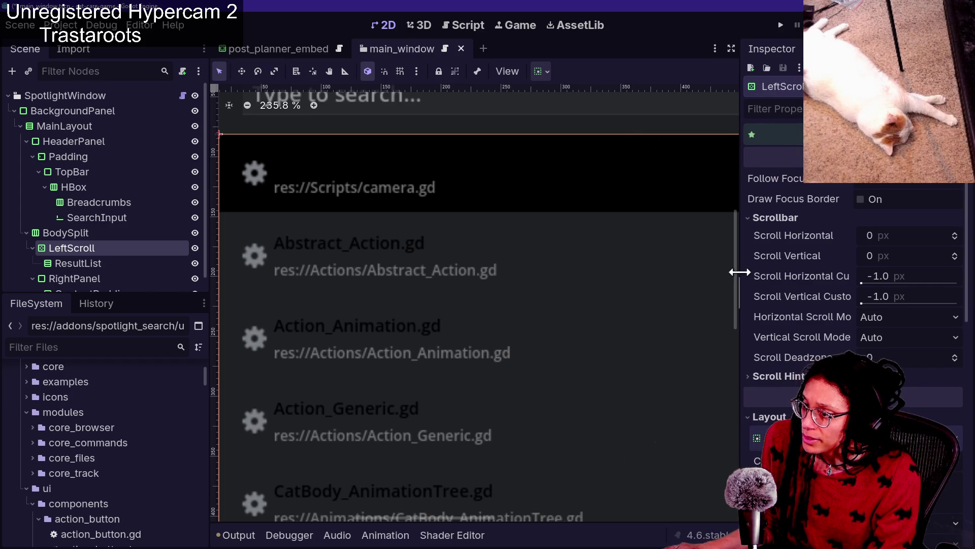
{"action": "left_click", "coordinate": [908, 257]}
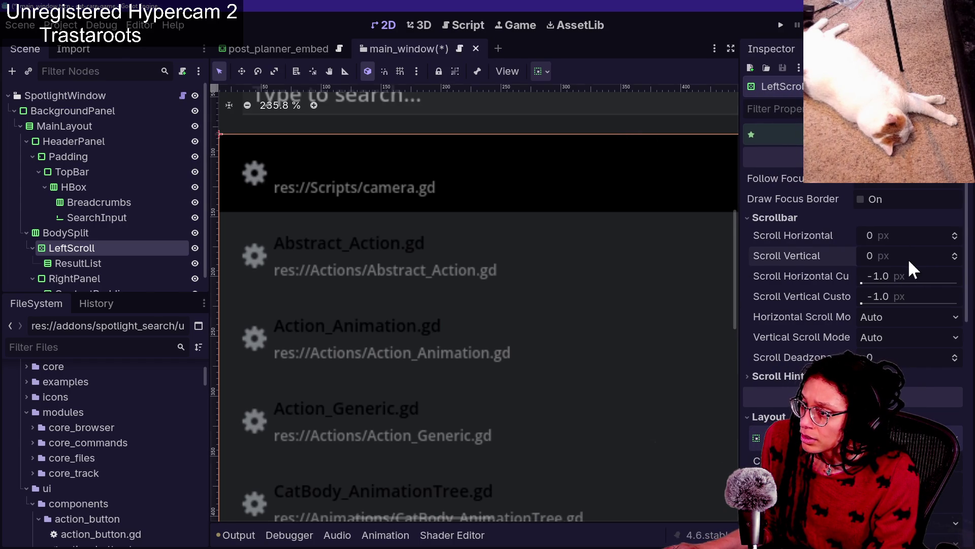
{"action": "left_click_drag", "start_coordinate": [908, 255], "coordinate": [957, 256]}
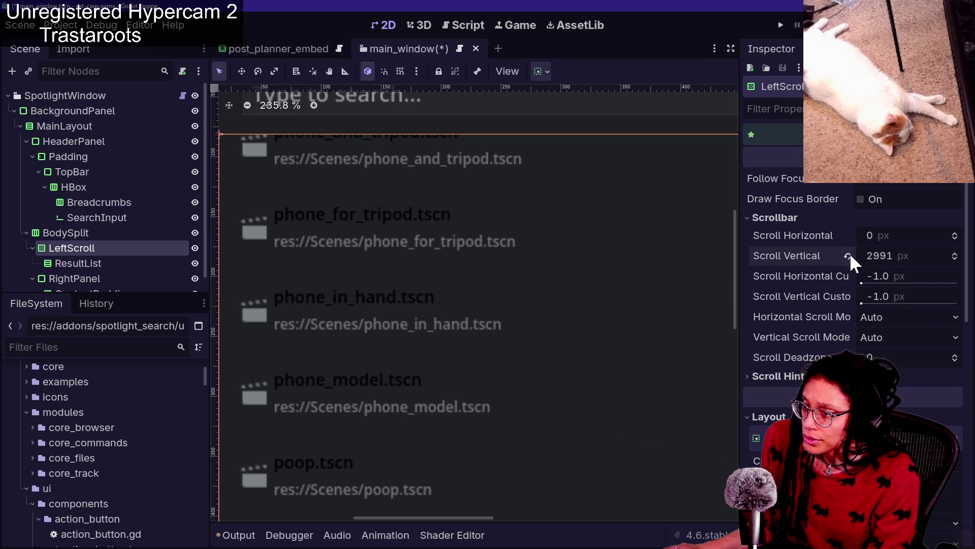
Revert Scroll Vertical to 0 px and expand the Styles and Constants theme overrides.
{"action": "left_click", "coordinate": [848, 256]}
{"action": "scroll", "coordinate": [755, 367], "scroll_direction": "down", "scroll_amount": 6}
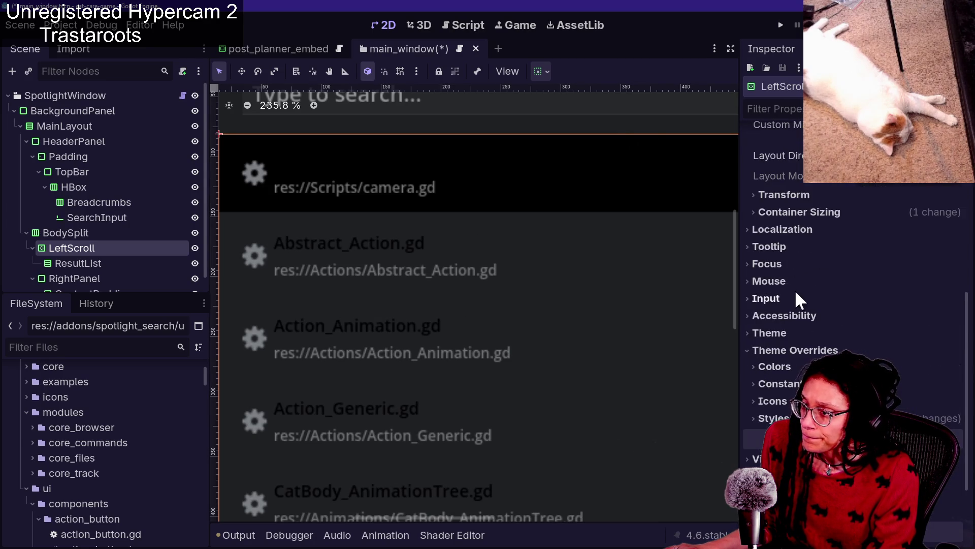
{"action": "scroll", "coordinate": [804, 350], "scroll_direction": "down", "scroll_amount": 2}
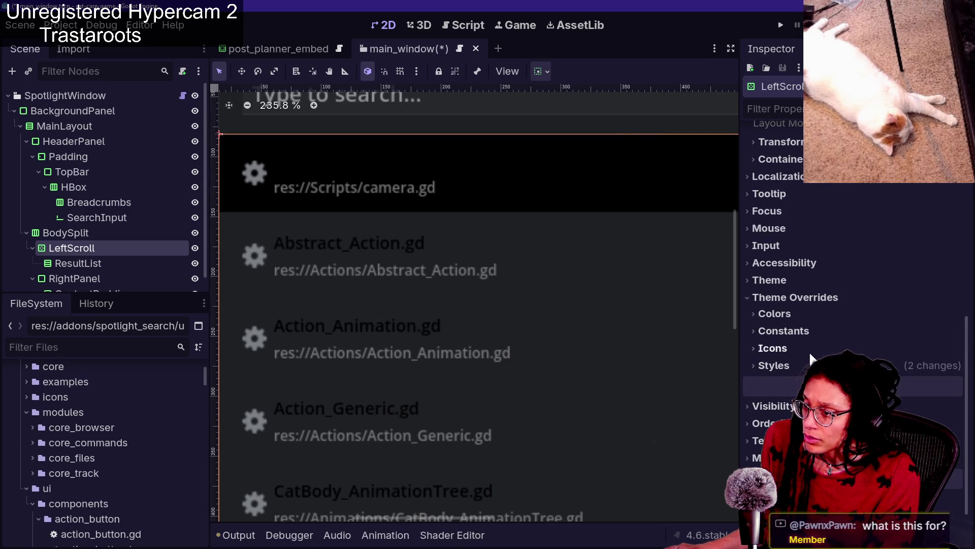
{"action": "left_click", "coordinate": [806, 365]}
{"action": "left_click", "coordinate": [801, 327]}
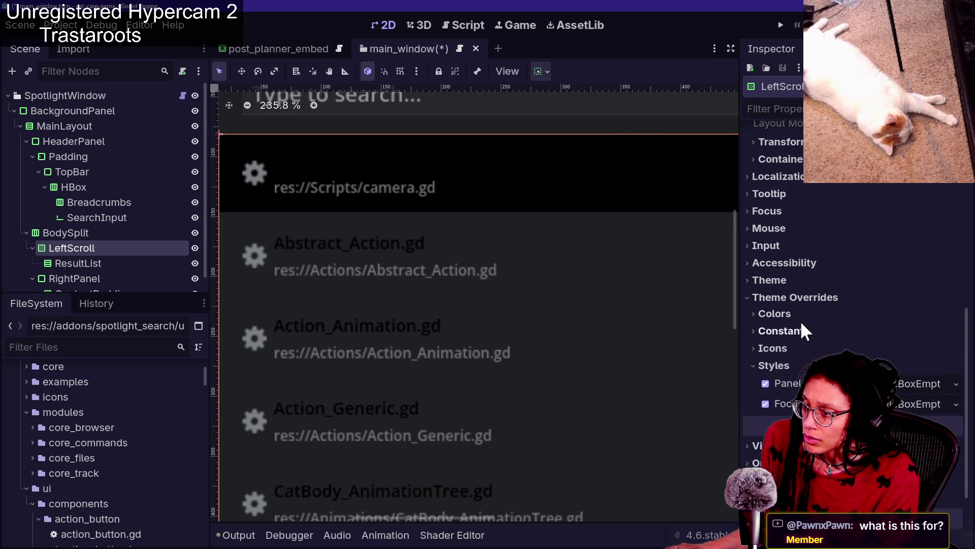
Zoom the 2D canvas out and back in to frame the whole search popup.
{"action": "scroll", "coordinate": [853, 305], "scroll_direction": "down", "scroll_amount": 5}
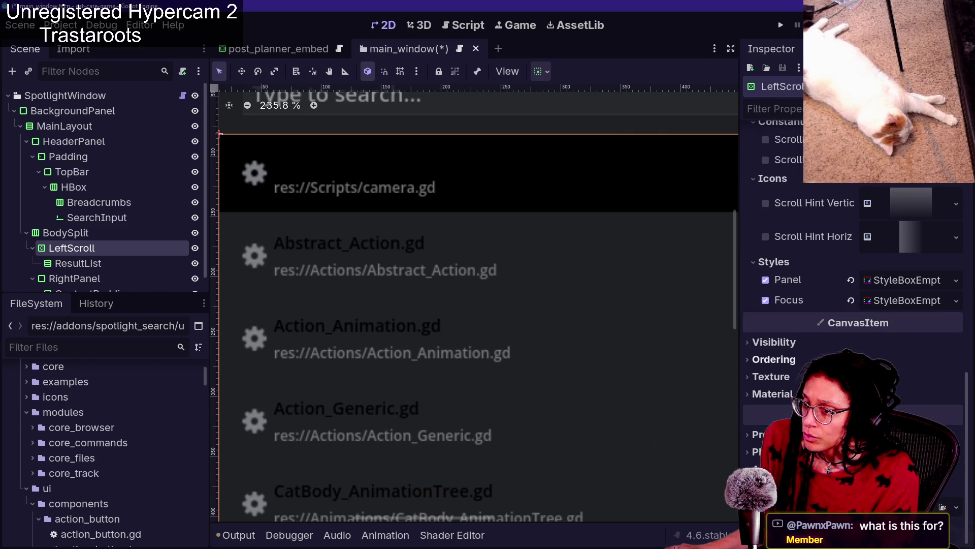
{"action": "scroll", "coordinate": [853, 254], "scroll_direction": "up", "scroll_amount": 6}
{"action": "scroll", "coordinate": [552, 212], "scroll_direction": "down", "scroll_amount": 8}
{"action": "scroll", "coordinate": [552, 216], "scroll_direction": "up", "scroll_amount": 2}
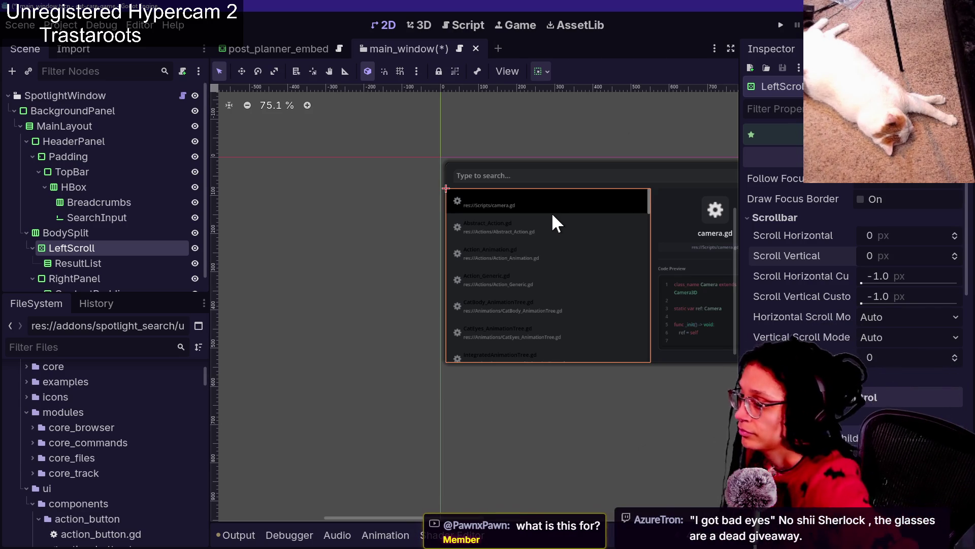
{"action": "scroll", "coordinate": [732, 208], "scroll_direction": "up", "scroll_amount": 5}
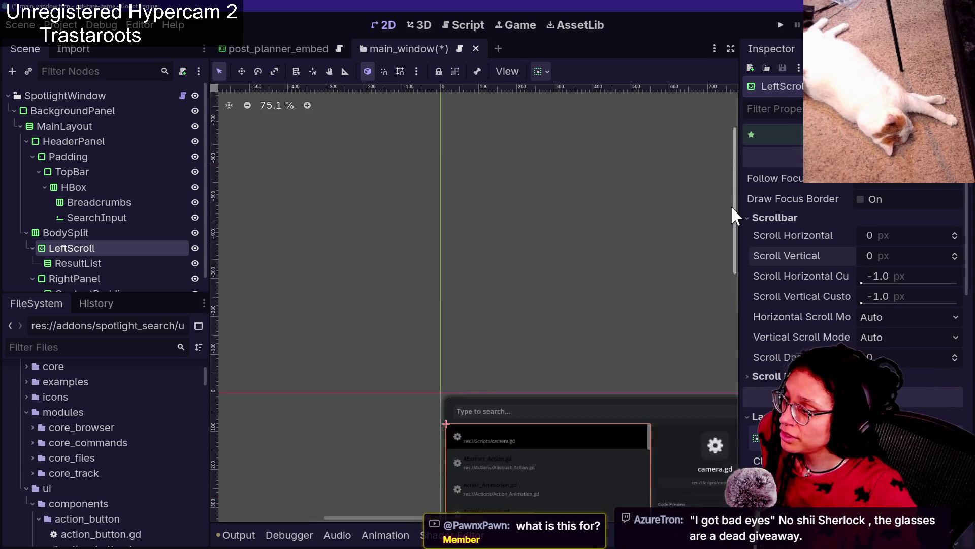
{"action": "scroll", "coordinate": [731, 205], "scroll_direction": "down", "scroll_amount": 4}
{"action": "scroll", "coordinate": [624, 252], "scroll_direction": "up", "scroll_amount": 5}
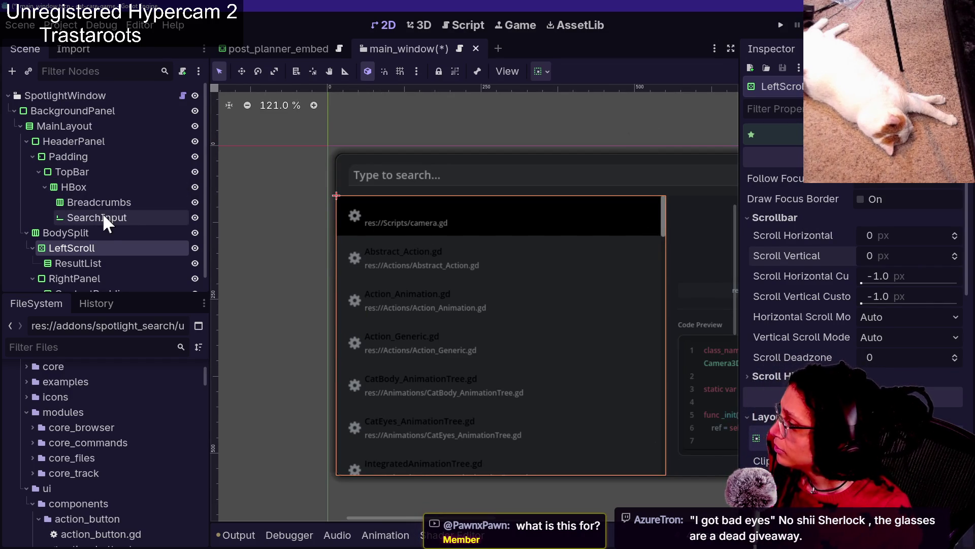
Select ResultList, then TopBar, then SearchInput in the Scene dock to inspect them.
{"action": "scroll", "coordinate": [103, 212], "scroll_direction": "down", "scroll_amount": 1}
{"action": "left_click", "coordinate": [108, 248]}
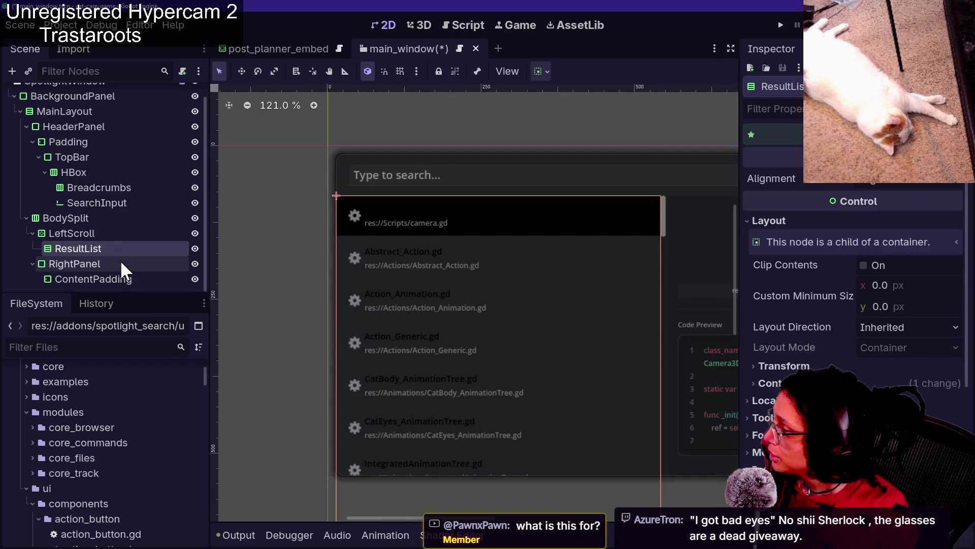
{"action": "left_click", "coordinate": [151, 104]}
{"action": "left_click", "coordinate": [148, 155]}
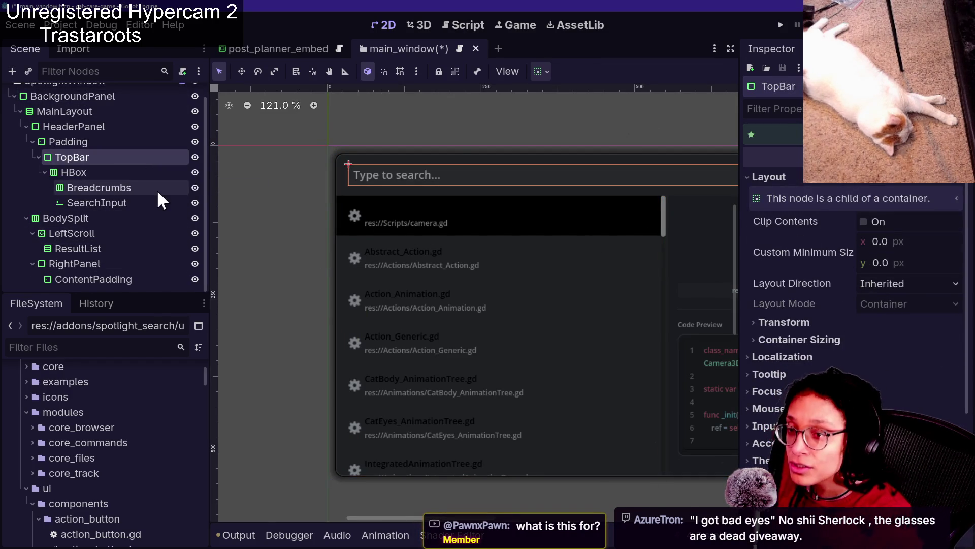
{"action": "left_click", "coordinate": [158, 202]}
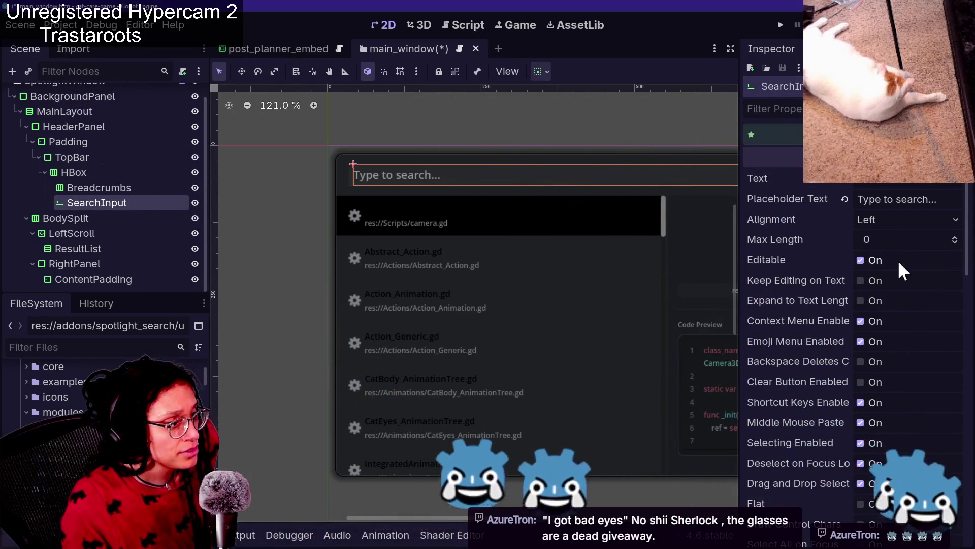
{"action": "scroll", "coordinate": [879, 259], "scroll_direction": "down", "scroll_amount": 3}
{"action": "scroll", "coordinate": [788, 242], "scroll_direction": "up", "scroll_amount": 3}
Type test text into SearchInput's Text, clear it, reach Theme Overrides, and show the Spotlight popup.
{"action": "left_click", "coordinate": [907, 180]}
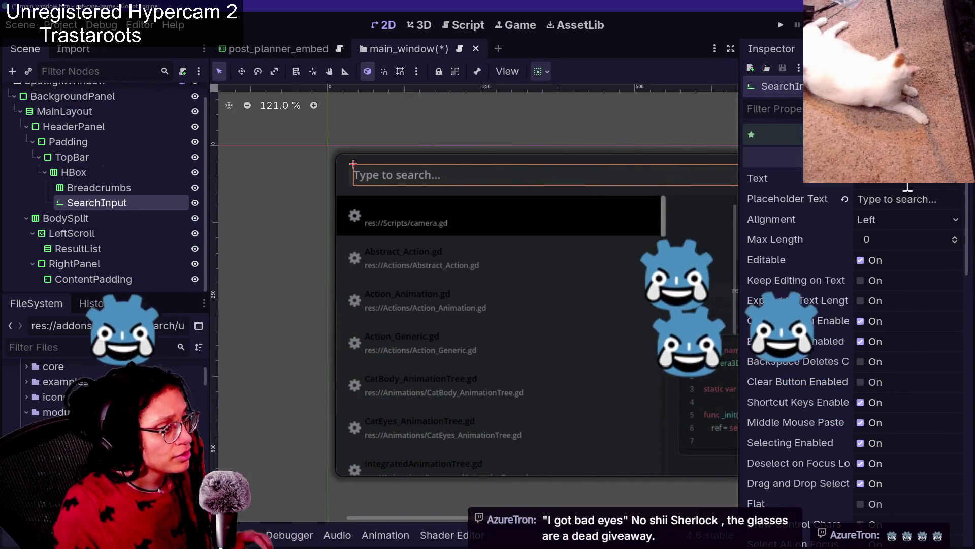
{"action": "type", "text": "wefwretwefwfwefwef"}
{"action": "key", "text": "ctrl+a"}
{"action": "key", "text": "BackSpace"}
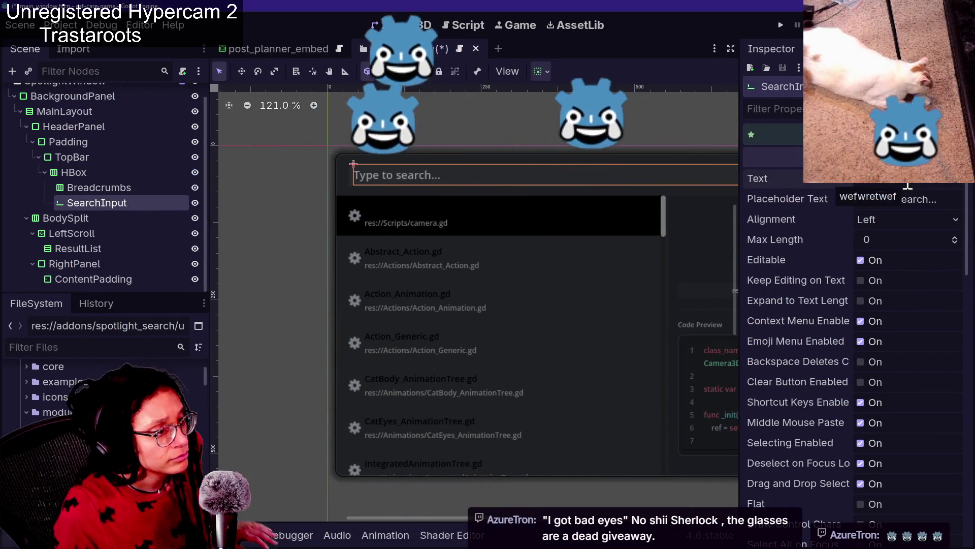
{"action": "scroll", "coordinate": [805, 333], "scroll_direction": "down", "scroll_amount": 4}
{"action": "scroll", "coordinate": [805, 333], "scroll_direction": "down", "scroll_amount": 4}
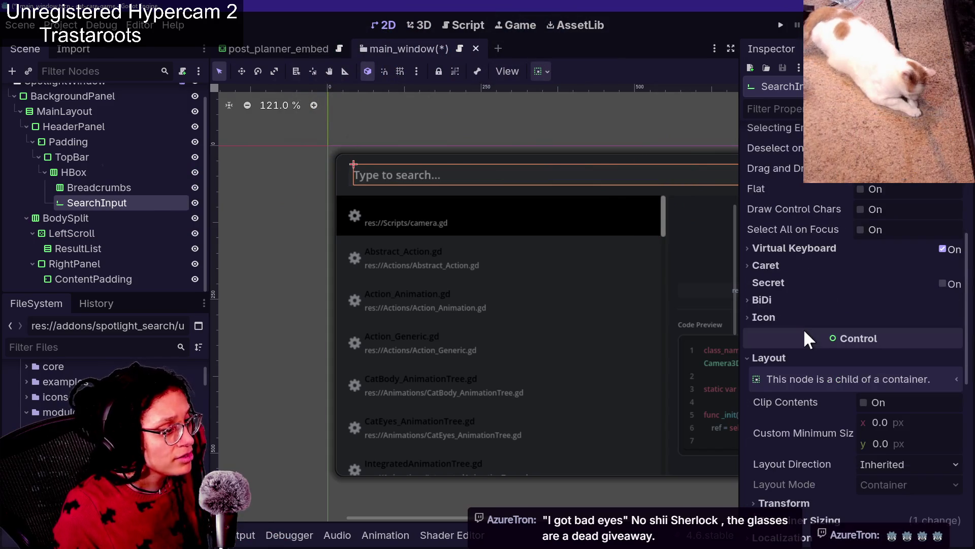
{"action": "scroll", "coordinate": [795, 343], "scroll_direction": "down", "scroll_amount": 4}
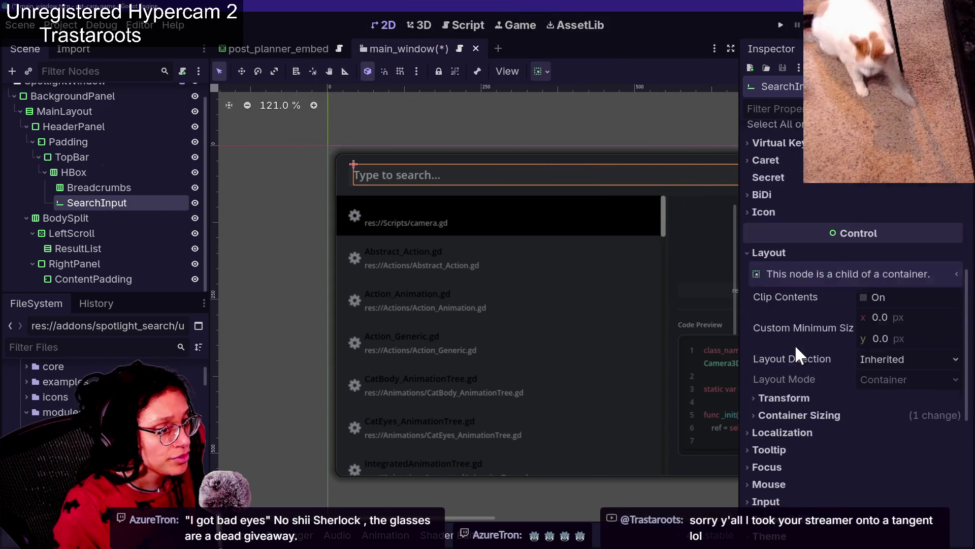
{"action": "scroll", "coordinate": [812, 371], "scroll_direction": "down", "scroll_amount": 3}
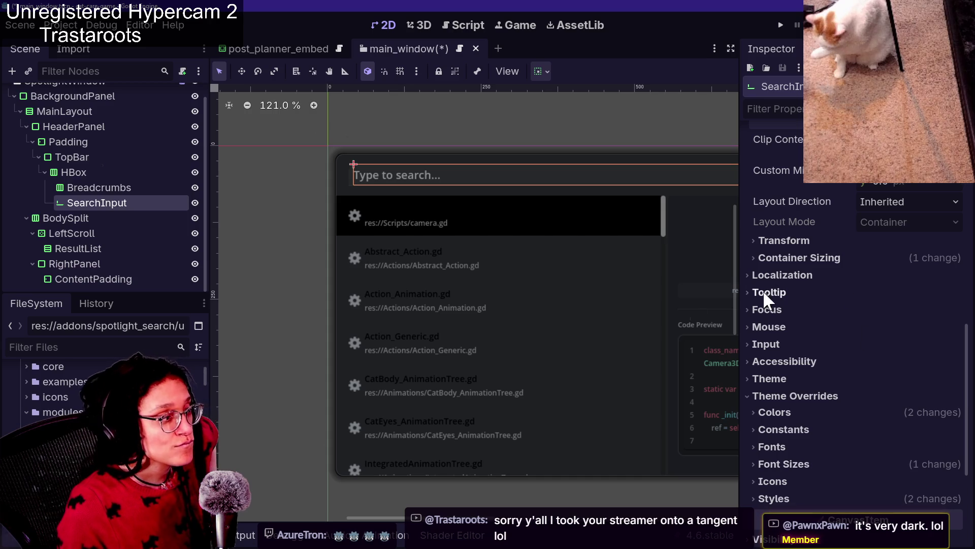
{"action": "key", "text": "ctrl+space"}
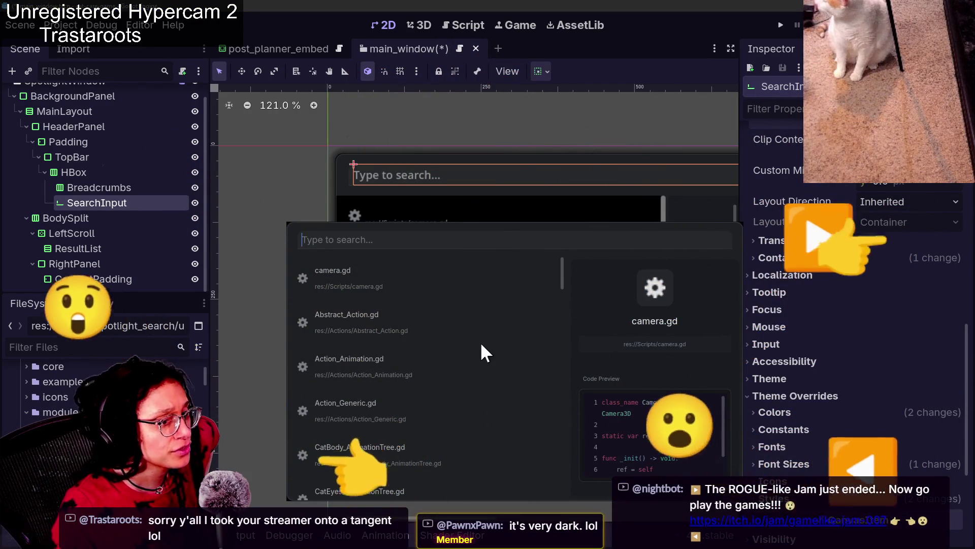
Override SearchInput's font size to 25 px, preview the Spotlight popup, and save main_window.
{"action": "scroll", "coordinate": [481, 344], "scroll_direction": "down", "scroll_amount": 10}
{"action": "scroll", "coordinate": [482, 350], "scroll_direction": "up", "scroll_amount": 10}
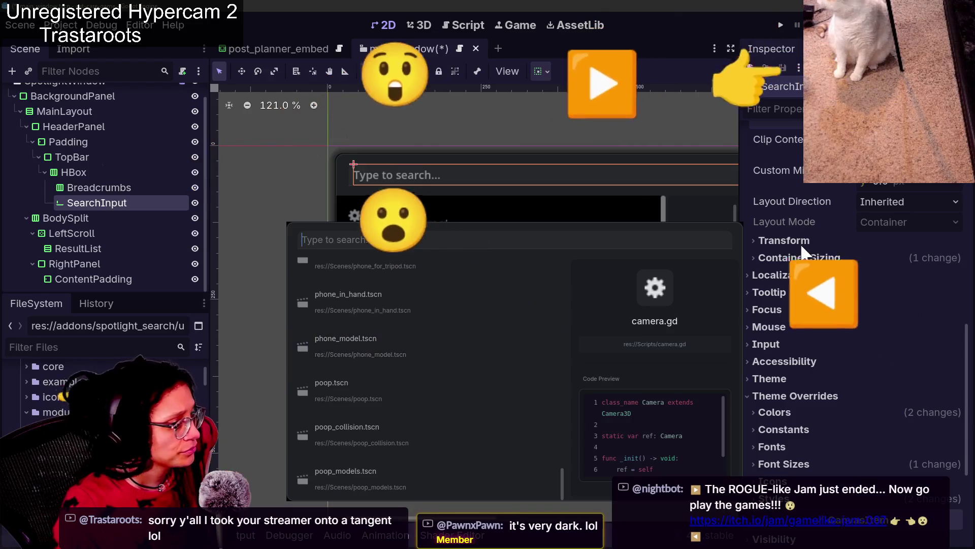
{"action": "left_click", "coordinate": [818, 294]}
{"action": "left_click", "coordinate": [812, 381]}
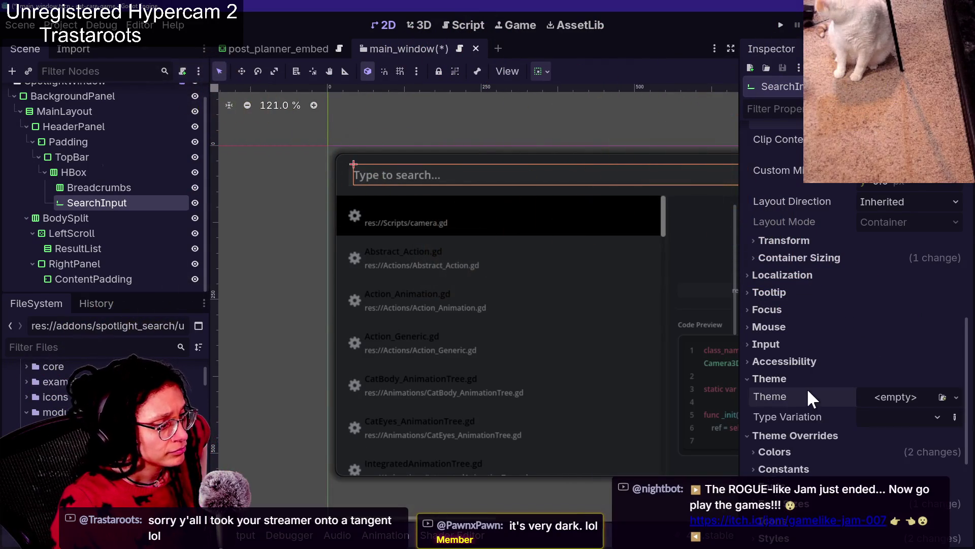
{"action": "left_click", "coordinate": [805, 379]}
{"action": "left_click", "coordinate": [828, 444]}
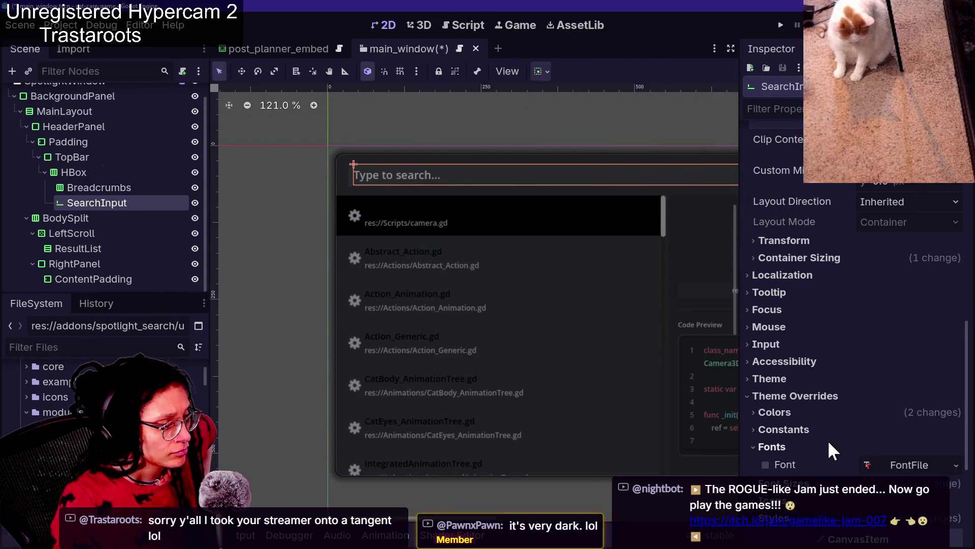
{"action": "scroll", "coordinate": [828, 440], "scroll_direction": "down", "scroll_amount": 2}
{"action": "left_click", "coordinate": [782, 430]}
{"action": "mouse_move", "coordinate": [880, 446]}
{"action": "left_mouse_down"}
{"action": "mouse_move", "coordinate": [929, 446]}
{"action": "mouse_move", "coordinate": [899, 446]}
{"action": "left_mouse_up"}
{"action": "key", "text": "ctrl+space"}
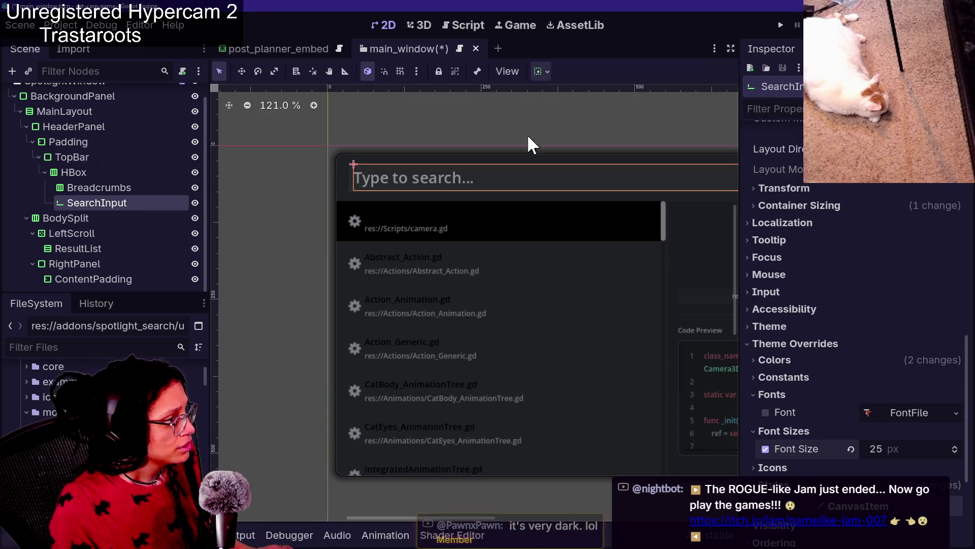
{"action": "key", "text": "ctrl+s"}
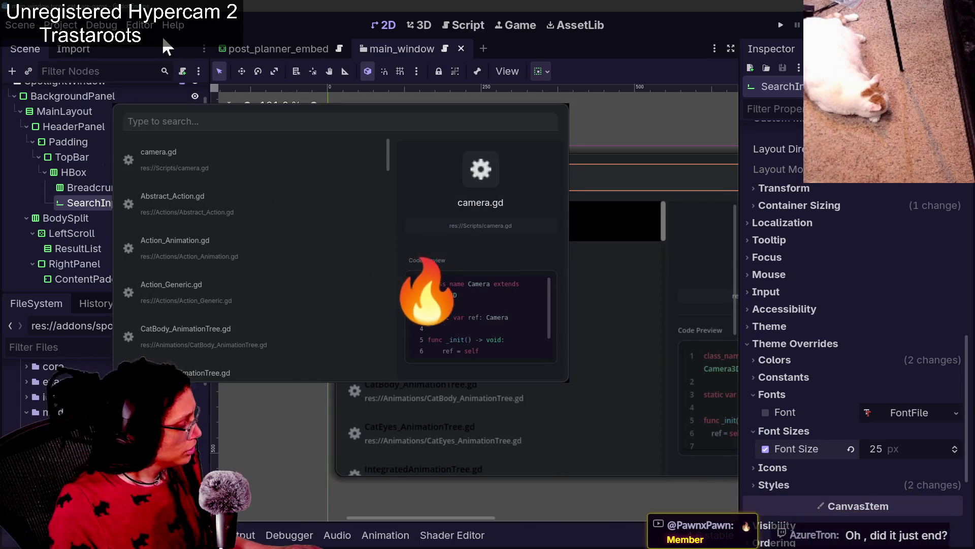
Reload the current project from the Project menu.
{"action": "left_click", "coordinate": [65, 25]}
{"action": "mouse_move", "coordinate": [122, 163]}
{"action": "left_click", "coordinate": [123, 184]}
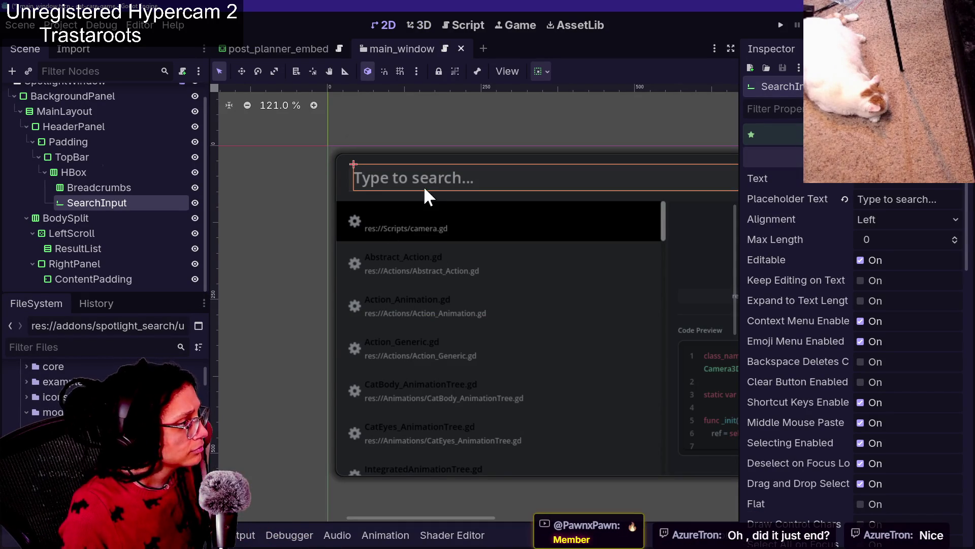
Test the Spotlight popup with a typed query, delete it, and close the popup.
{"action": "key", "text": "ctrl+space"}
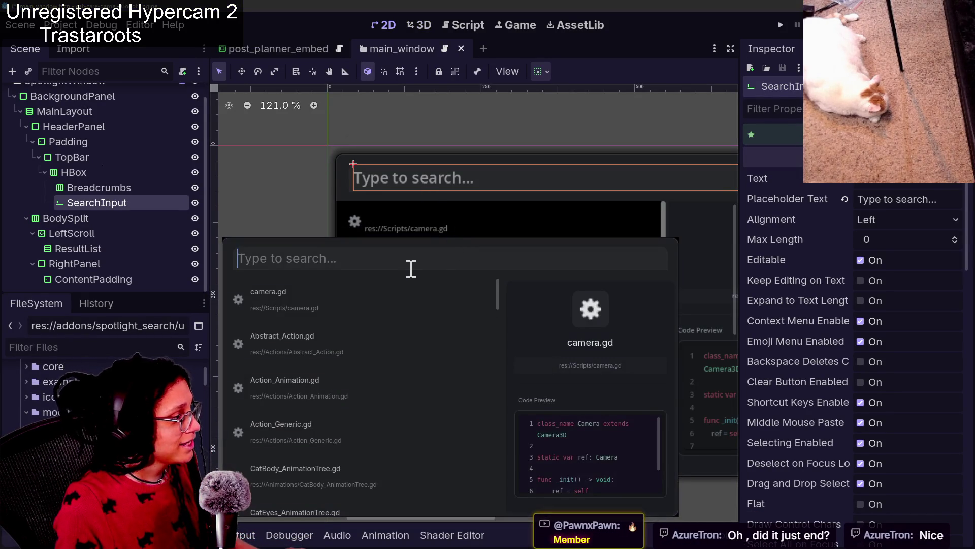
{"action": "type", "text": "dafrwsljfgn"}
{"action": "type", "text": "paskamfs"}
{"action": "key", "text": "BackSpace"}
{"action": "key", "text": "BackSpace"}
{"action": "key", "text": "BackSpace"}
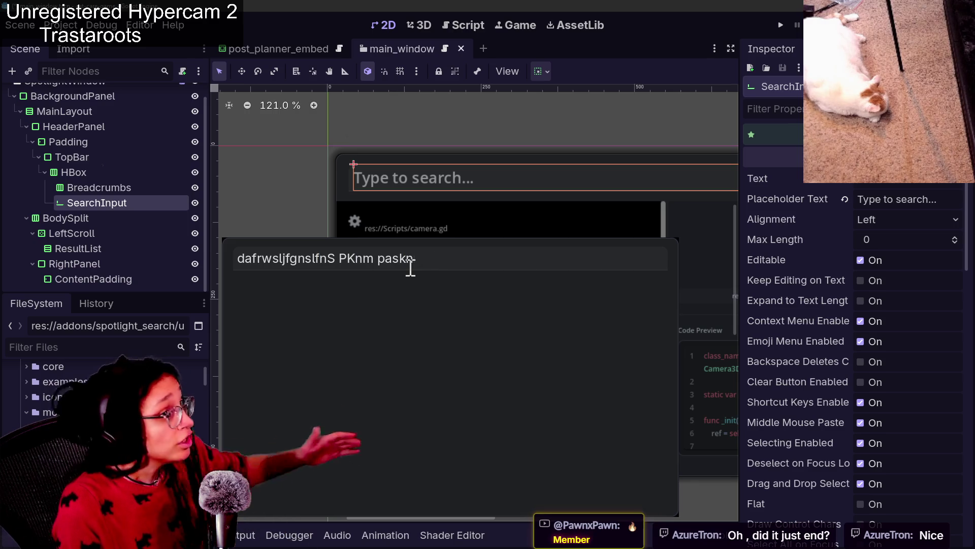
{"action": "key", "text": "Escape"}
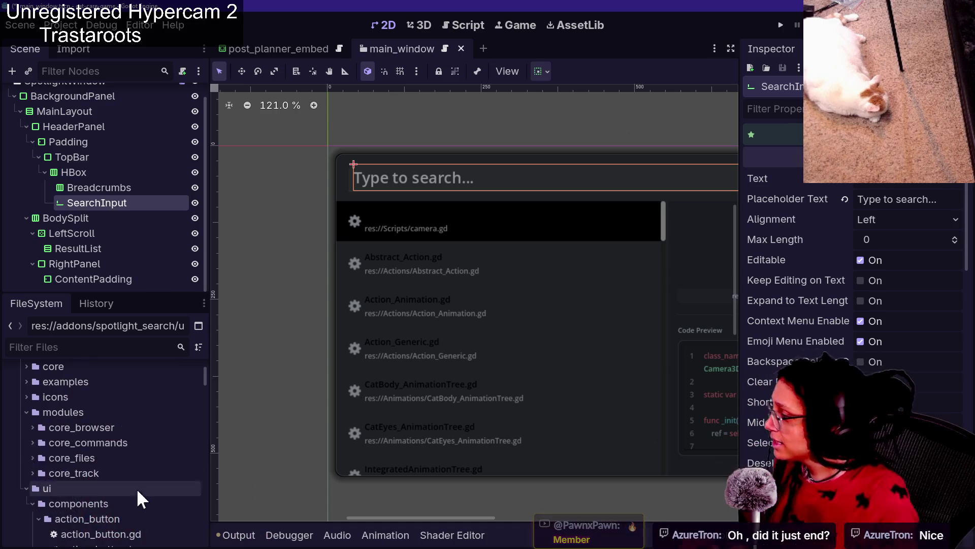
{"action": "scroll", "coordinate": [102, 396], "scroll_direction": "up", "scroll_amount": 3}
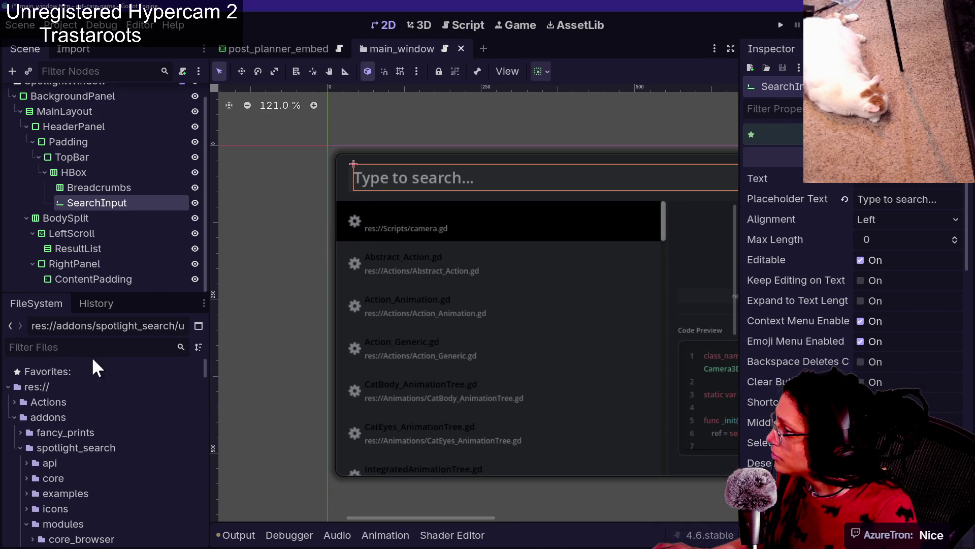
{"action": "scroll", "coordinate": [111, 406], "scroll_direction": "down", "scroll_amount": 1}
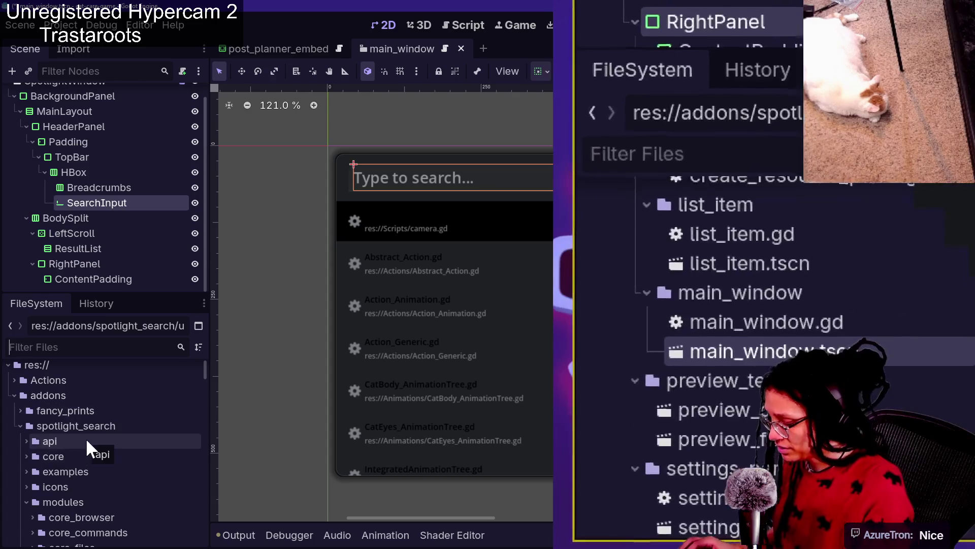
{"action": "scroll", "coordinate": [96, 371], "scroll_direction": "down", "scroll_amount": 2}
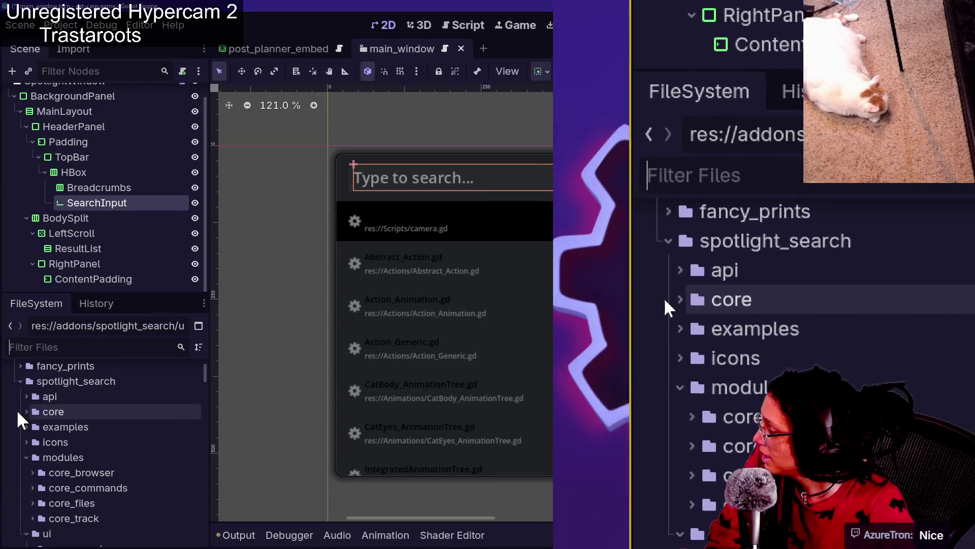
{"action": "left_click", "coordinate": [26, 411]}
{"action": "left_click", "coordinate": [24, 397]}
{"action": "left_click", "coordinate": [23, 398]}
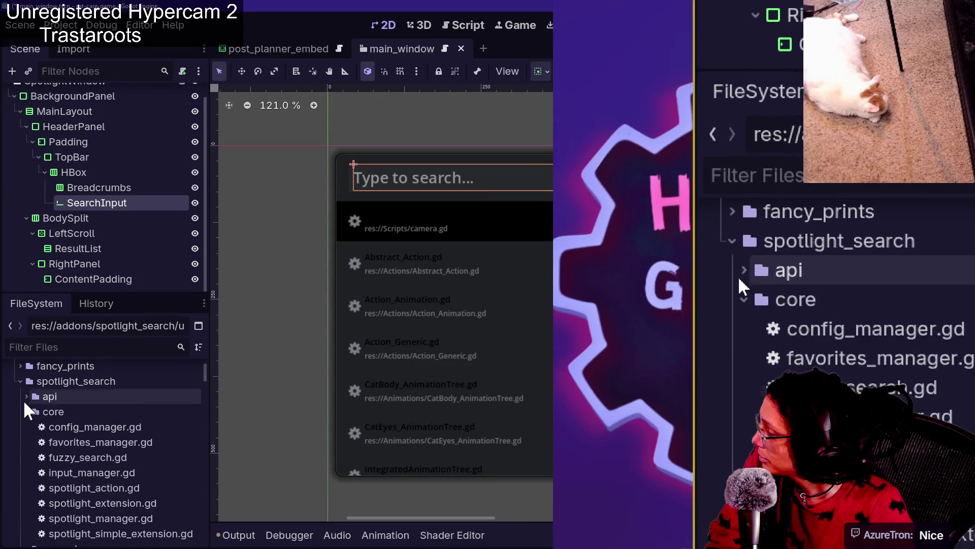
{"action": "scroll", "coordinate": [62, 457], "scroll_direction": "down", "scroll_amount": 3}
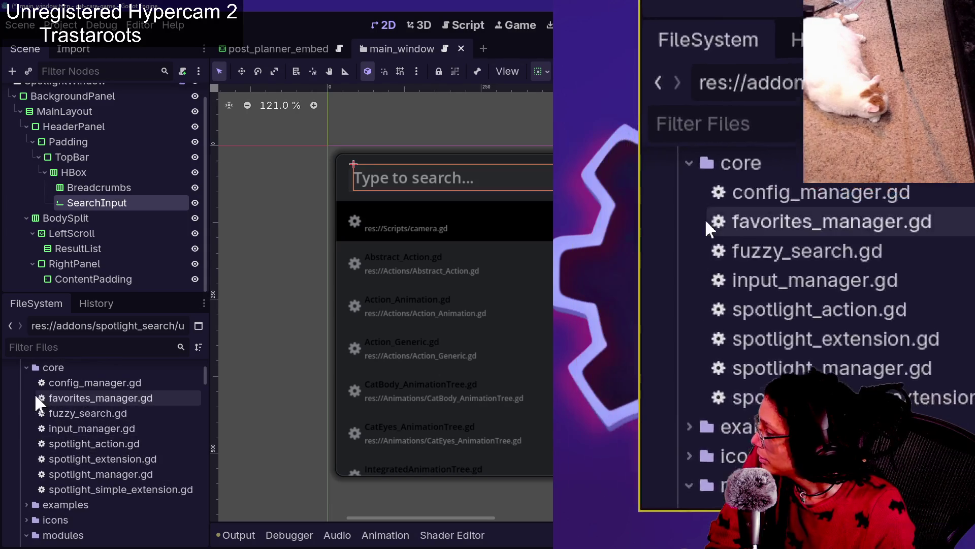
{"action": "left_click", "coordinate": [26, 368]}
{"action": "left_click", "coordinate": [26, 382]}
{"action": "left_click", "coordinate": [26, 382]}
{"action": "scroll", "coordinate": [40, 415], "scroll_direction": "up", "scroll_amount": 6}
{"action": "scroll", "coordinate": [40, 415], "scroll_direction": "down", "scroll_amount": 2}
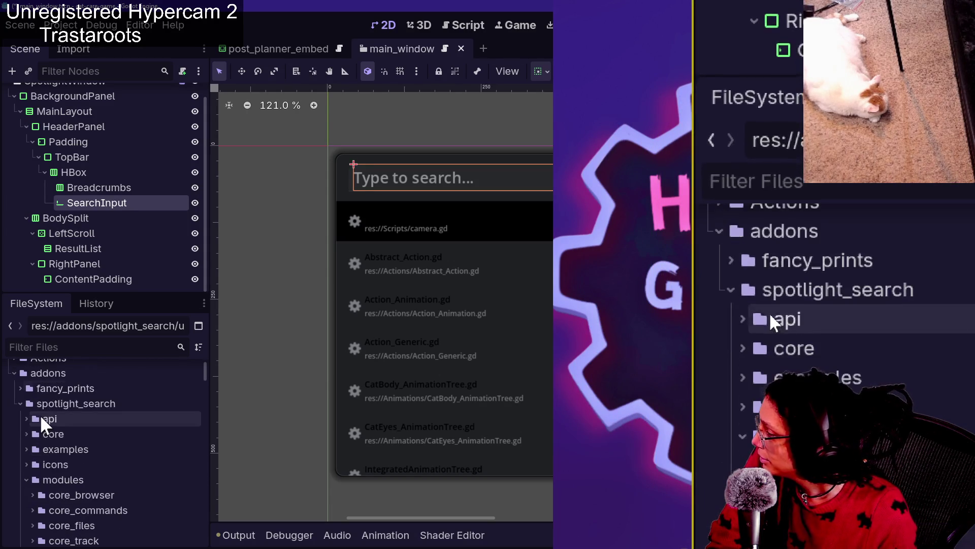
{"action": "scroll", "coordinate": [23, 440], "scroll_direction": "down", "scroll_amount": 1}
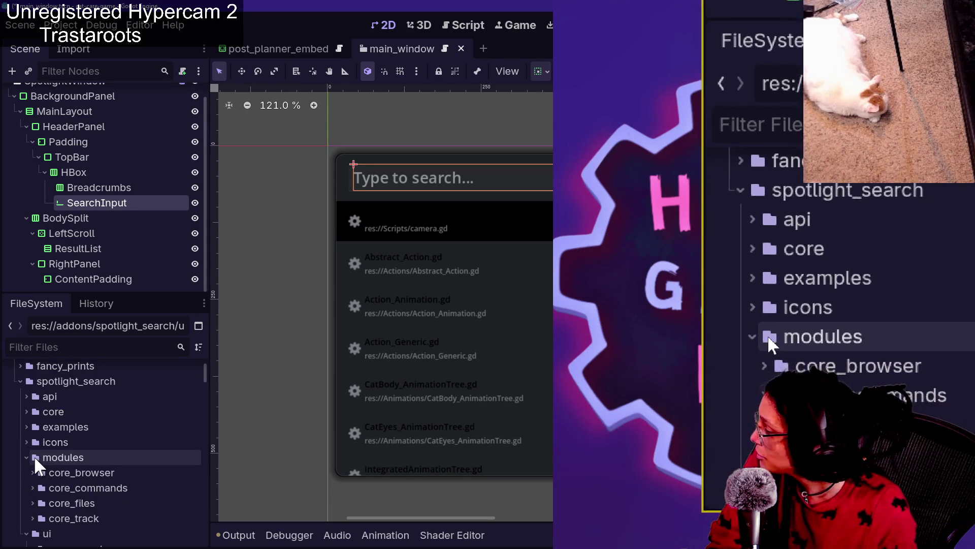
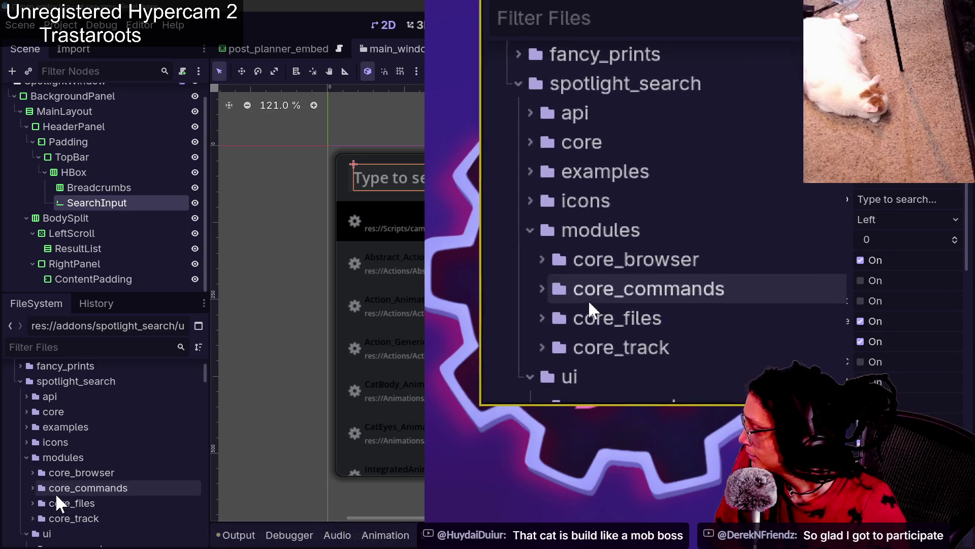
Collapse the modules folder and open addons/spotlight_search/ui/components/list_item/list_item.tscn from the FileSystem dock.
{"action": "scroll", "coordinate": [36, 483], "scroll_direction": "down", "scroll_amount": 1}
{"action": "scroll", "coordinate": [29, 457], "scroll_direction": "down", "scroll_amount": 1}
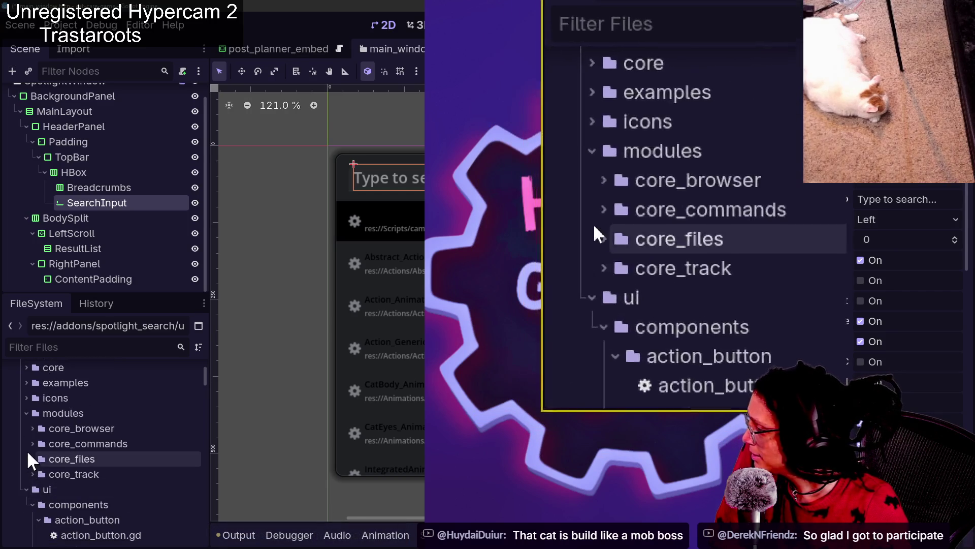
{"action": "left_click", "coordinate": [26, 413]}
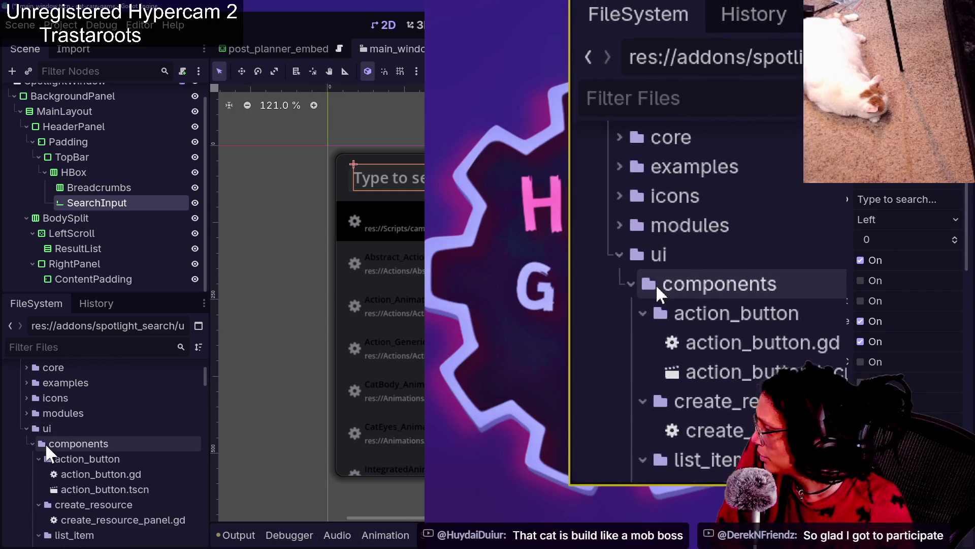
{"action": "scroll", "coordinate": [56, 452], "scroll_direction": "down", "scroll_amount": 3}
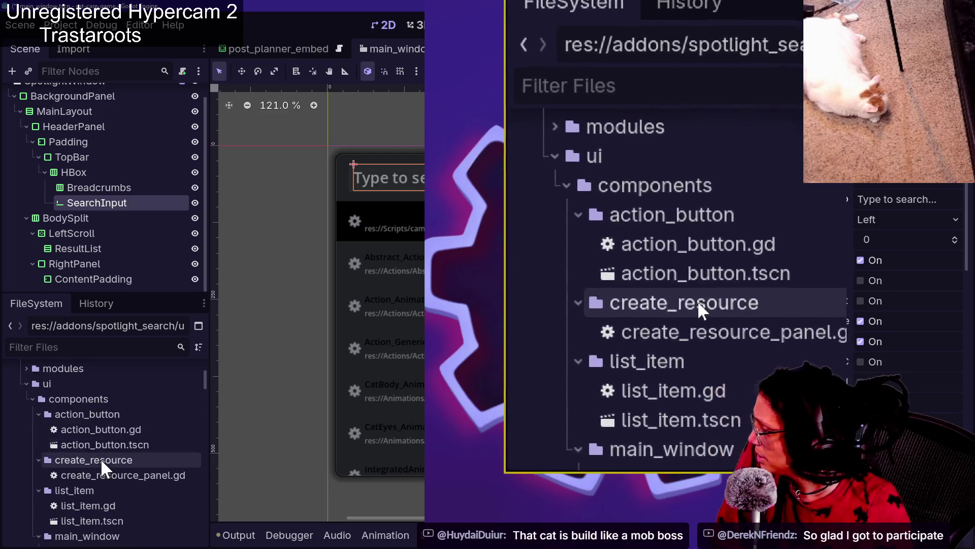
{"action": "scroll", "coordinate": [100, 458], "scroll_direction": "down", "scroll_amount": 1}
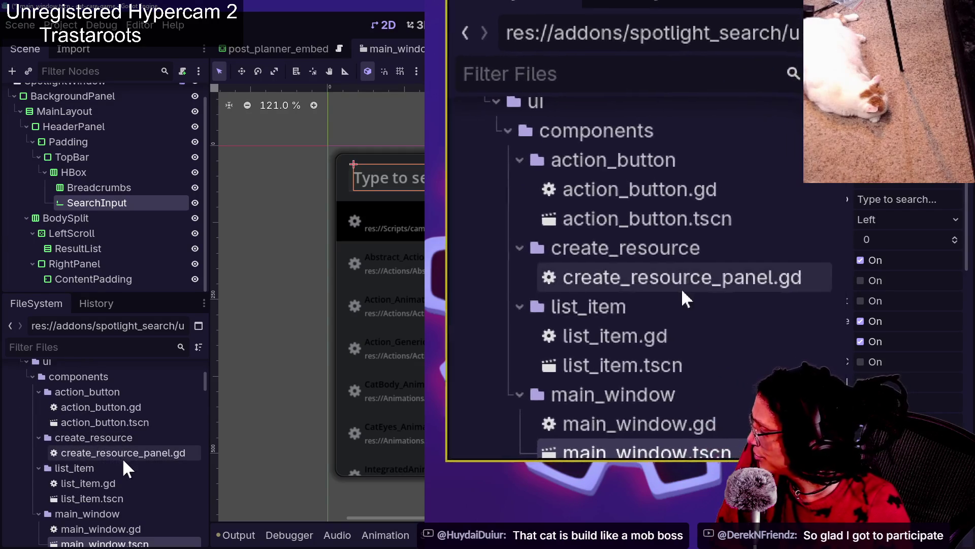
{"action": "scroll", "coordinate": [105, 465], "scroll_direction": "down", "scroll_amount": 1}
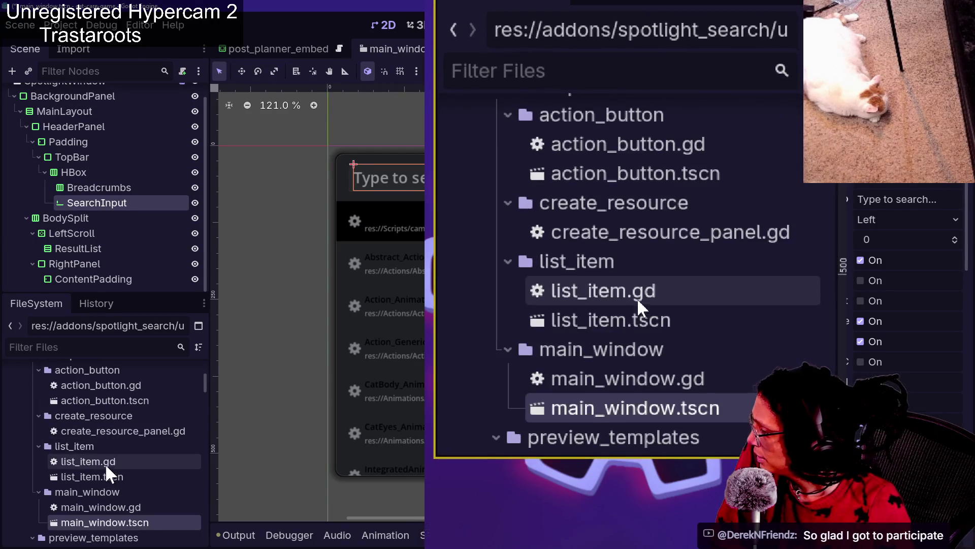
{"action": "double_click", "coordinate": [108, 472]}
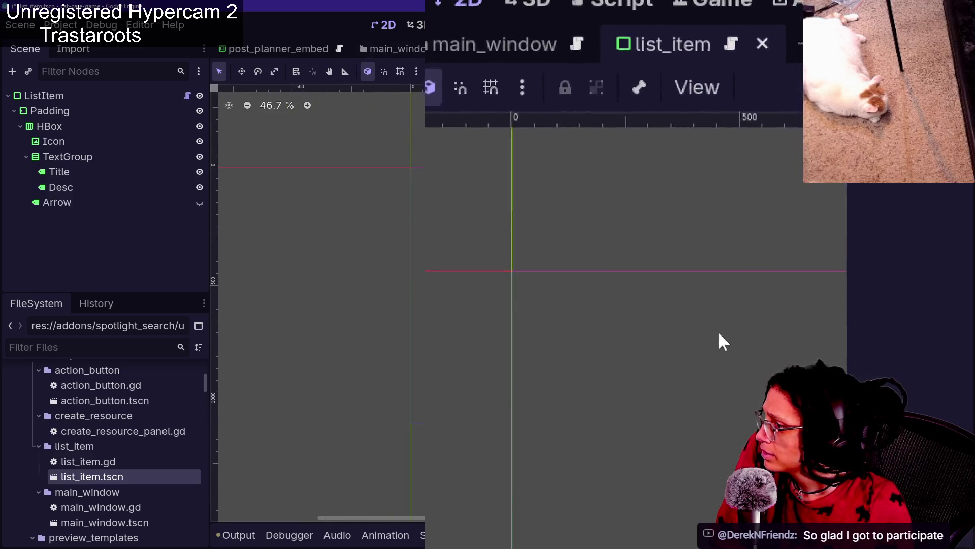
Zoom the canvas onto the Title and Desc labels and select Title through Arrow in the Scene tree.
{"action": "scroll", "coordinate": [715, 320], "scroll_direction": "down", "scroll_amount": 8}
{"action": "scroll", "coordinate": [706, 303], "scroll_direction": "up", "scroll_amount": 4}
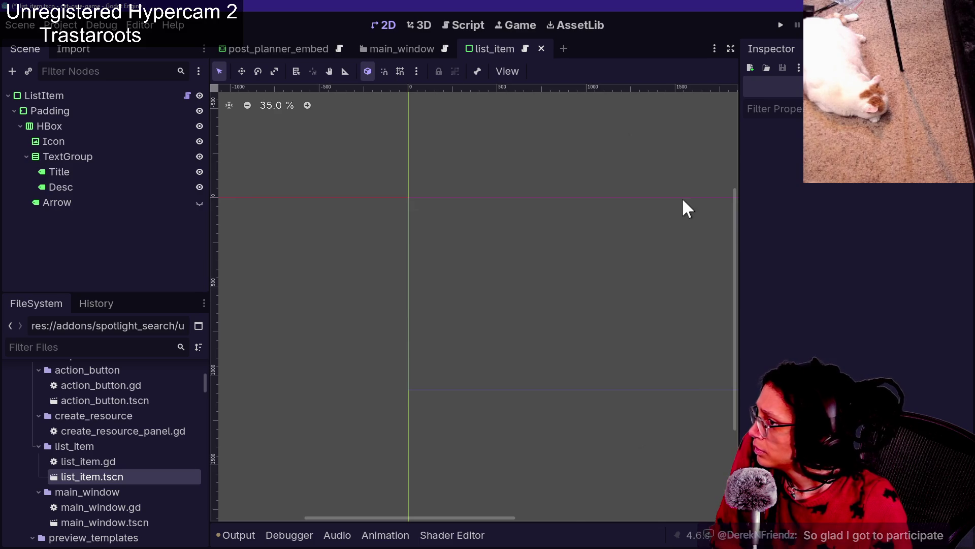
{"action": "scroll", "coordinate": [687, 208], "scroll_direction": "down", "scroll_amount": 4}
{"action": "scroll", "coordinate": [687, 208], "scroll_direction": "up", "scroll_amount": 2}
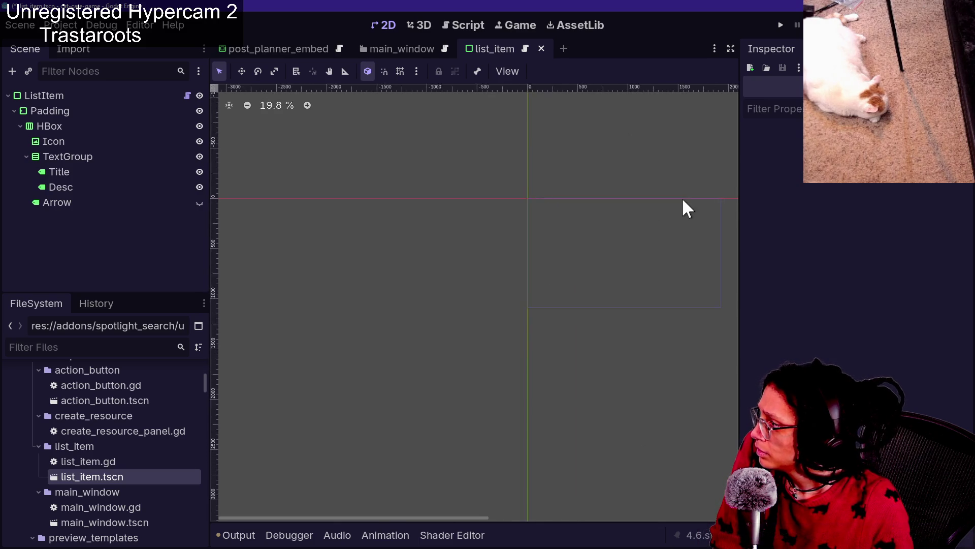
{"action": "left_click", "coordinate": [30, 172]}
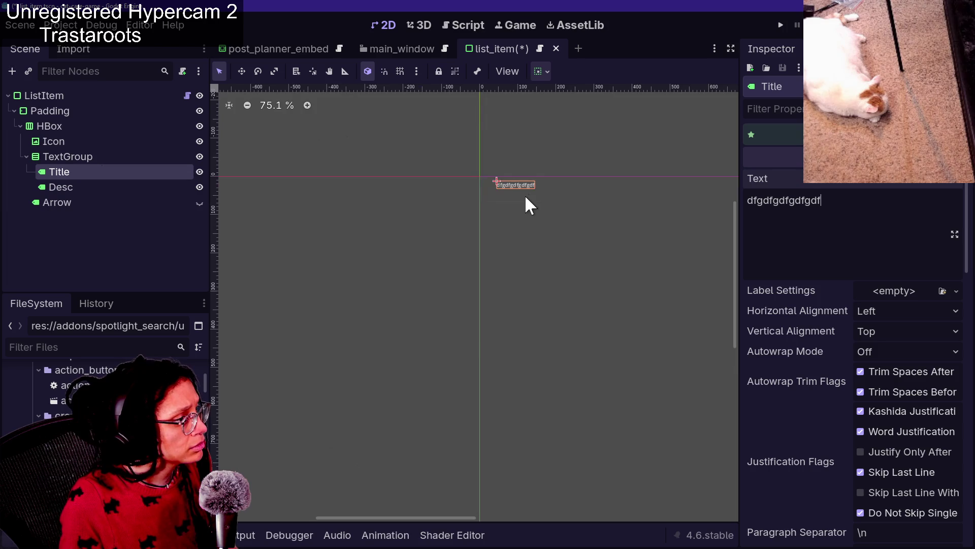
{"action": "scroll", "coordinate": [519, 172], "scroll_direction": "up", "scroll_amount": 8}
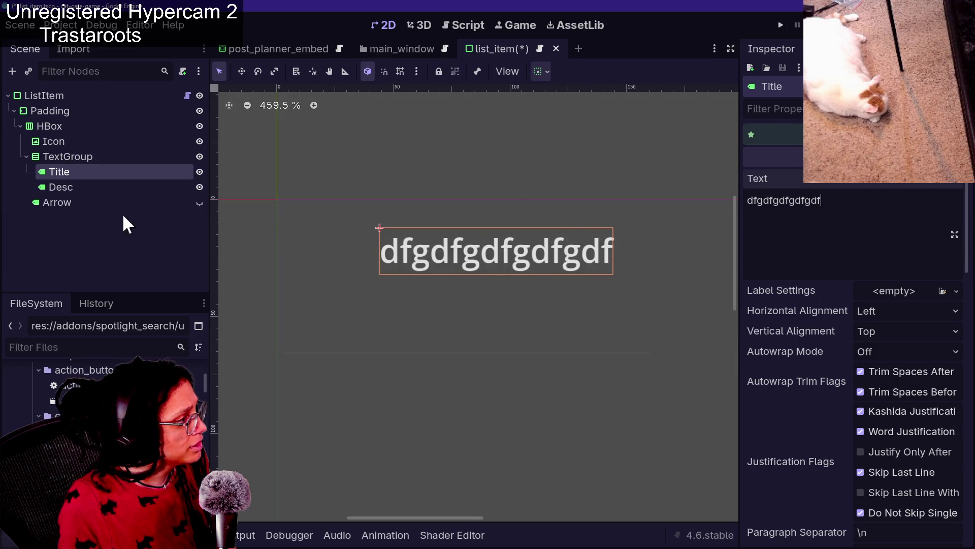
{"action": "left_click", "coordinate": [183, 187]}
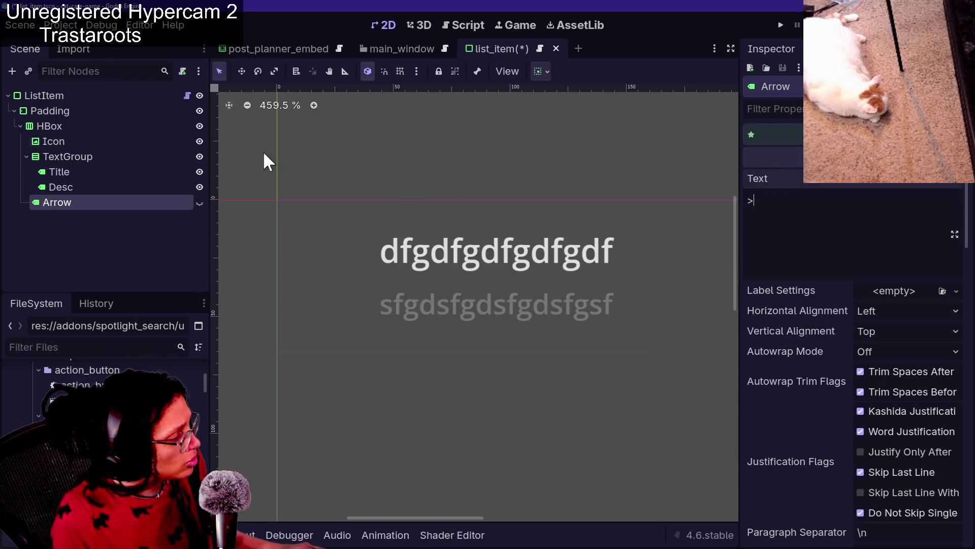
{"action": "left_click", "coordinate": [116, 171]}
{"action": "left_click", "coordinate": [137, 203], "text": "shift"}
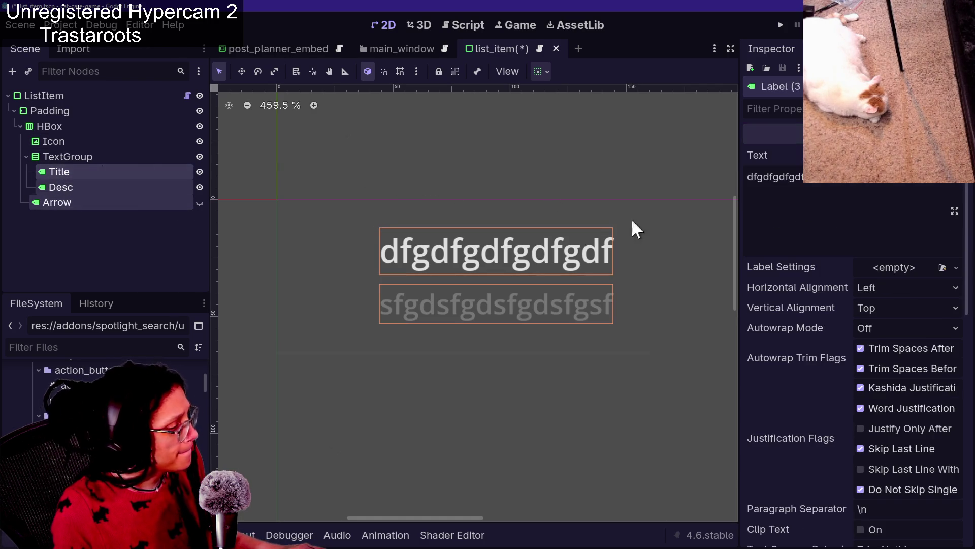
Enable a Font Size theme override of 35 px on the selected labels.
{"action": "scroll", "coordinate": [825, 370], "scroll_direction": "down", "scroll_amount": 10}
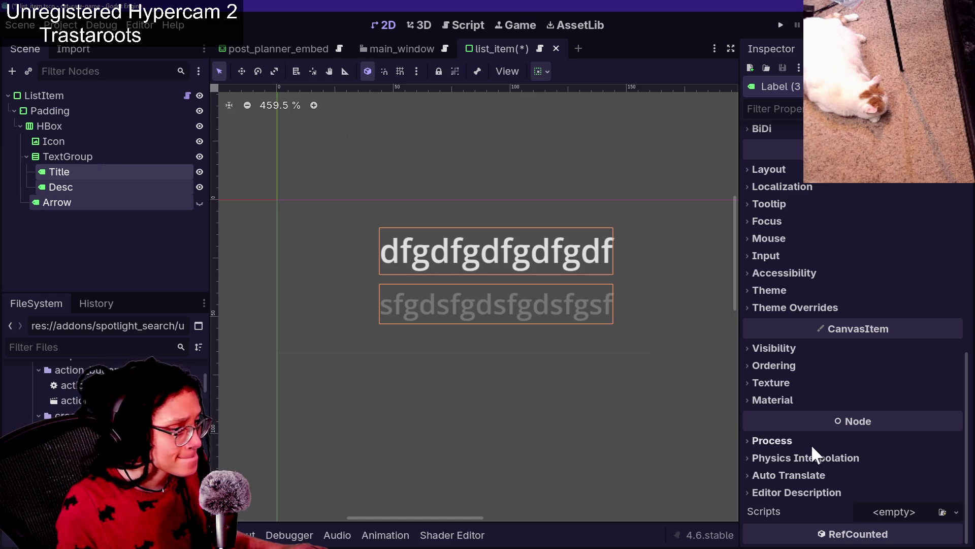
{"action": "left_click", "coordinate": [826, 308]}
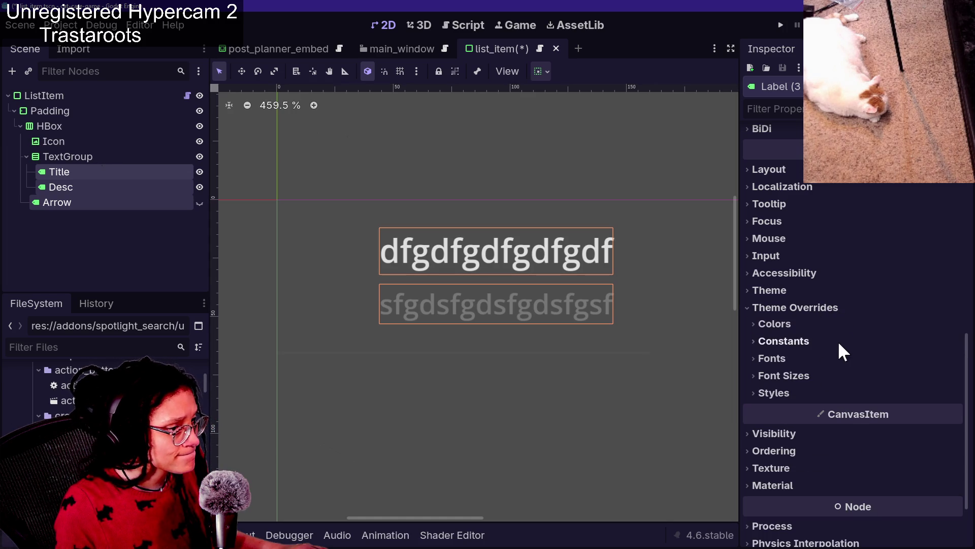
{"action": "left_click", "coordinate": [831, 376]}
{"action": "mouse_move", "coordinate": [939, 401]}
{"action": "left_mouse_down"}
{"action": "mouse_move", "coordinate": [940, 366]}
{"action": "mouse_move", "coordinate": [940, 376]}
{"action": "mouse_move", "coordinate": [872, 392]}
{"action": "left_mouse_up"}
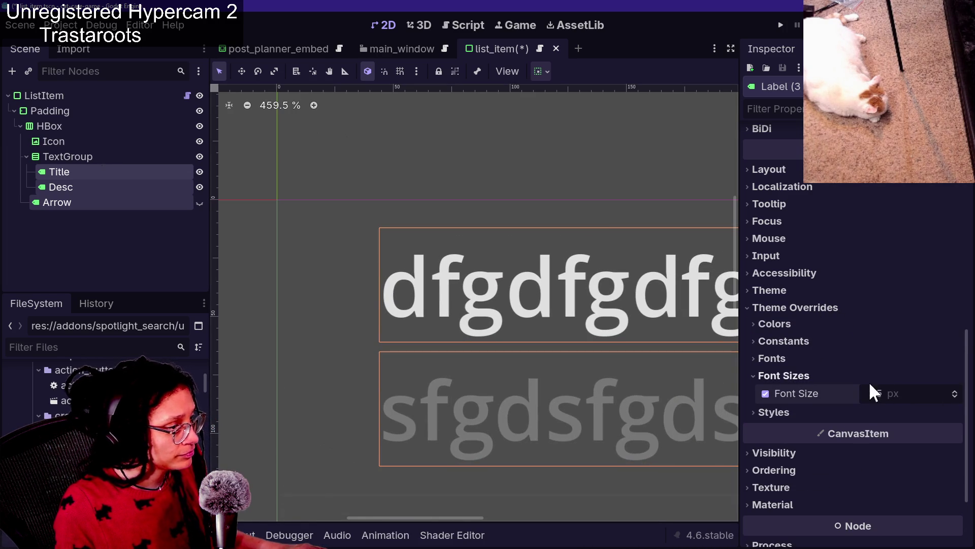
Lower the Desc label's Font Size override to 26 px.
{"action": "left_click", "coordinate": [123, 187]}
{"action": "scroll", "coordinate": [813, 403], "scroll_direction": "down", "scroll_amount": 10}
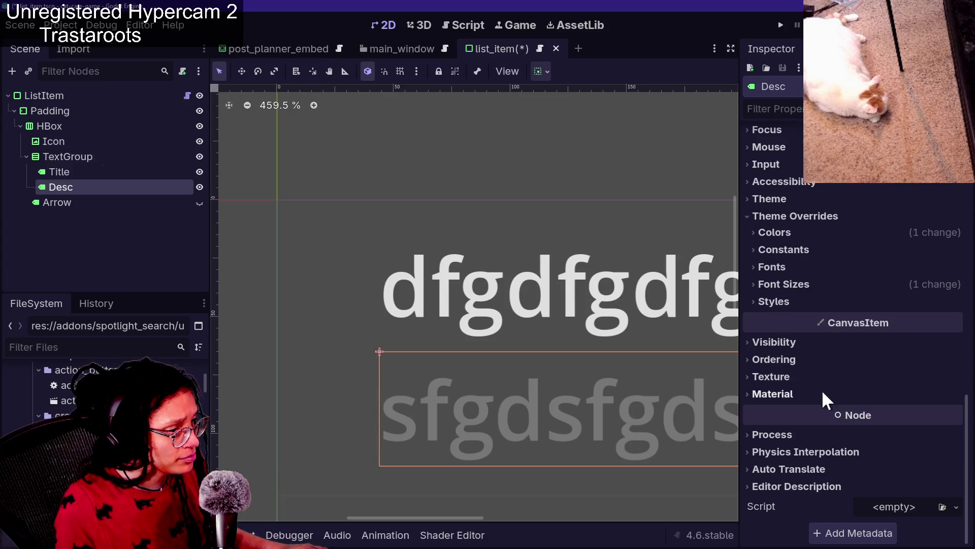
{"action": "left_click", "coordinate": [833, 285]}
{"action": "left_click_drag", "start_coordinate": [888, 303], "coordinate": [892, 309]}
Save list_item.tscn, reload the current project, and bring up Spotlight Search.
{"action": "key", "text": "ctrl+s"}
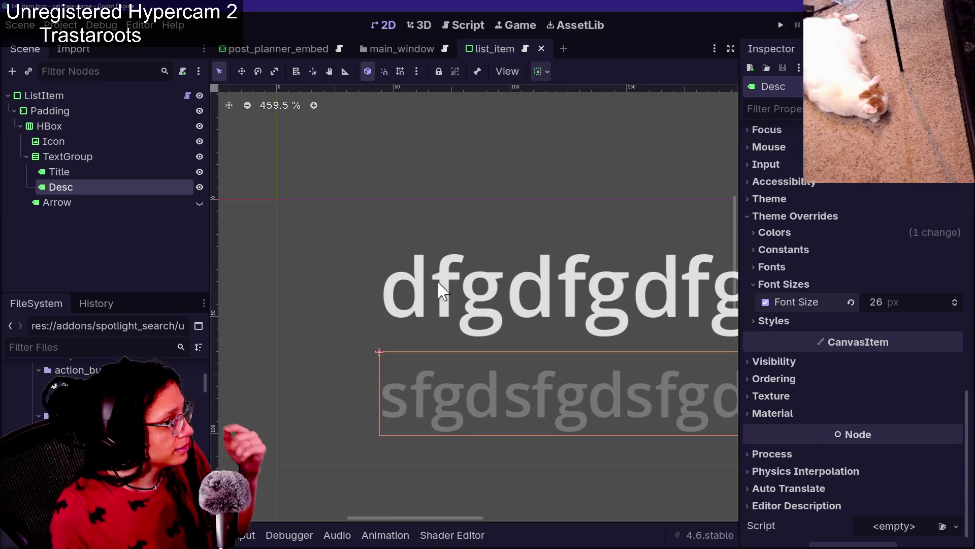
{"action": "left_click", "coordinate": [76, 25]}
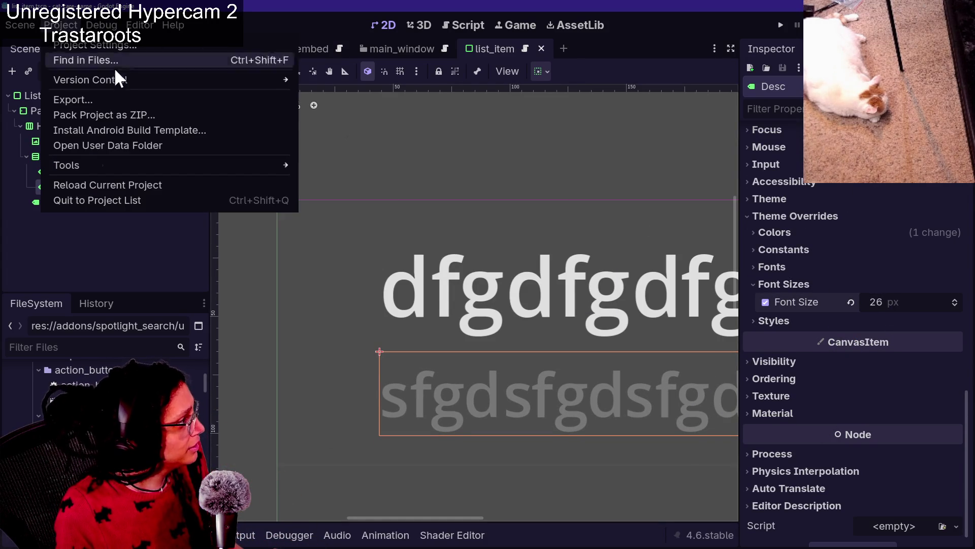
{"action": "left_click", "coordinate": [122, 184]}
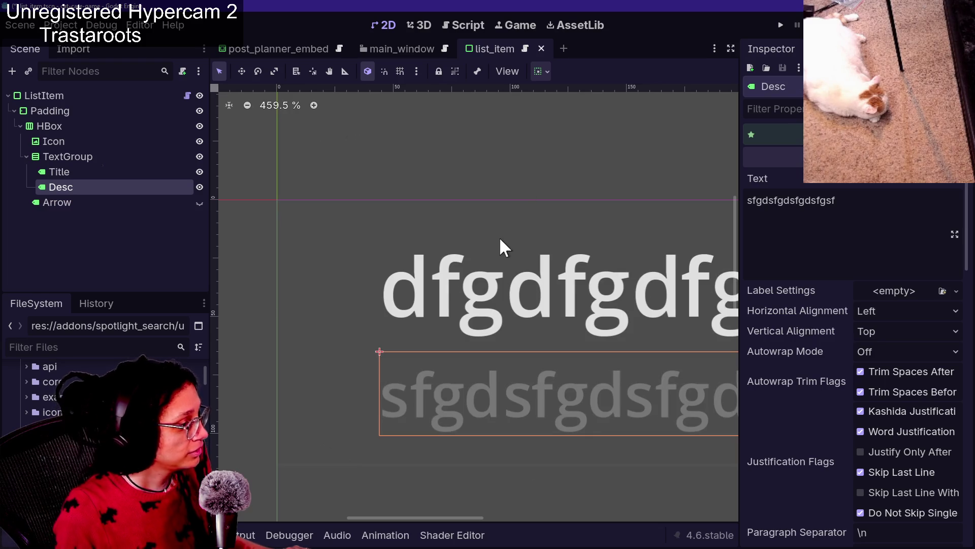
{"action": "key", "text": "ctrl+space"}
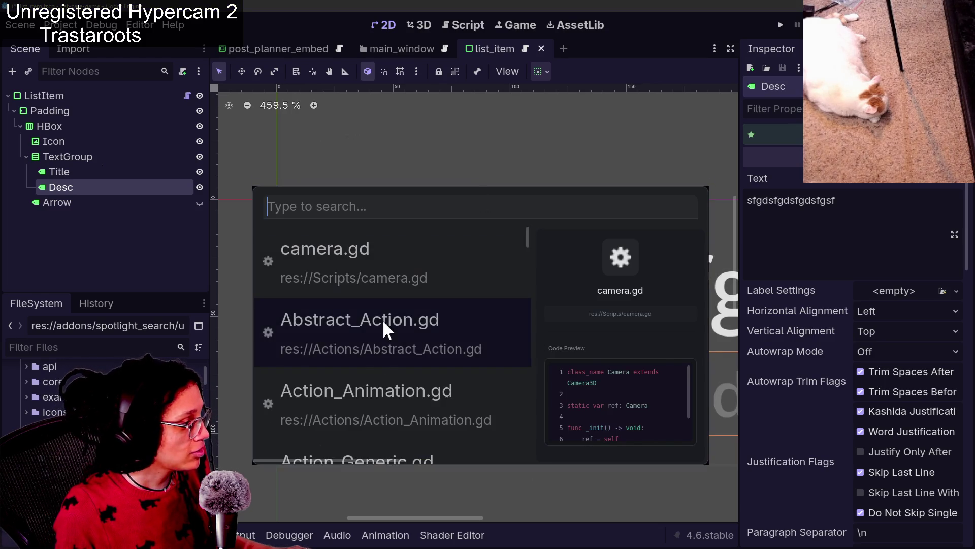
{"action": "scroll", "coordinate": [382, 319], "scroll_direction": "down", "scroll_amount": 3}
{"action": "scroll", "coordinate": [382, 319], "scroll_direction": "up", "scroll_amount": 3}
{"action": "scroll", "coordinate": [382, 319], "scroll_direction": "down", "scroll_amount": 4}
{"action": "scroll", "coordinate": [382, 319], "scroll_direction": "down", "scroll_amount": 3}
{"action": "scroll", "coordinate": [382, 319], "scroll_direction": "up", "scroll_amount": 8}
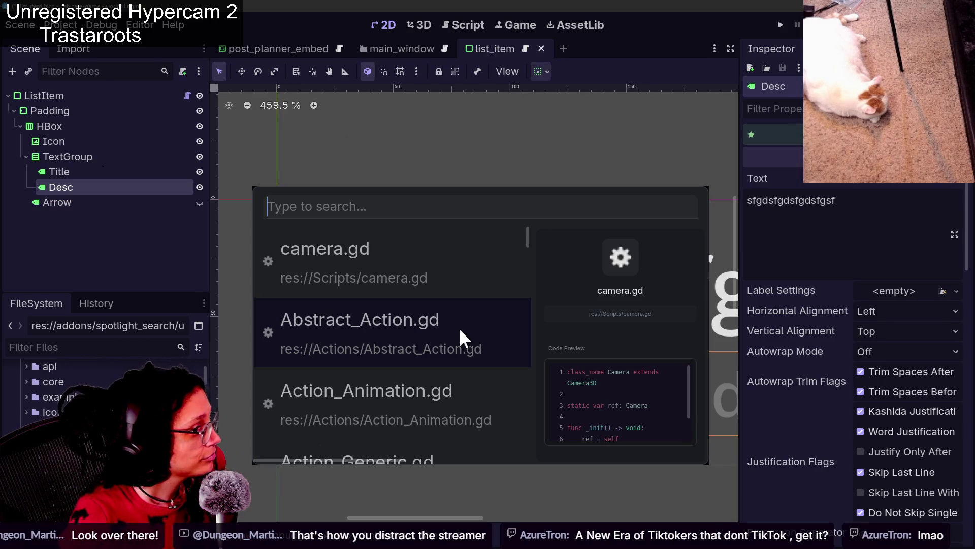
{"action": "scroll", "coordinate": [478, 313], "scroll_direction": "down", "scroll_amount": 4}
{"action": "scroll", "coordinate": [480, 314], "scroll_direction": "down", "scroll_amount": 4}
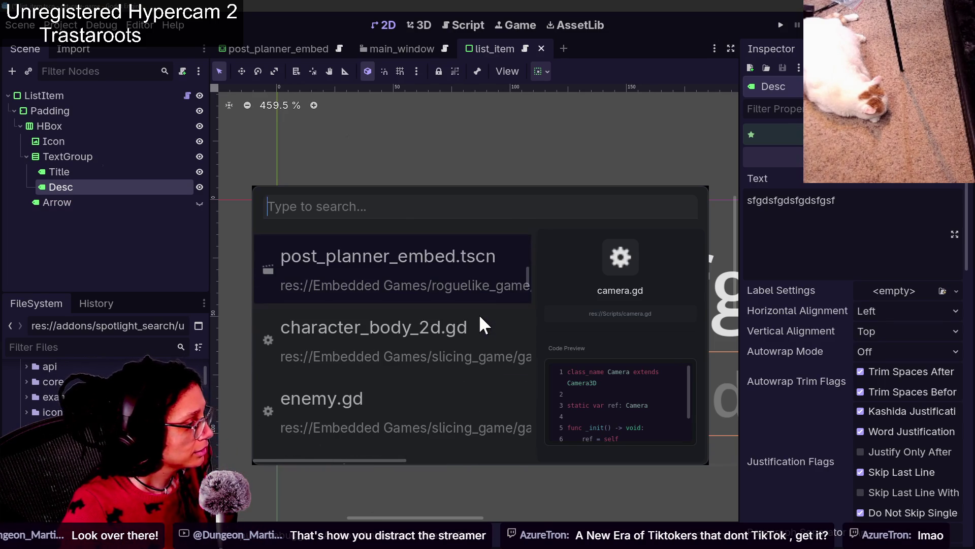
{"action": "scroll", "coordinate": [371, 257], "scroll_direction": "up", "scroll_amount": 1}
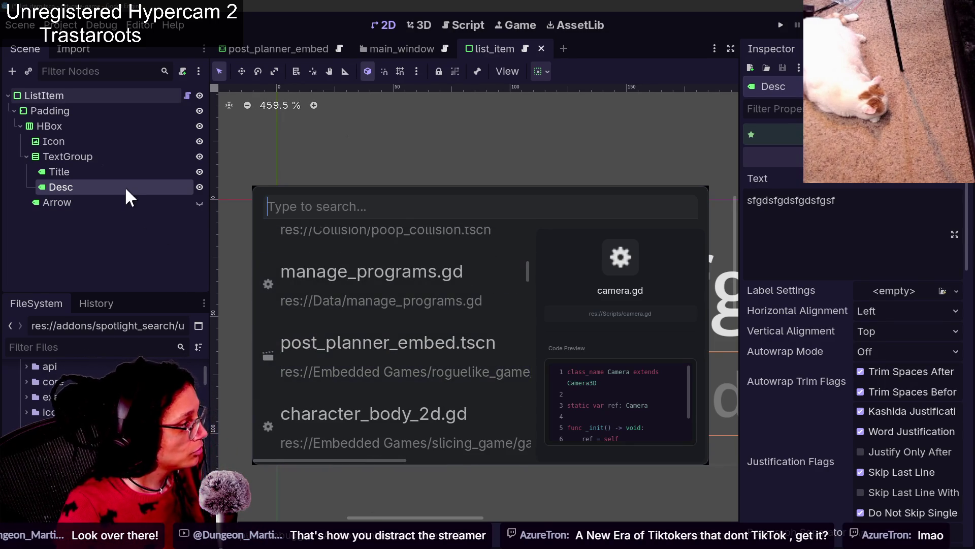
{"action": "key", "text": "Escape"}
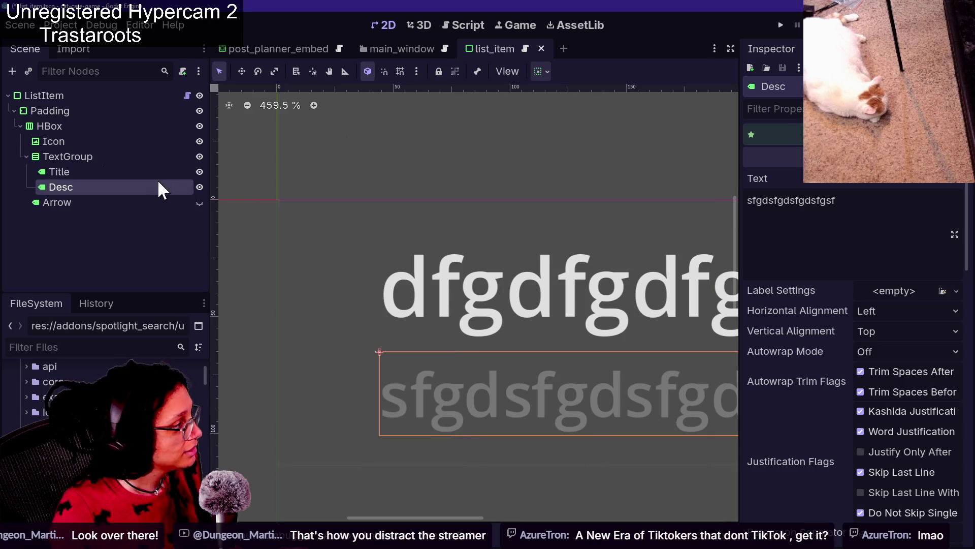
Reduce the Title label's Font Size override to 27 px.
{"action": "left_click", "coordinate": [158, 174]}
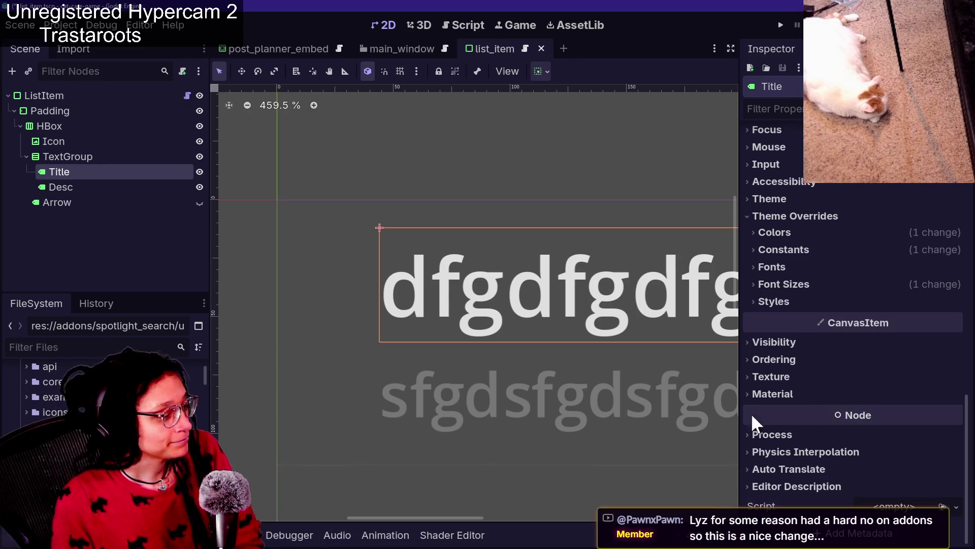
{"action": "left_click", "coordinate": [785, 284]}
{"action": "left_click_drag", "start_coordinate": [886, 302], "coordinate": [866, 303]}
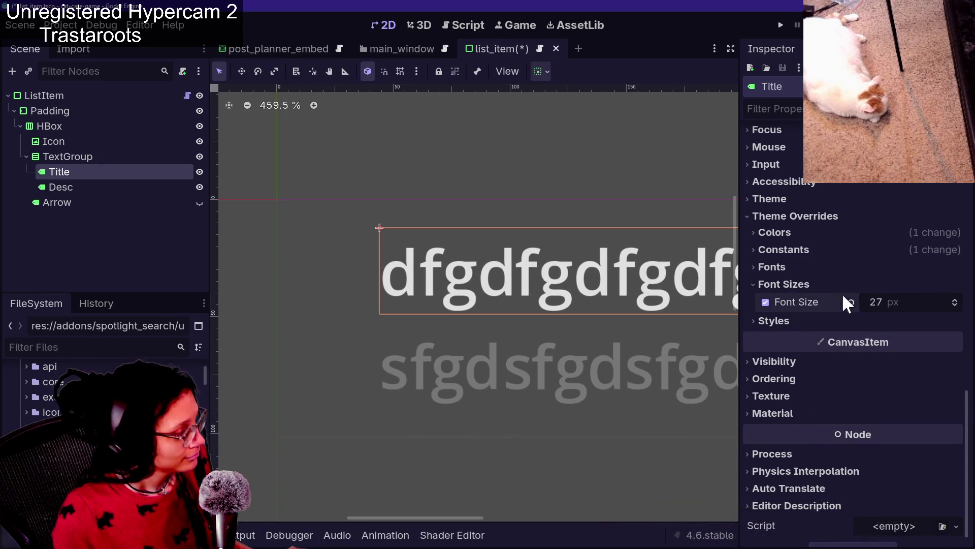
Reduce the Desc label's Font Size override to 18 px and save the scene.
{"action": "left_click", "coordinate": [55, 186]}
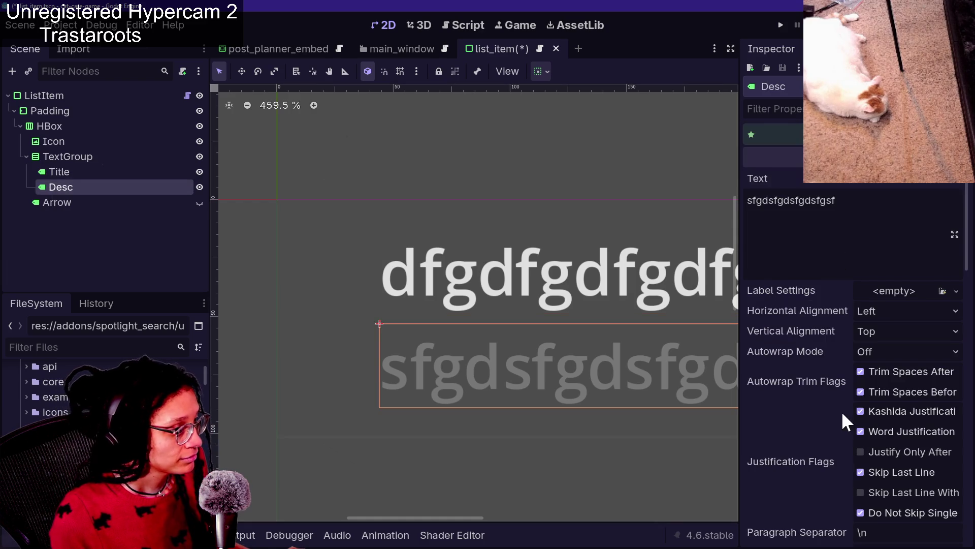
{"action": "scroll", "coordinate": [842, 410], "scroll_direction": "down", "scroll_amount": 10}
{"action": "left_click_drag", "start_coordinate": [884, 283], "coordinate": [861, 284]}
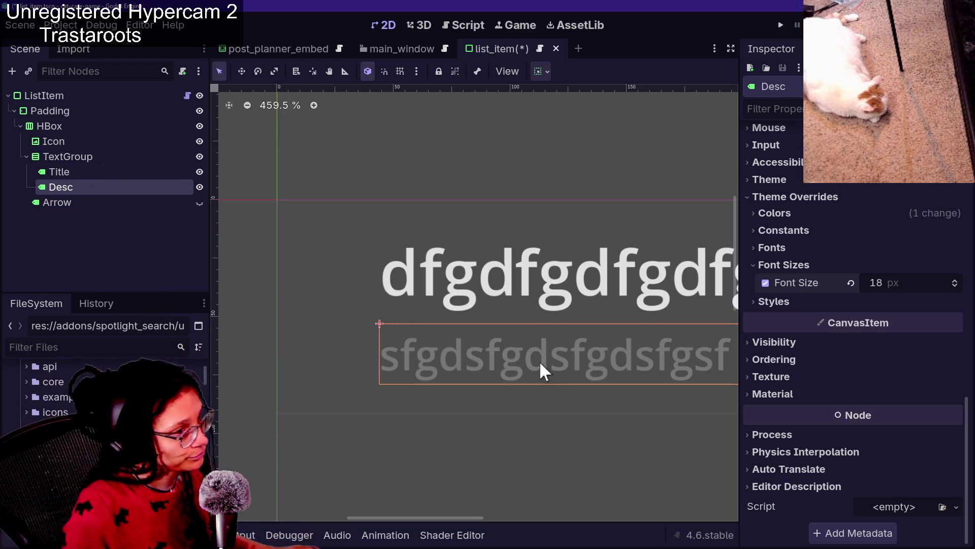
{"action": "left_click", "coordinate": [75, 276]}
{"action": "key", "text": "ctrl+s"}
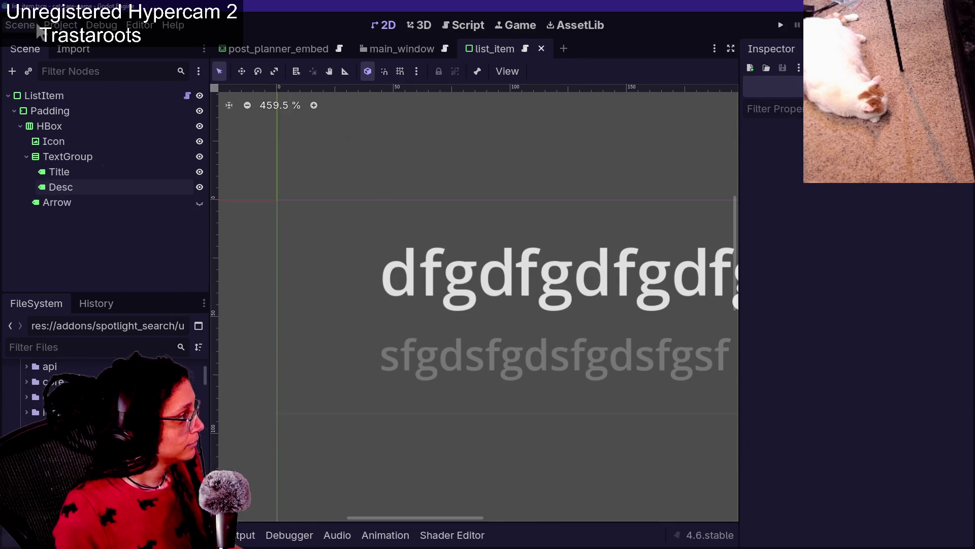
Check Project Settings and the Project menu for the reload option, then close them.
{"action": "left_click", "coordinate": [60, 24]}
{"action": "left_click", "coordinate": [76, 46]}
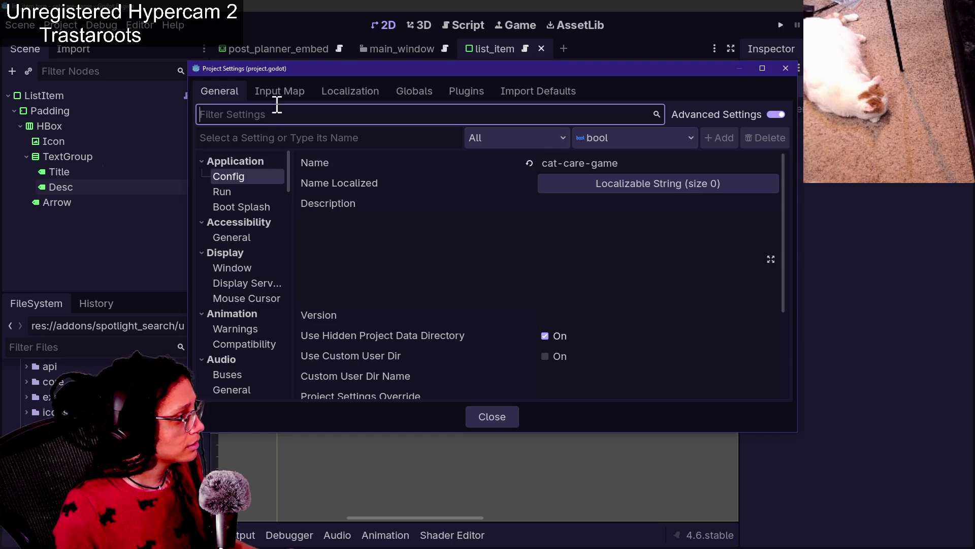
{"action": "key", "text": "Escape"}
{"action": "left_click", "coordinate": [62, 25]}
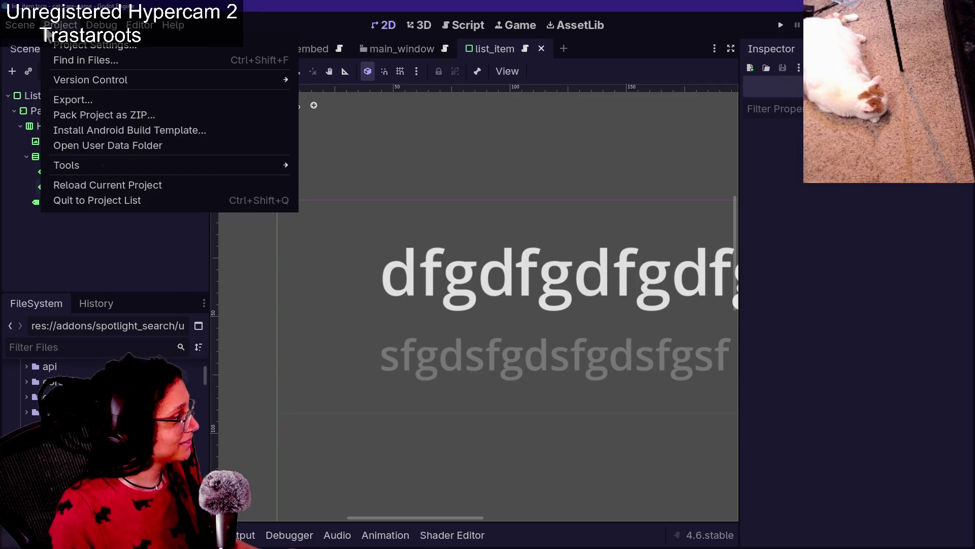
{"action": "left_click", "coordinate": [204, 181]}
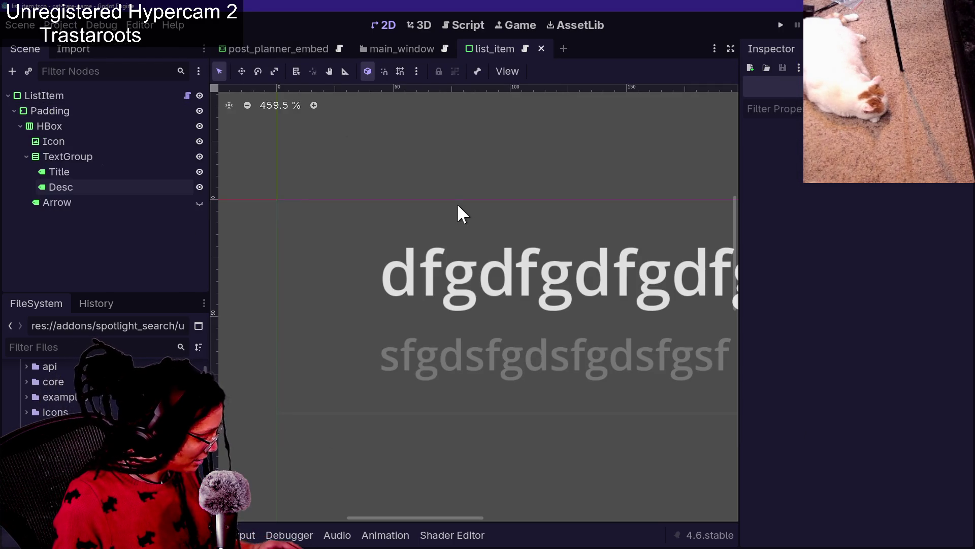
Open Spotlight Search and enter a 'reload' search query.
{"action": "key", "text": "ctrl+space"}
{"action": "type", "text": "reload"}
{"action": "key", "text": "BackSpace"}
{"action": "key", "text": "BackSpace"}
{"action": "key", "text": "BackSpace"}
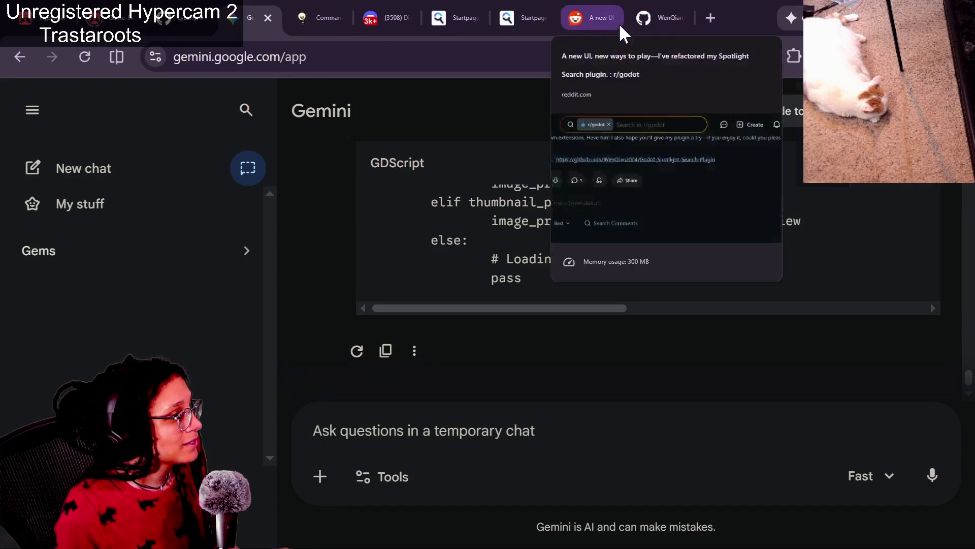
Switch to the plugin's GitHub README and search the page for 'reload'.
{"action": "left_click", "coordinate": [711, 18]}
{"action": "left_click", "coordinate": [588, 5]}
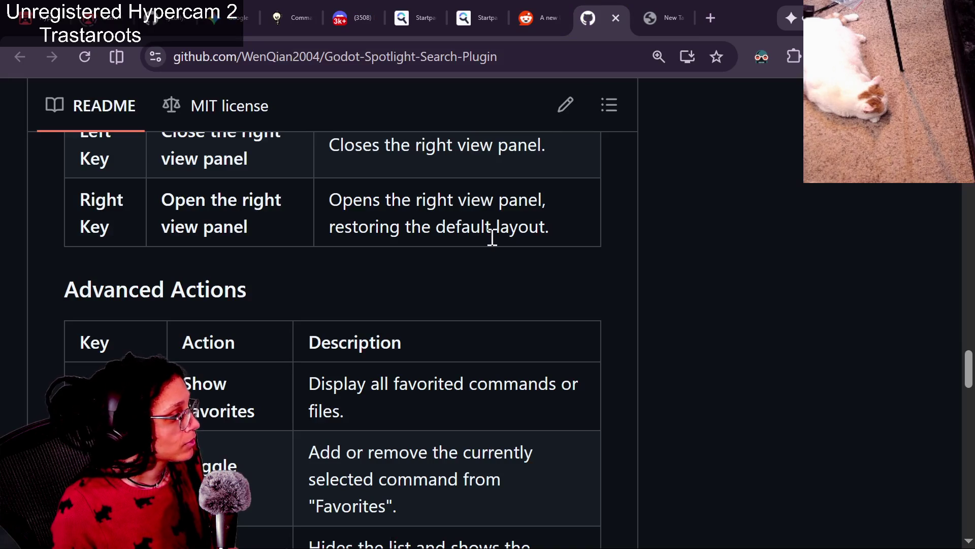
{"action": "scroll", "coordinate": [471, 459], "scroll_direction": "up", "scroll_amount": 10}
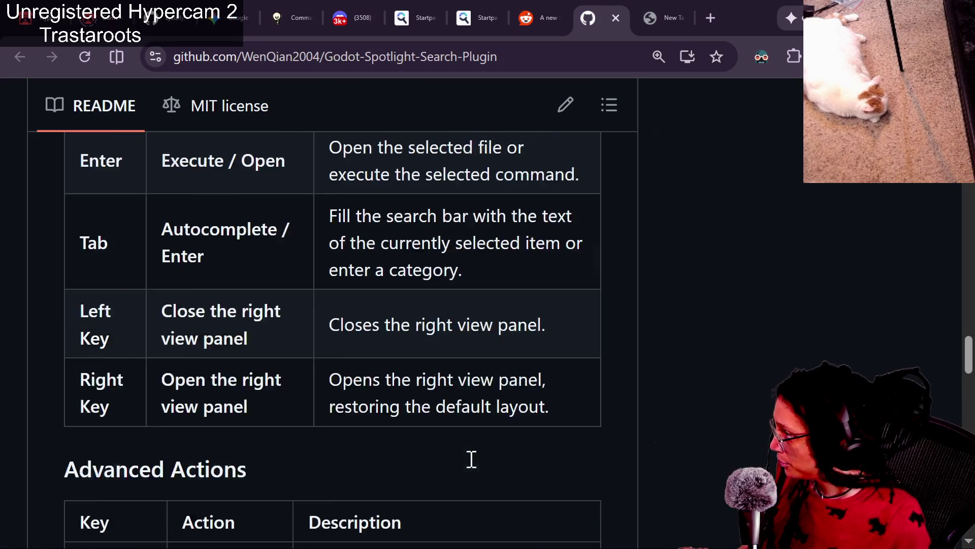
{"action": "scroll", "coordinate": [469, 457], "scroll_direction": "down", "scroll_amount": 15}
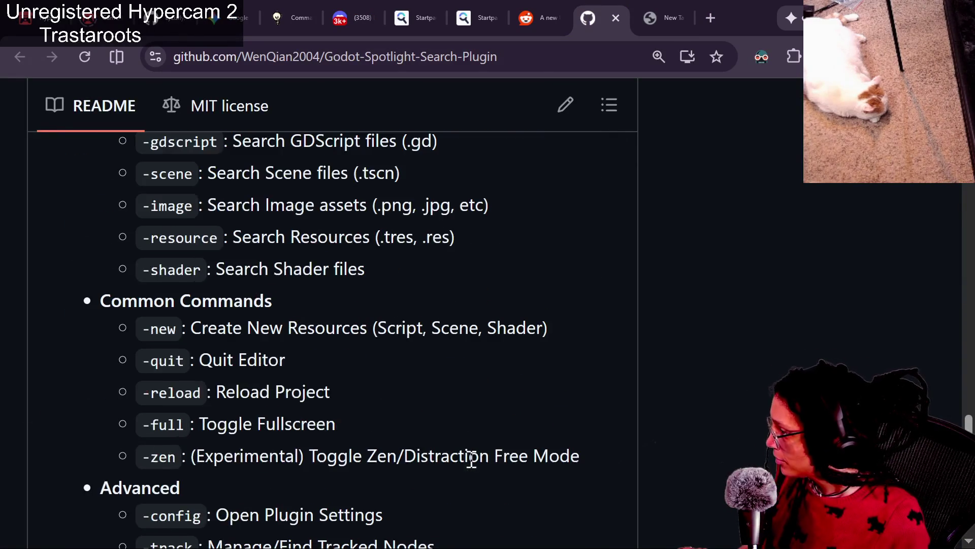
{"action": "scroll", "coordinate": [472, 458], "scroll_direction": "down", "scroll_amount": 15}
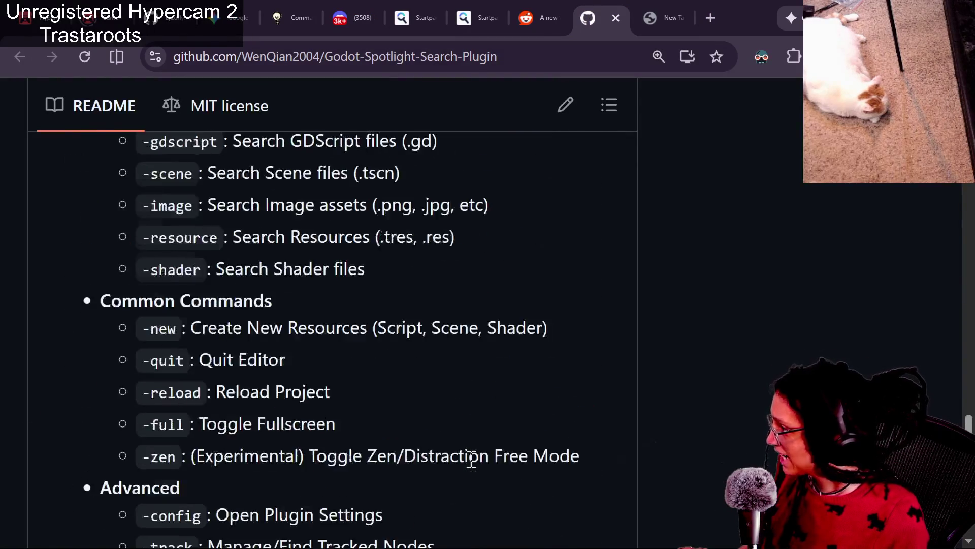
{"action": "scroll", "coordinate": [471, 459], "scroll_direction": "up", "scroll_amount": 5}
{"action": "scroll", "coordinate": [471, 459], "scroll_direction": "up", "scroll_amount": 6}
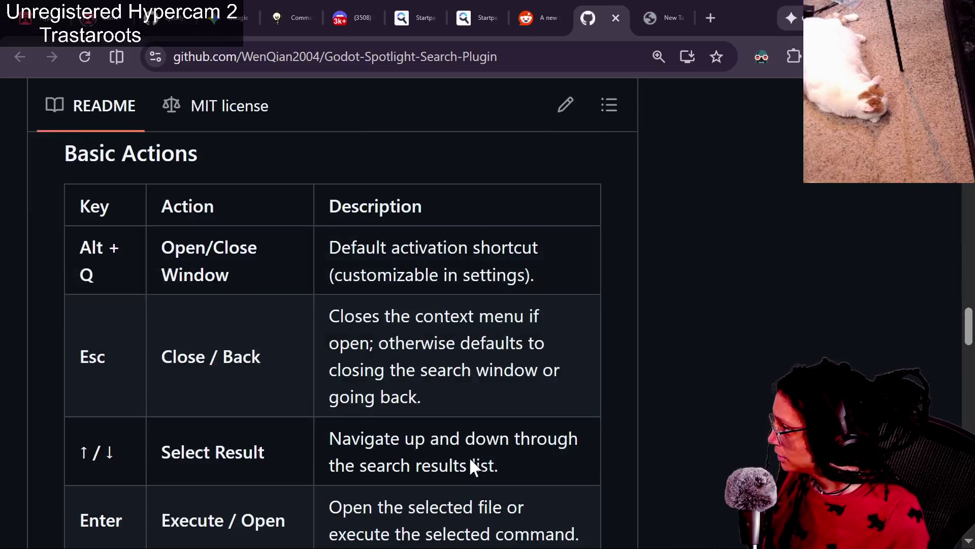
{"action": "key", "text": "ctrl+f"}
{"action": "type", "text": "reload"}
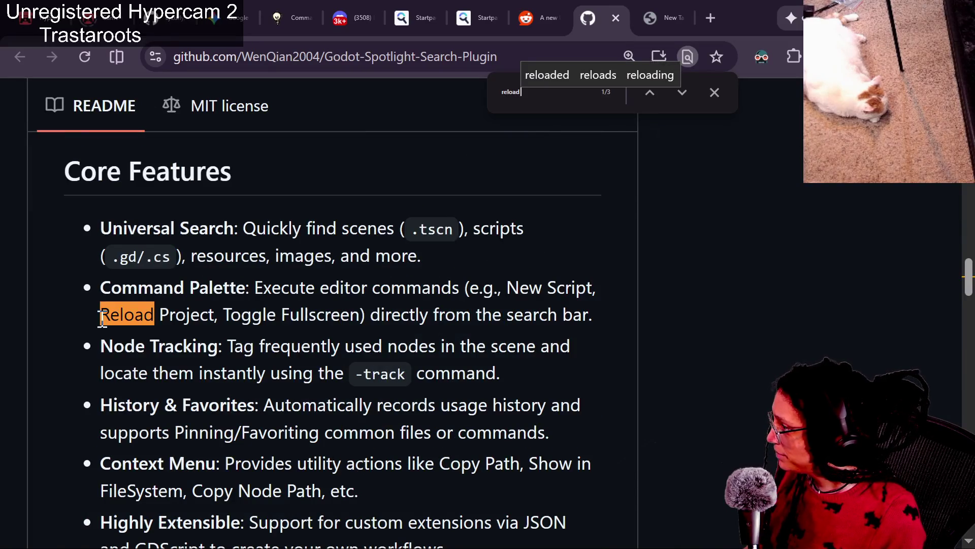
Remove the bookmark accidentally added to the README page.
{"action": "right_click", "coordinate": [174, 279]}
{"action": "left_click", "coordinate": [98, 286]}
{"action": "left_click_drag", "start_coordinate": [98, 286], "coordinate": [230, 287]}
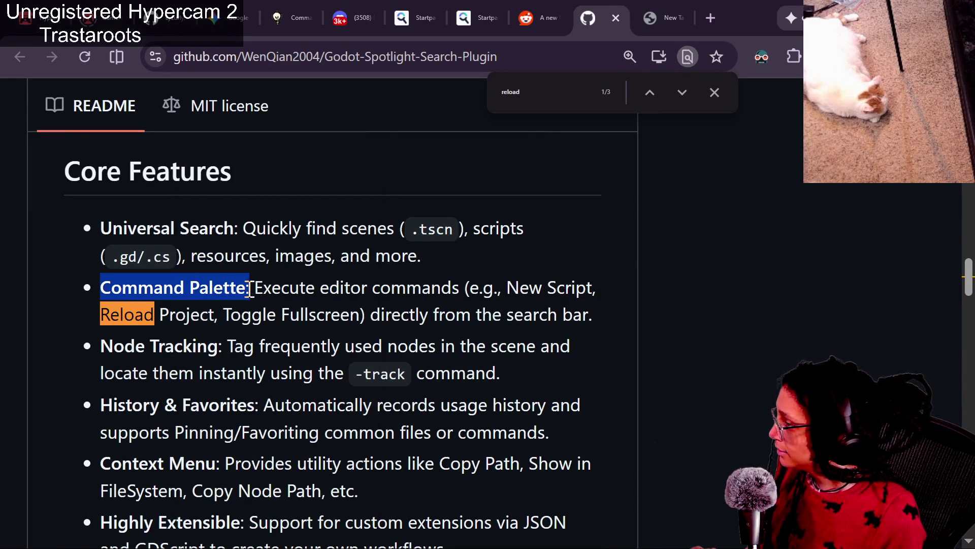
{"action": "key", "text": "ctrl+d"}
{"action": "key", "text": "Escape"}
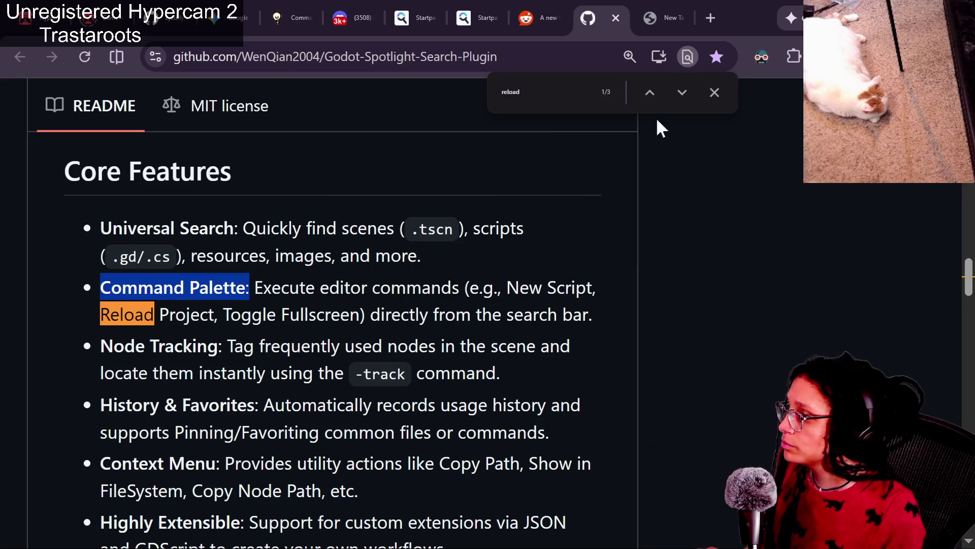
{"action": "left_click", "coordinate": [720, 55]}
{"action": "left_click", "coordinate": [686, 226]}
{"action": "left_click", "coordinate": [230, 323]}
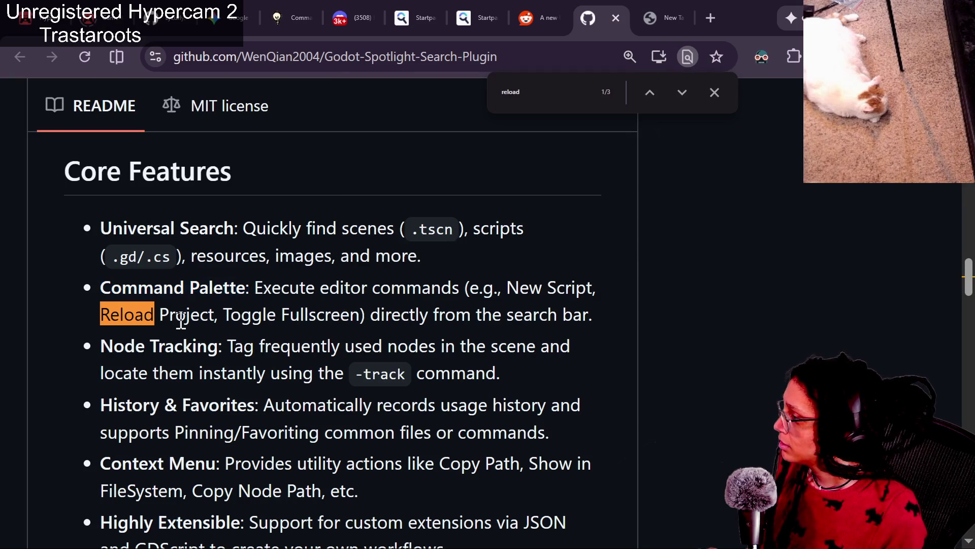
Step to the '-reload : Reload Project' match, then return to Godot.
{"action": "left_click_drag", "start_coordinate": [103, 287], "coordinate": [222, 286]}
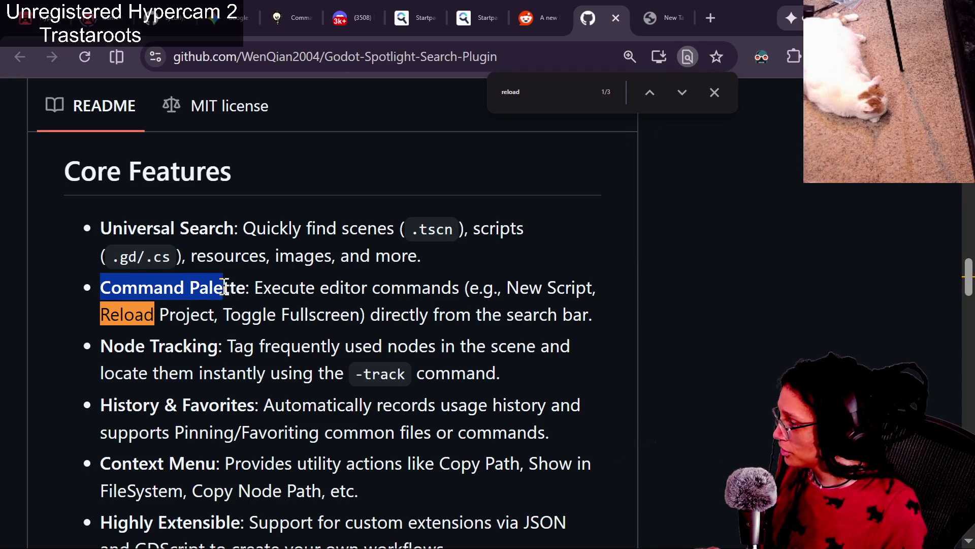
{"action": "key", "text": "ctrl+f"}
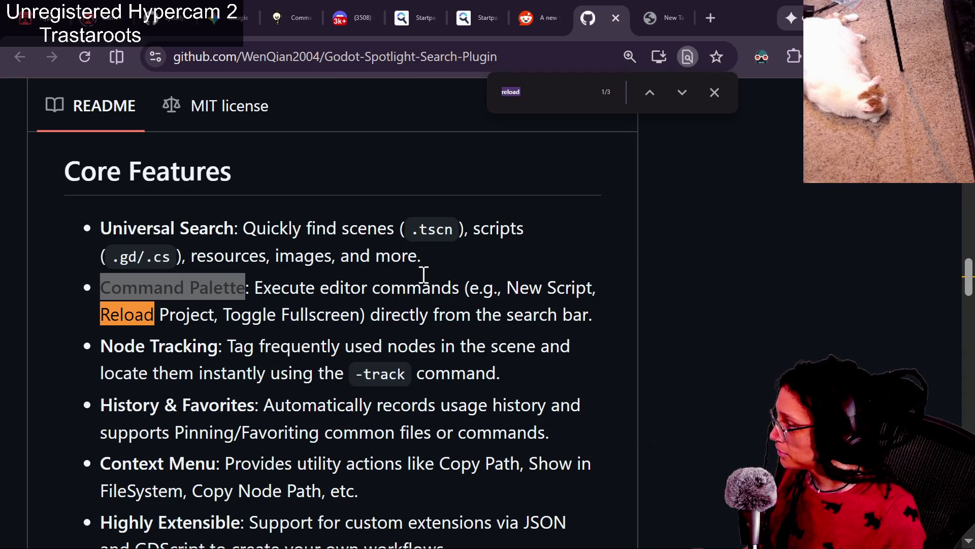
{"action": "key", "text": "Return"}
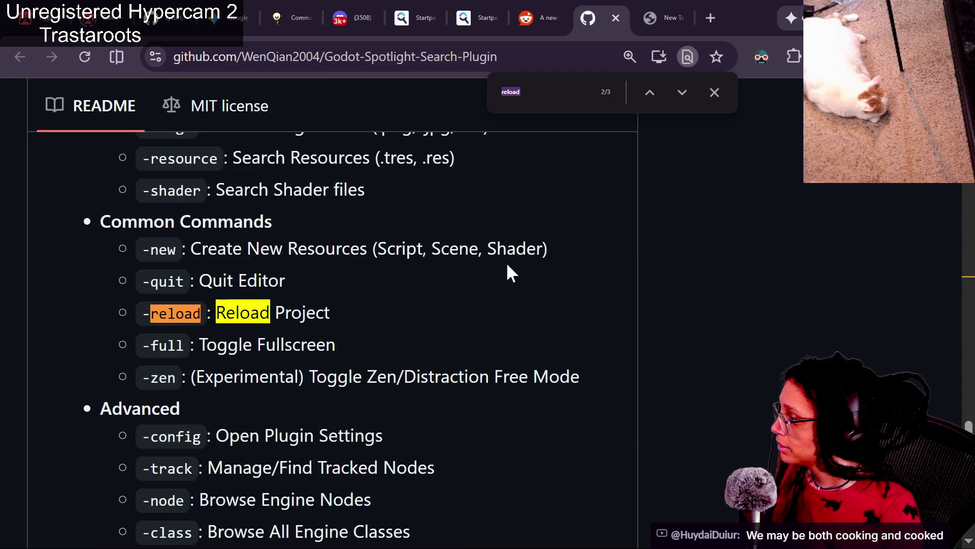
{"action": "key", "text": "alt+Tab"}
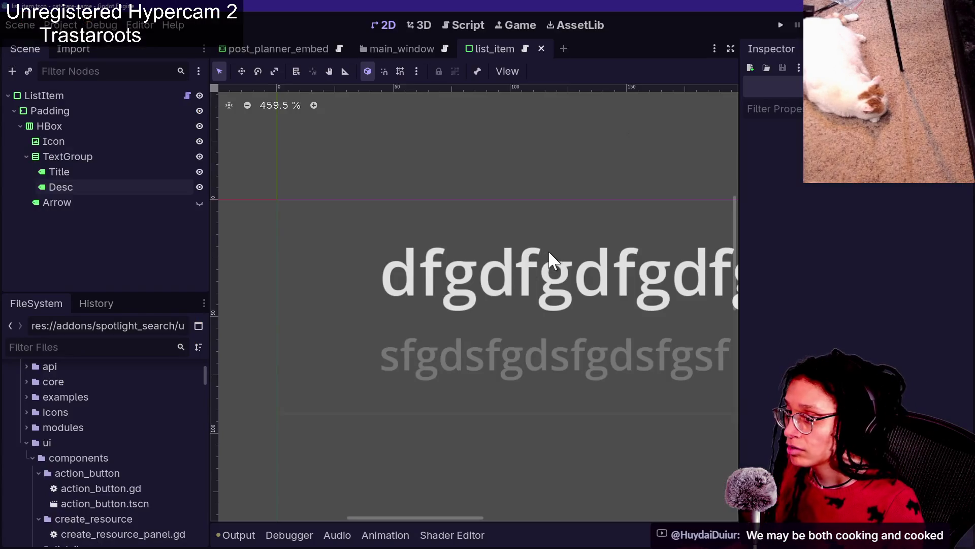
Reload the project by running '-relo' in Spotlight Search.
{"action": "key", "text": "ctrl+space"}
{"action": "type", "text": "-relo"}
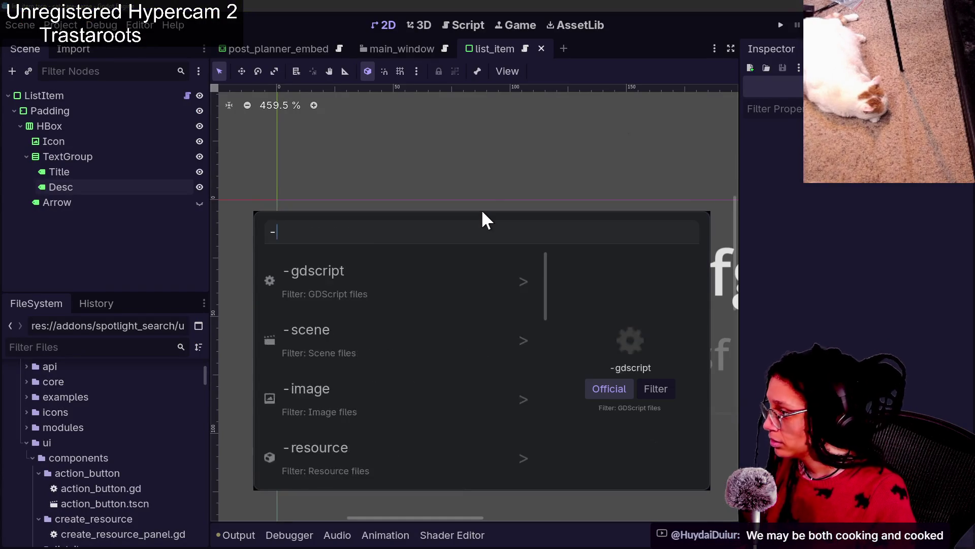
{"action": "key", "text": "Return"}
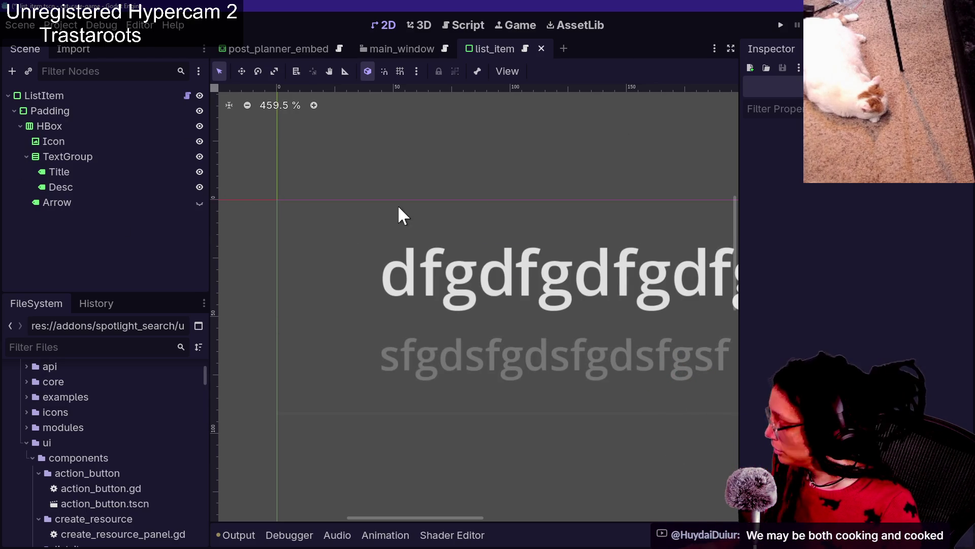
After the restart, reopen Spotlight Search, try 'fs', and reopen it to show the file list.
{"action": "key", "text": "ctrl+space"}
{"action": "type", "text": "fs"}
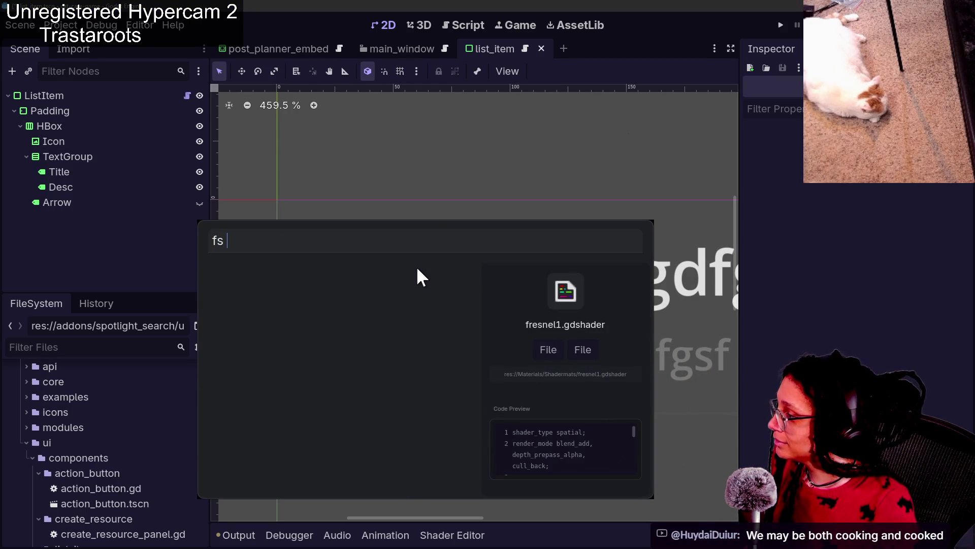
{"action": "key", "text": "Escape"}
{"action": "key", "text": "ctrl+space"}
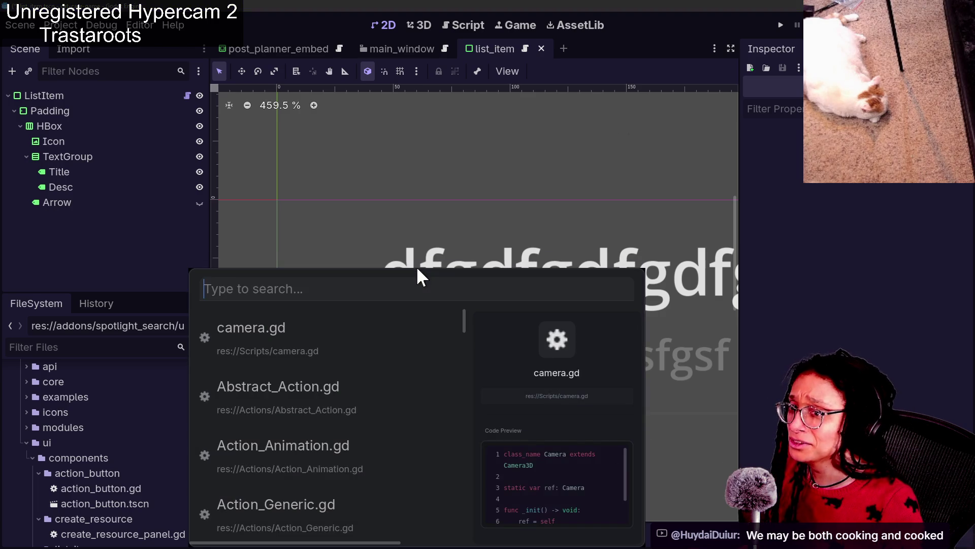
Lower TextGroup's separation theme override so Desc sits directly under Title.
{"action": "left_click", "coordinate": [142, 233]}
{"action": "left_click", "coordinate": [107, 157]}
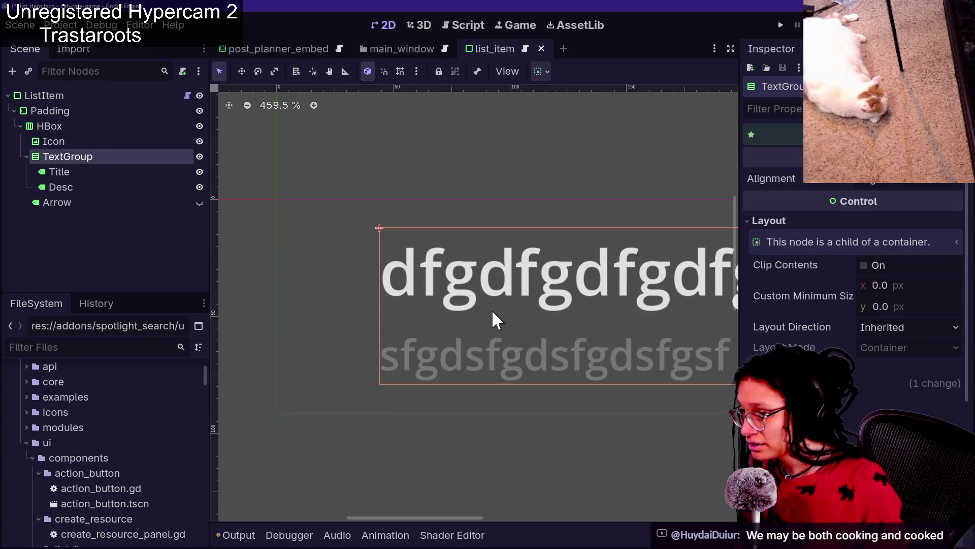
{"action": "scroll", "coordinate": [772, 279], "scroll_direction": "down", "scroll_amount": 5}
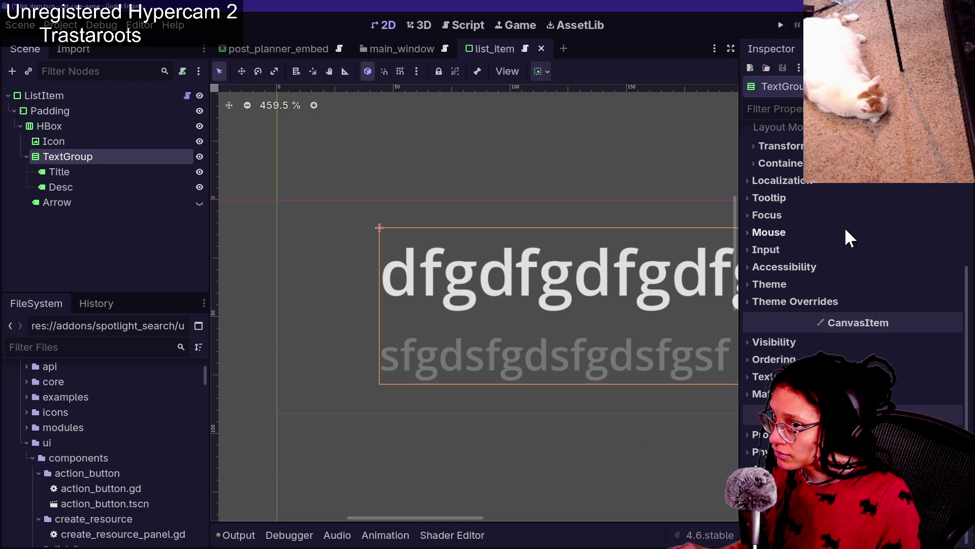
{"action": "left_click", "coordinate": [780, 163]}
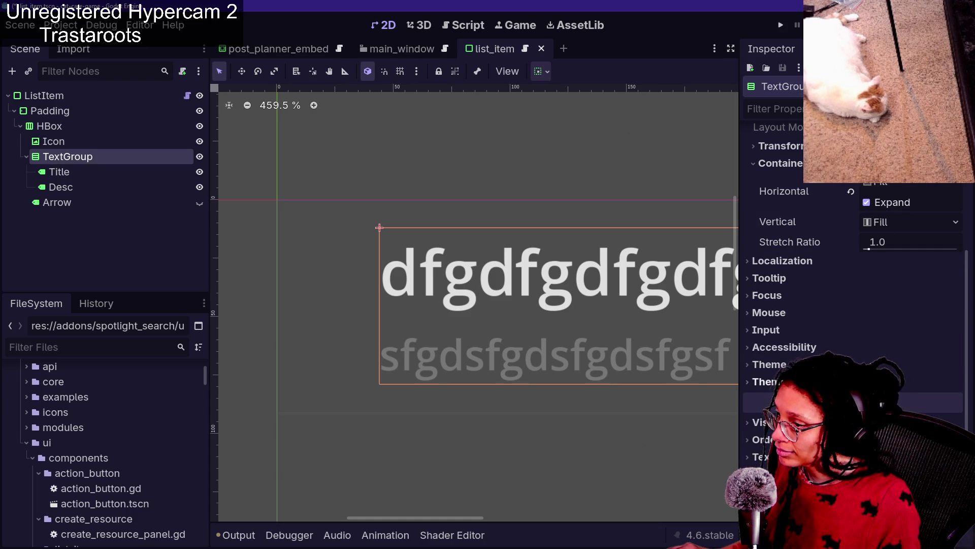
{"action": "left_click_drag", "start_coordinate": [910, 416], "coordinate": [896, 416]}
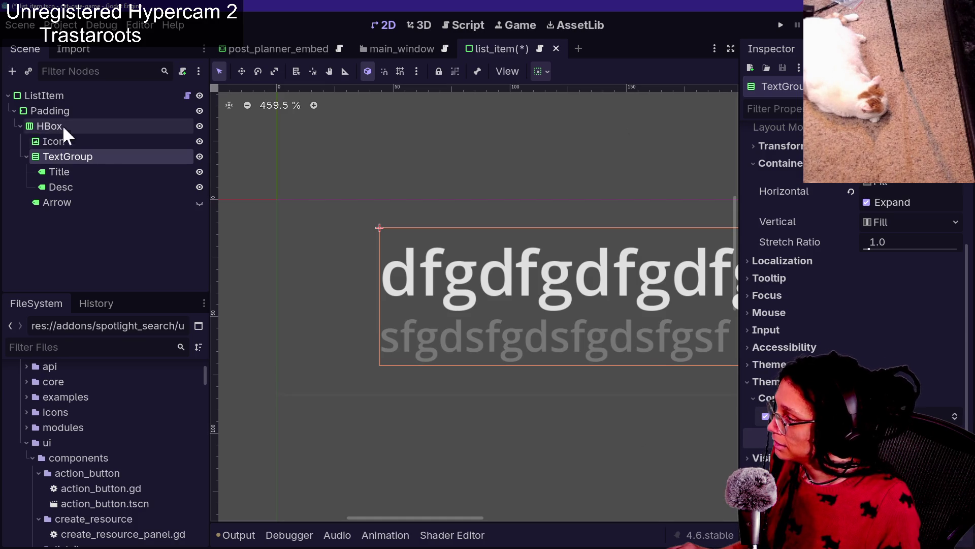
Select Desc, preview Spotlight Search and close it, then select the Icon node.
{"action": "left_click", "coordinate": [97, 188]}
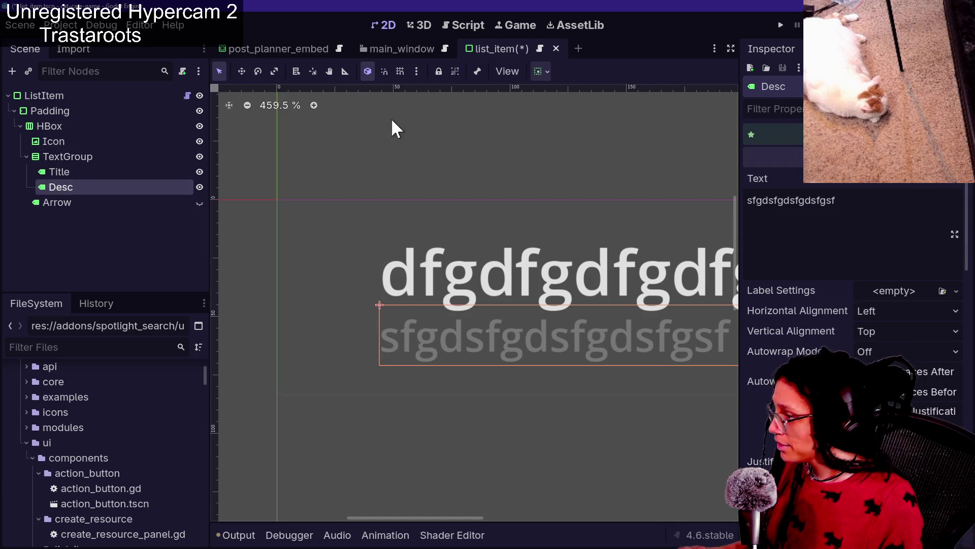
{"action": "key", "text": "ctrl+space"}
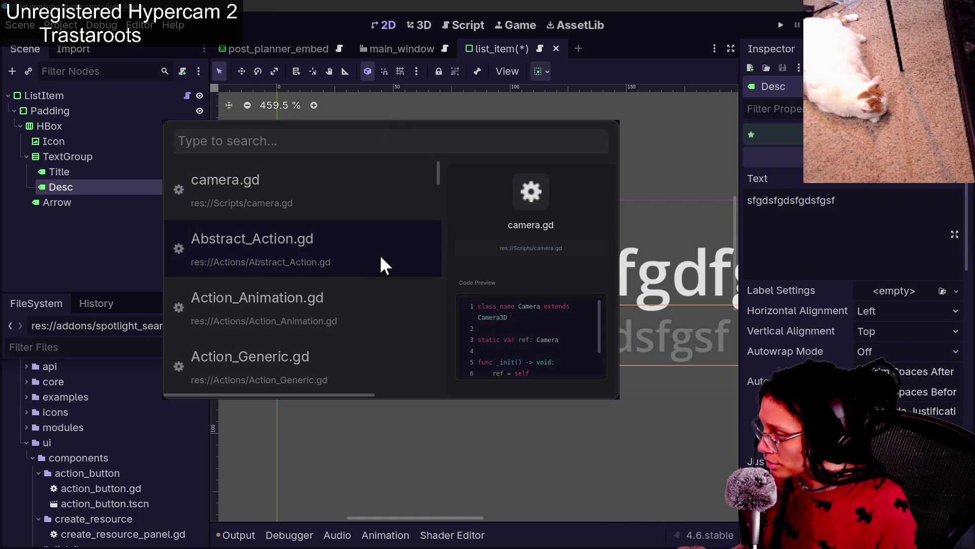
{"action": "scroll", "coordinate": [316, 374], "scroll_direction": "down", "scroll_amount": 5}
{"action": "scroll", "coordinate": [316, 374], "scroll_direction": "up", "scroll_amount": 5}
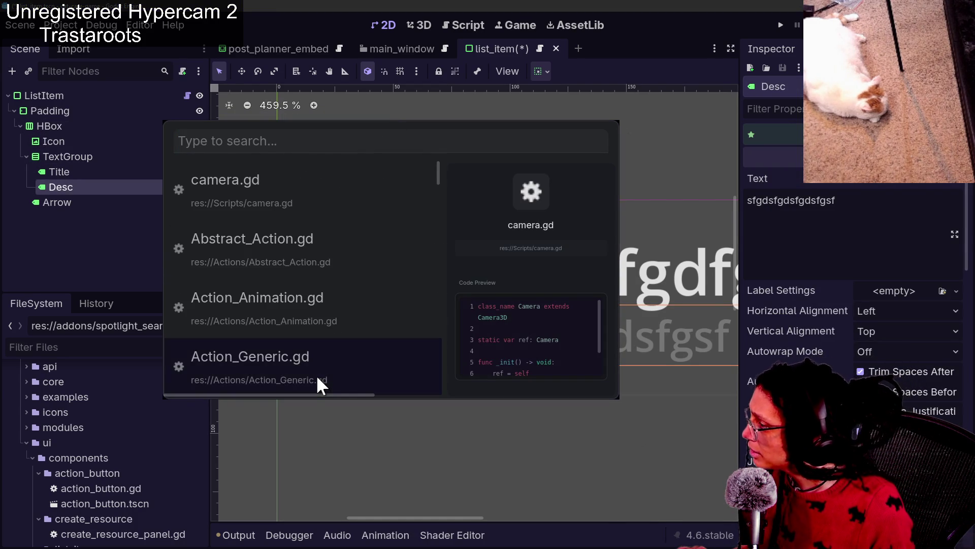
{"action": "key", "text": "Escape"}
{"action": "left_click", "coordinate": [61, 140]}
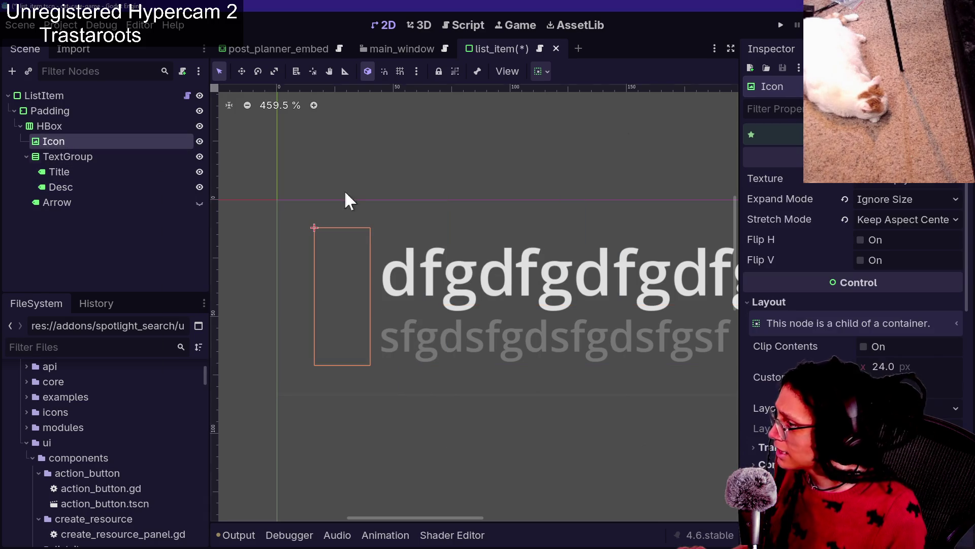
Assign the spotlight icon.png as the Icon node's Texture.
{"action": "left_click", "coordinate": [957, 181]}
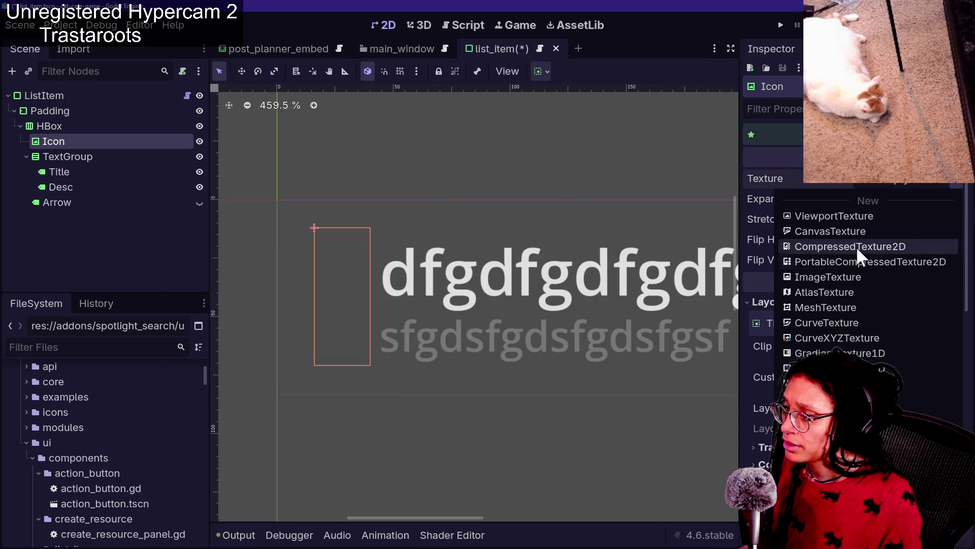
{"action": "left_click", "coordinate": [109, 354]}
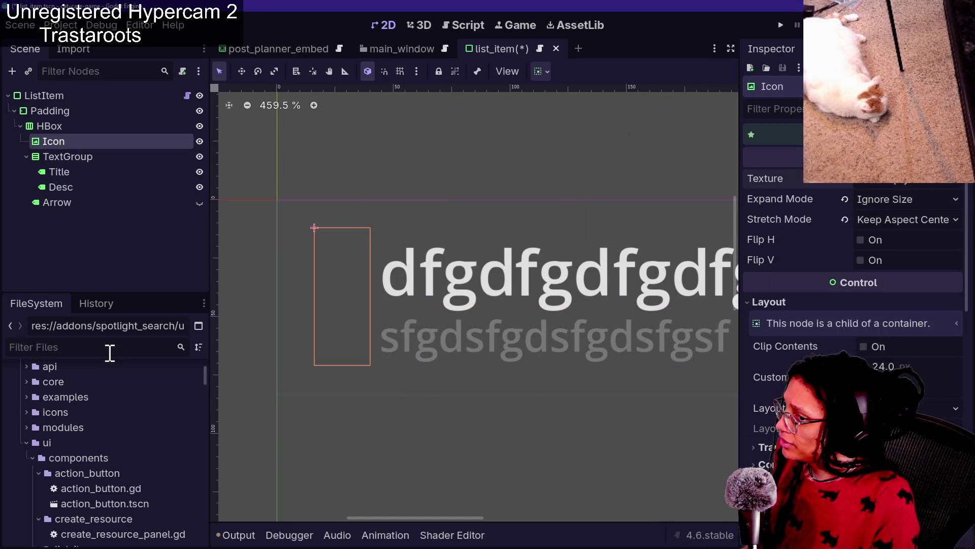
{"action": "type", "text": "icon"}
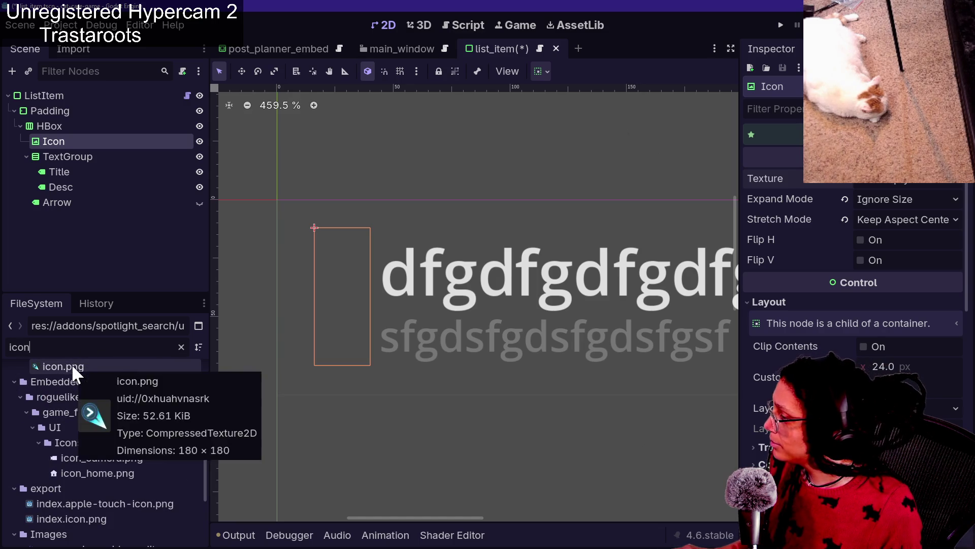
{"action": "scroll", "coordinate": [88, 427], "scroll_direction": "down", "scroll_amount": 3}
{"action": "scroll", "coordinate": [87, 426], "scroll_direction": "up", "scroll_amount": 4}
{"action": "scroll", "coordinate": [87, 428], "scroll_direction": "up", "scroll_amount": 2}
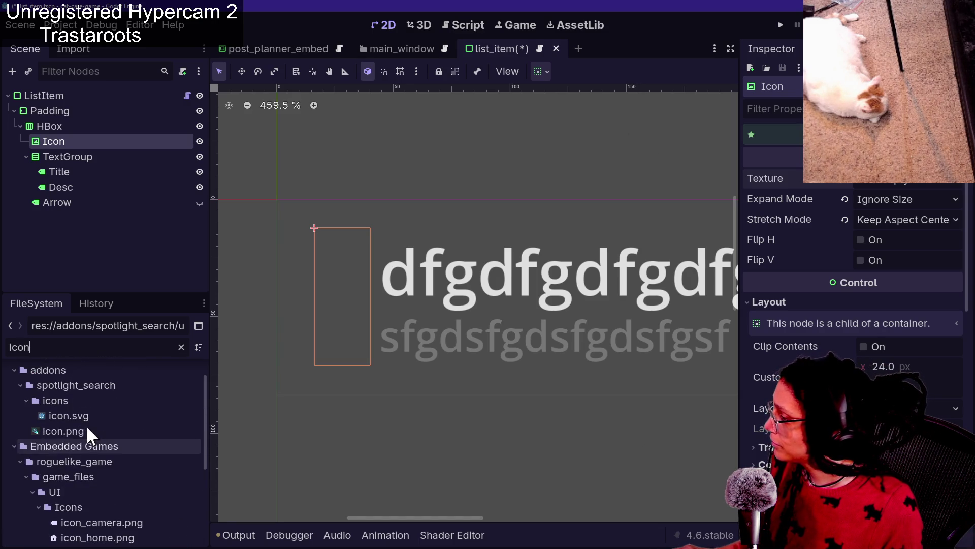
{"action": "mouse_move", "coordinate": [71, 424]}
{"action": "left_mouse_down"}
{"action": "mouse_move", "coordinate": [649, 304]}
{"action": "mouse_move", "coordinate": [782, 185]}
{"action": "mouse_move", "coordinate": [879, 181]}
{"action": "left_mouse_up"}
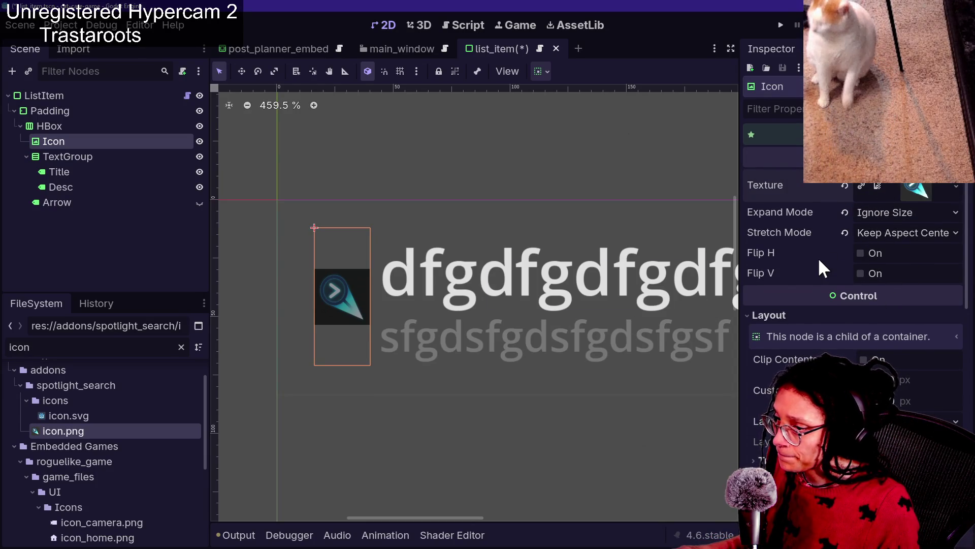
Set the Icon's Custom Minimum Size to 50 × 50 px and save list_item.tscn.
{"action": "scroll", "coordinate": [819, 257], "scroll_direction": "down", "scroll_amount": 3}
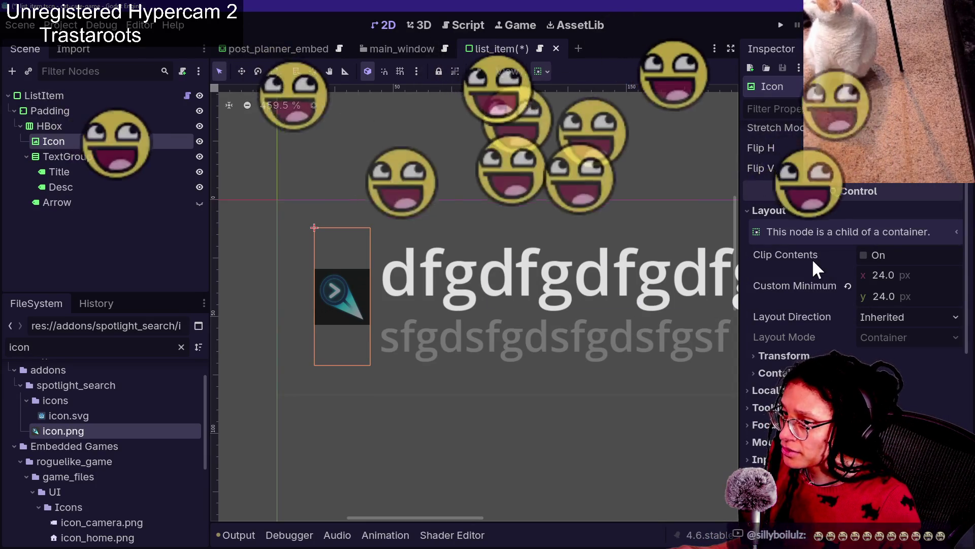
{"action": "scroll", "coordinate": [812, 258], "scroll_direction": "down", "scroll_amount": 2}
{"action": "scroll", "coordinate": [813, 257], "scroll_direction": "up", "scroll_amount": 4}
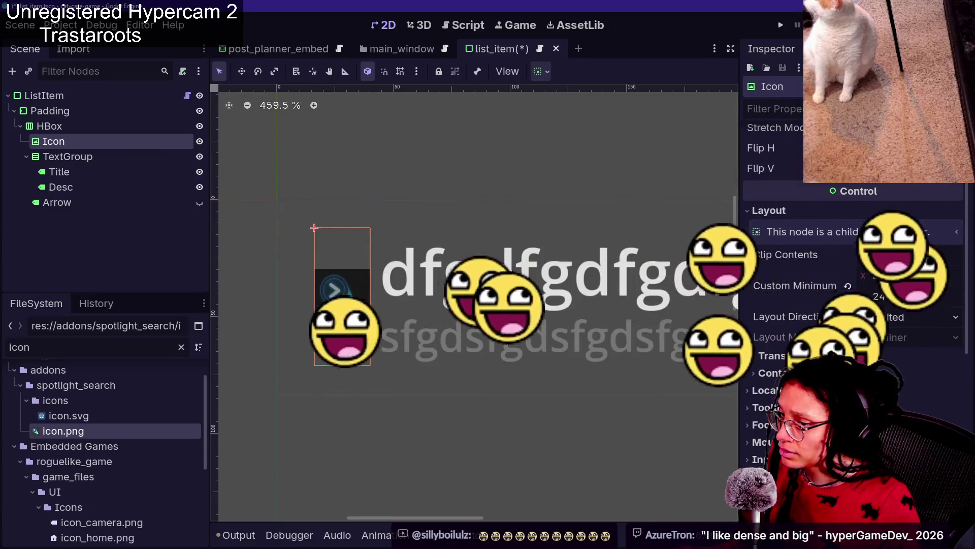
{"action": "left_click_drag", "start_coordinate": [874, 329], "coordinate": [886, 329]}
{"action": "left_click", "coordinate": [897, 328]}
{"action": "type", "text": "30"}
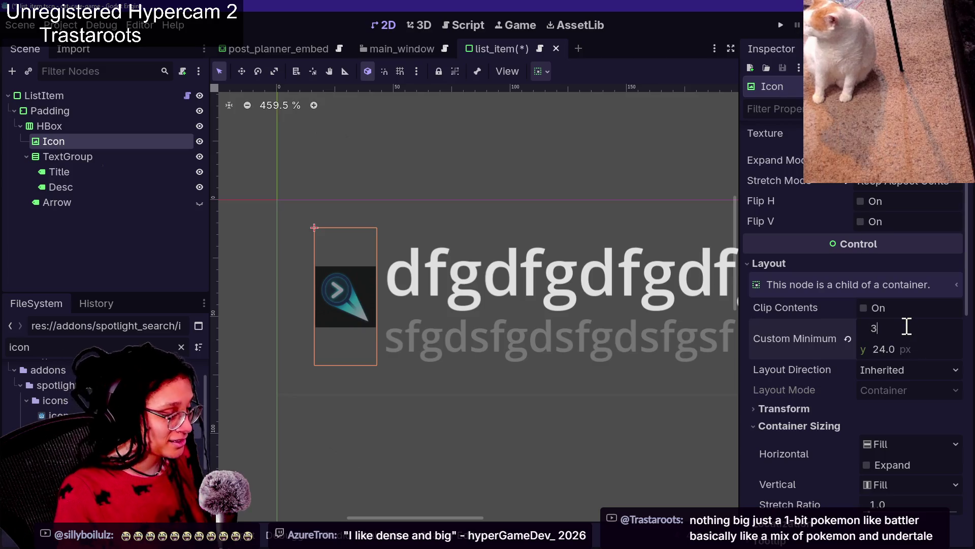
{"action": "key", "text": "Return"}
{"action": "left_click", "coordinate": [898, 328]}
{"action": "type", "text": "60"}
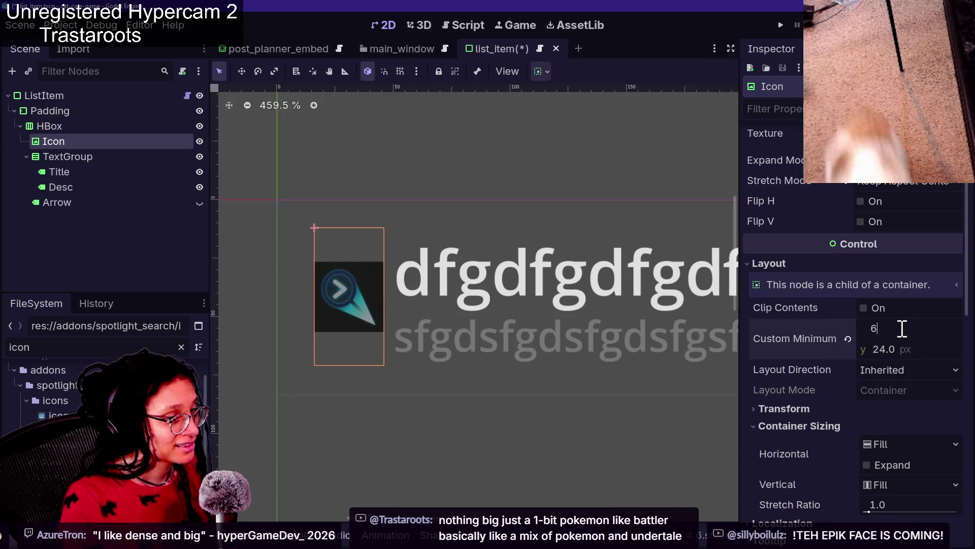
{"action": "key", "text": "Return"}
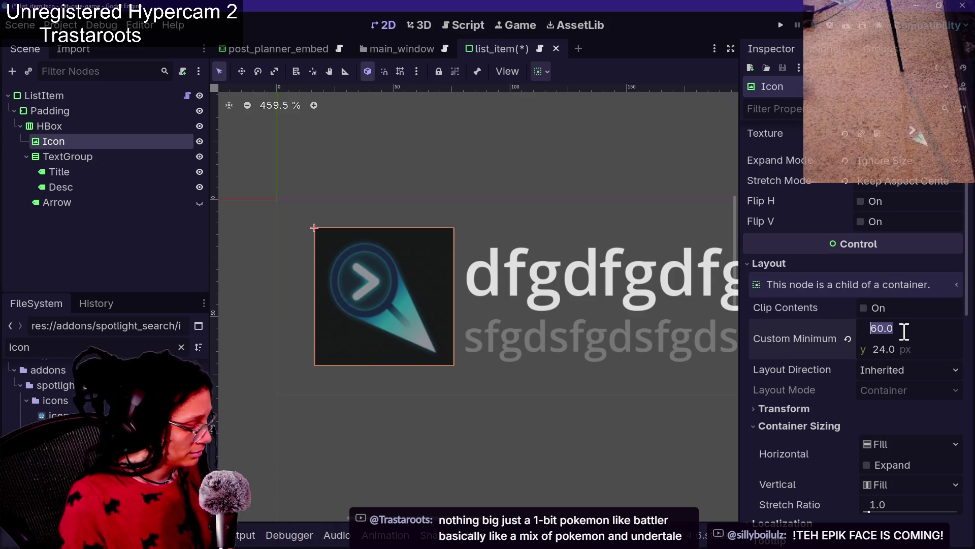
{"action": "type", "text": "50"}
{"action": "key", "text": "Return"}
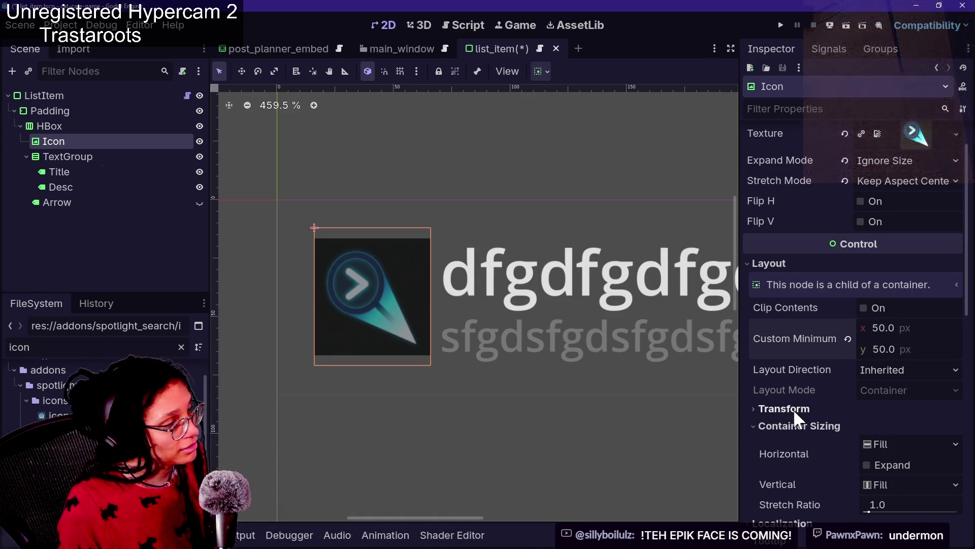
{"action": "scroll", "coordinate": [701, 313], "scroll_direction": "down", "scroll_amount": 2}
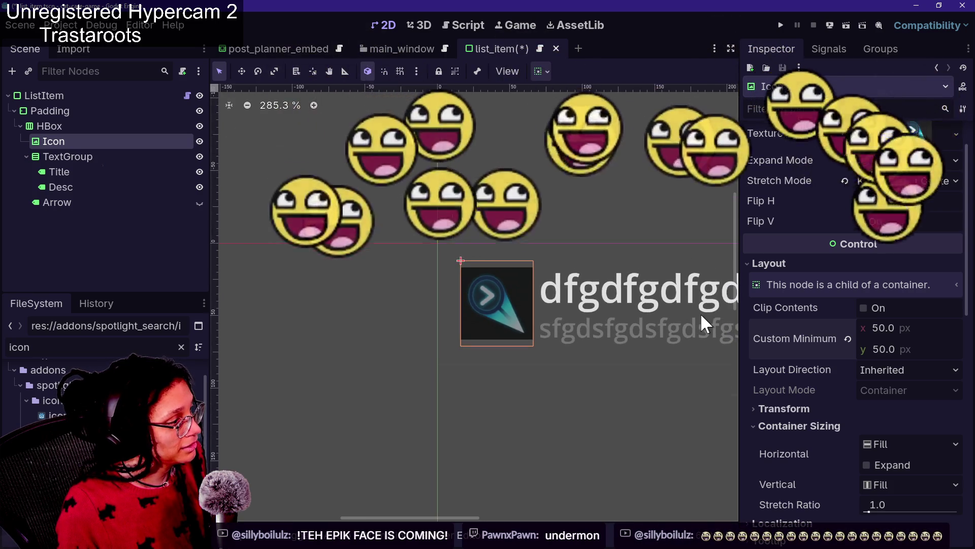
{"action": "key", "text": "ctrl+s"}
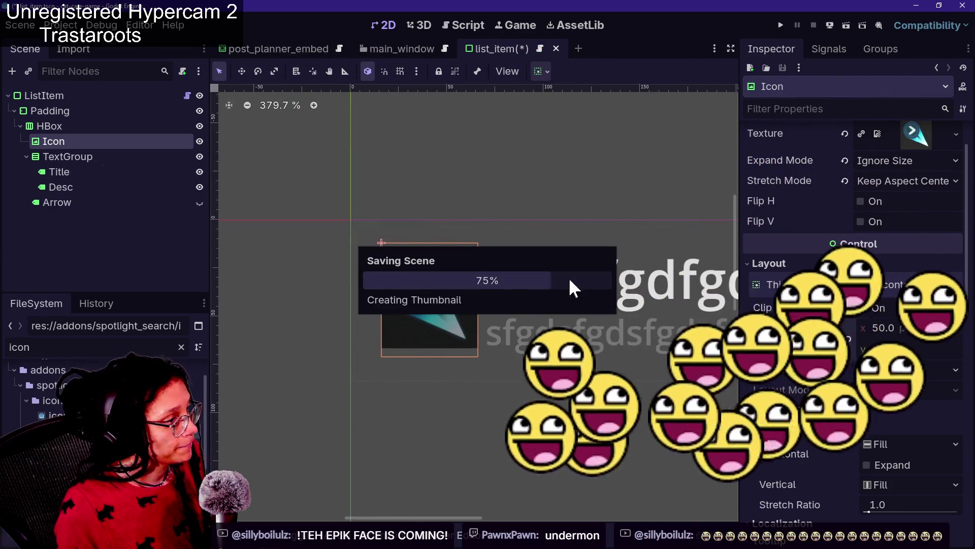
Choose Reload Current Project from the Project menu to restart the editor.
{"action": "left_click", "coordinate": [61, 25]}
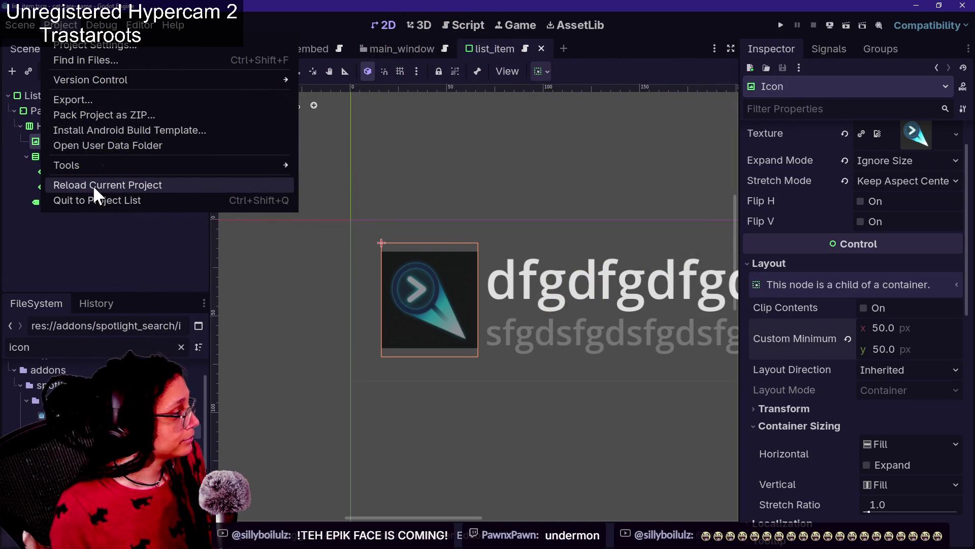
{"action": "left_click", "coordinate": [93, 185]}
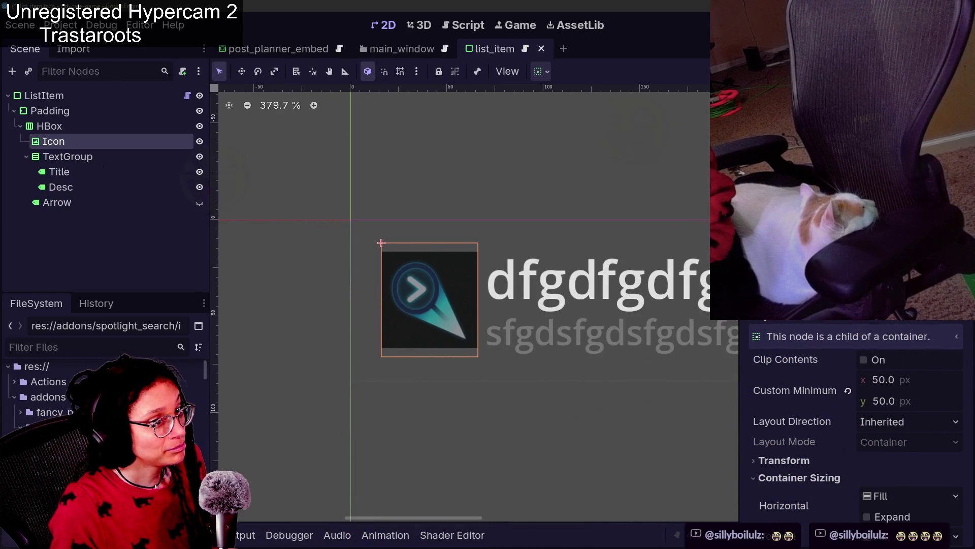
Once Godot has reloaded, switch to Social Stream Ninja's Sources and Settings page.
{"action": "key", "text": "alt+Tab"}
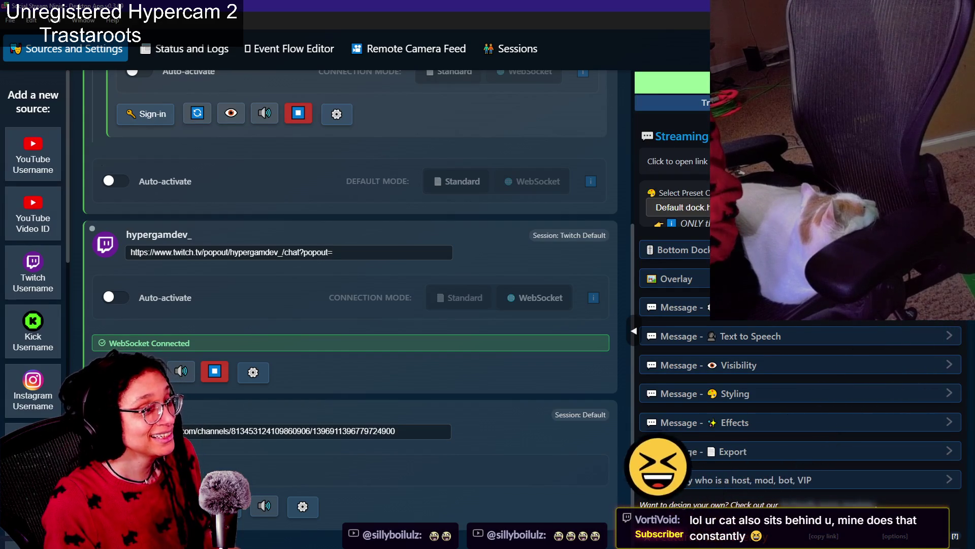
Search the options for 'emote', then clear the search and scroll back up the list.
{"action": "key", "text": "ctrl+f"}
{"action": "type", "text": "emo"}
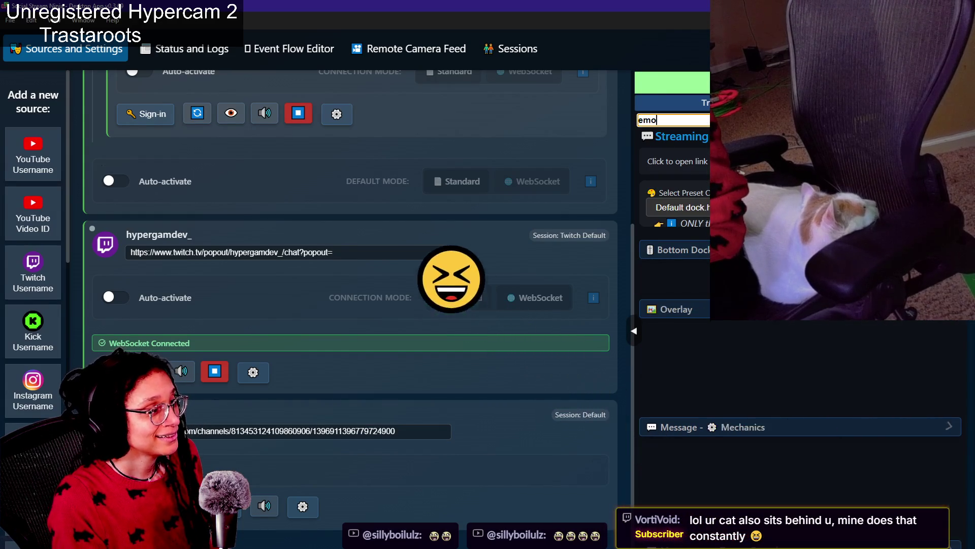
{"action": "type", "text": "te"}
{"action": "key", "text": "BackSpace"}
{"action": "key", "text": "BackSpace"}
{"action": "key", "text": "BackSpace"}
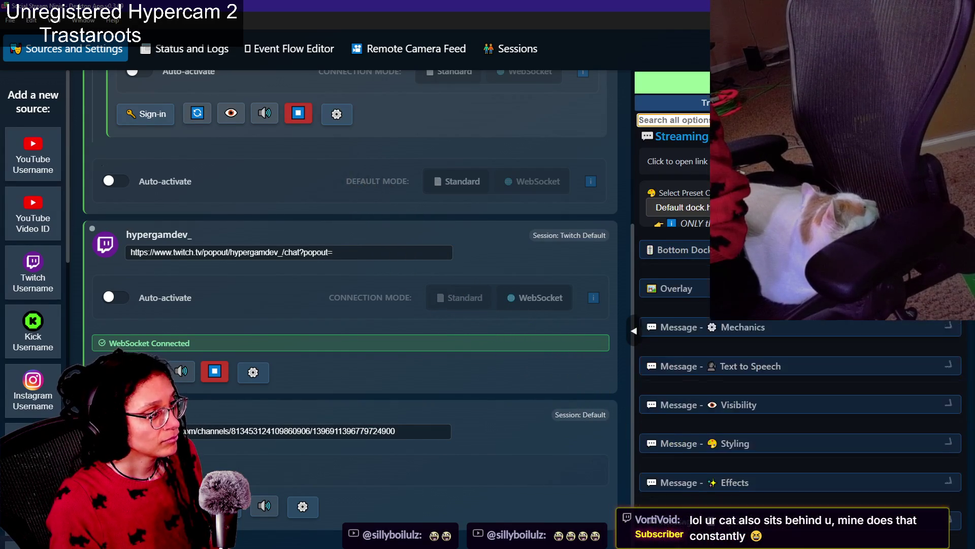
{"action": "scroll", "coordinate": [800, 305], "scroll_direction": "down", "scroll_amount": 15}
{"action": "scroll", "coordinate": [800, 304], "scroll_direction": "up", "scroll_amount": 2}
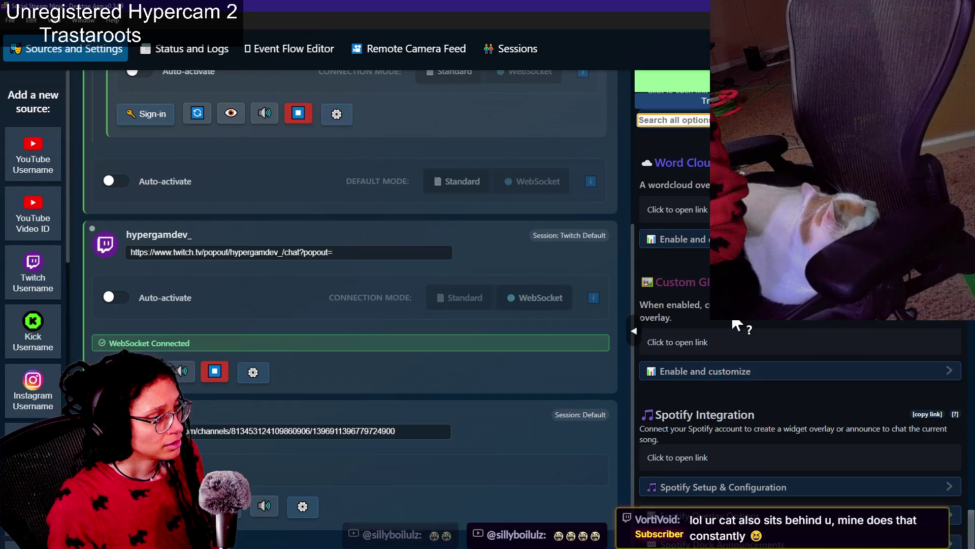
{"action": "scroll", "coordinate": [736, 324], "scroll_direction": "up", "scroll_amount": 5}
{"action": "scroll", "coordinate": [737, 324], "scroll_direction": "up", "scroll_amount": 10}
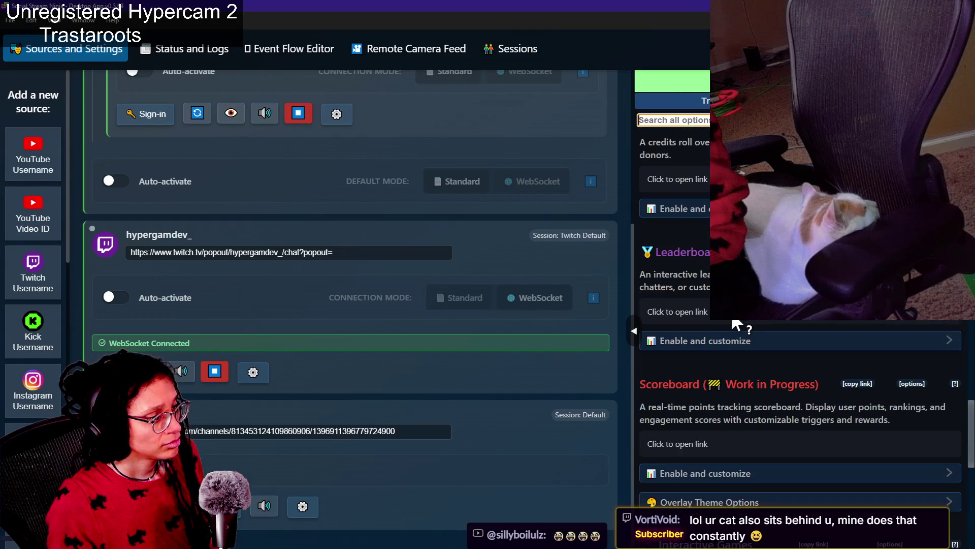
{"action": "scroll", "coordinate": [737, 324], "scroll_direction": "up", "scroll_amount": 8}
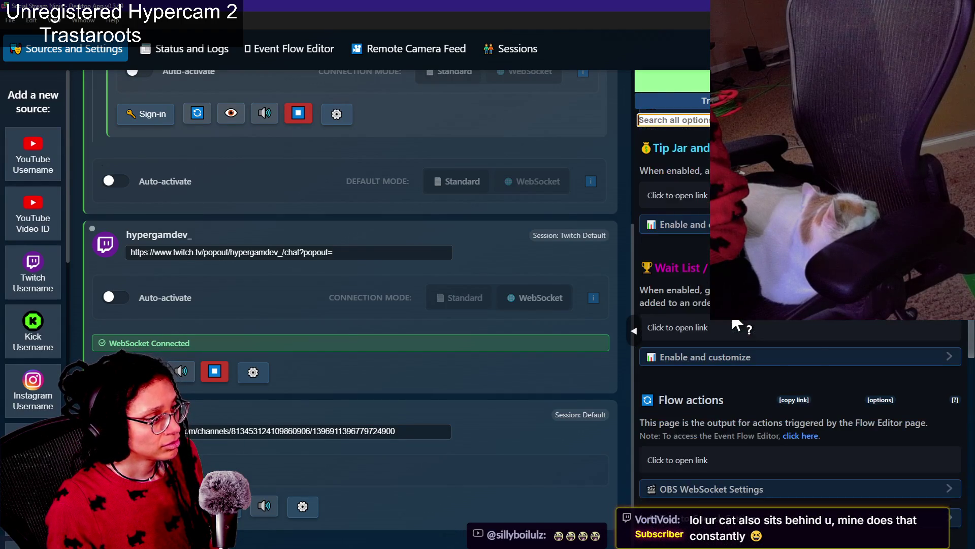
{"action": "key", "text": "BackSpace"}
{"action": "key", "text": "BackSpace"}
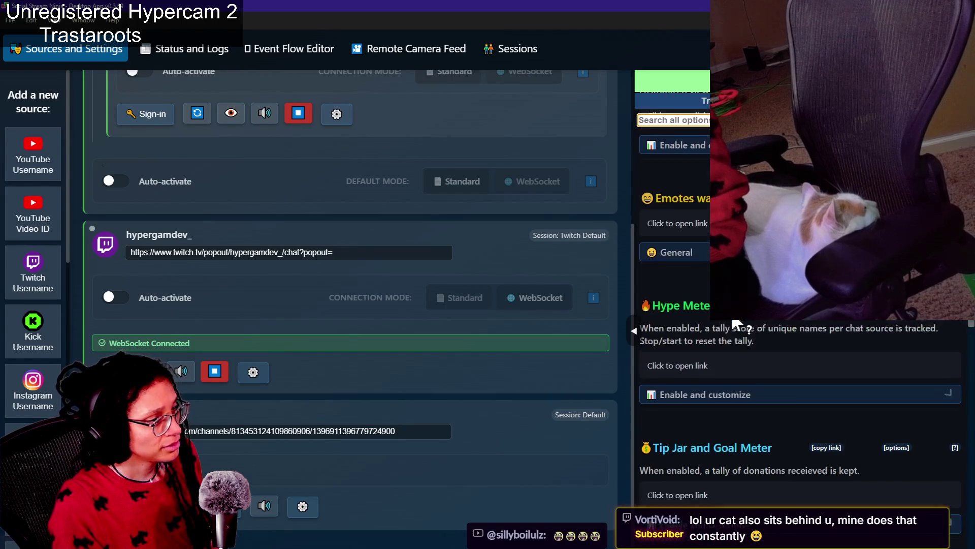
Expand the Emotes wall General settings, return to the section list, and go back to Godot.
{"action": "left_click", "coordinate": [702, 240]}
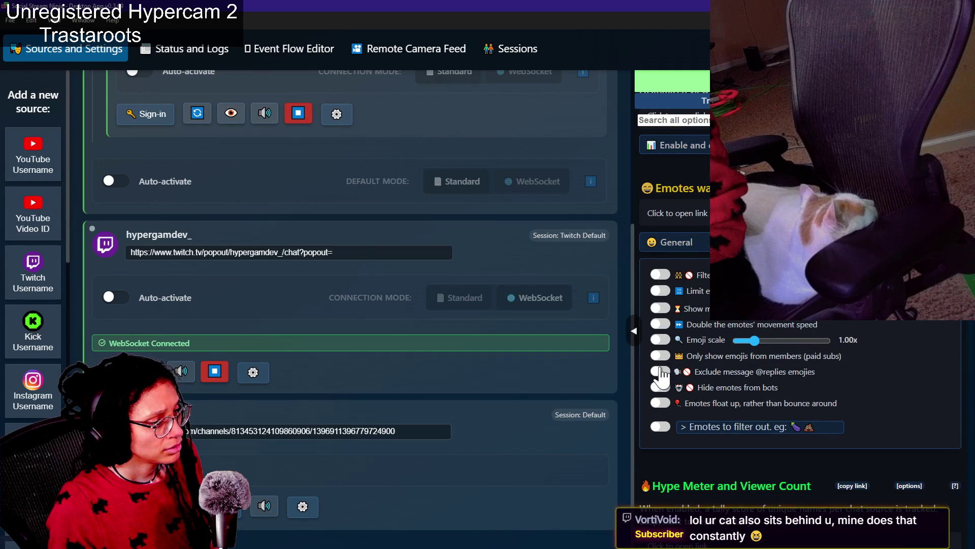
{"action": "left_click", "coordinate": [674, 120]}
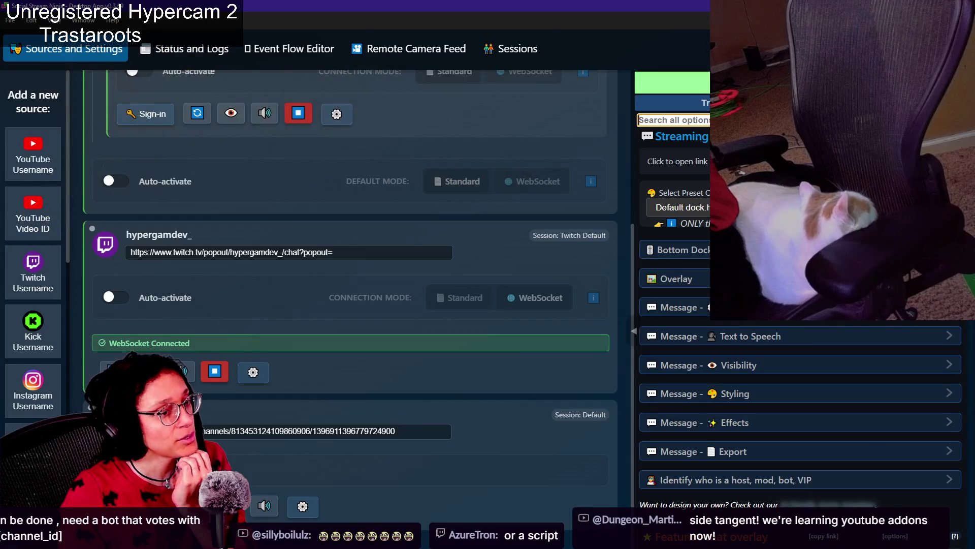
{"action": "key", "text": "alt+Tab"}
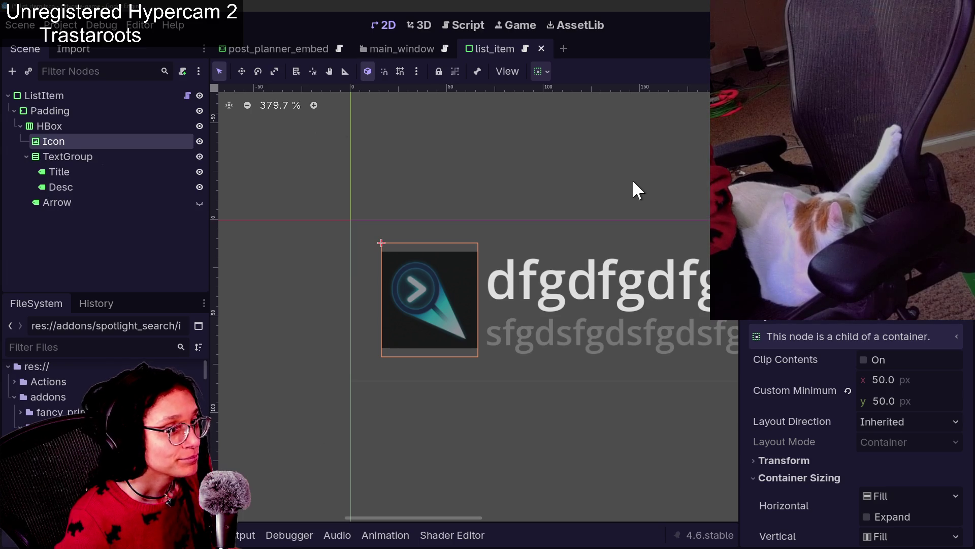
Add the line 'can mute the emote wall' at the top of NOTES.txt.
{"action": "key", "text": "alt+Tab"}
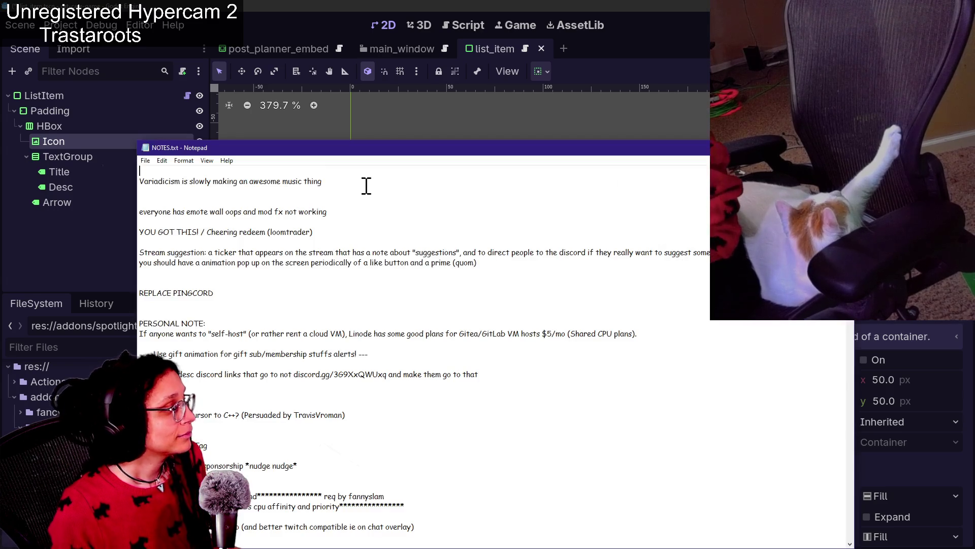
{"action": "key", "text": "Return"}
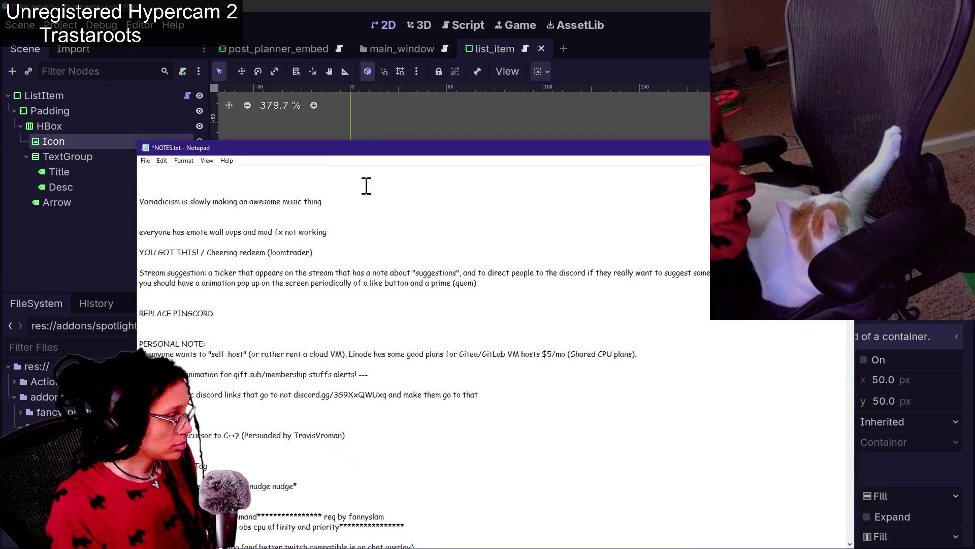
{"action": "type", "text": "chatcan mute the em"}
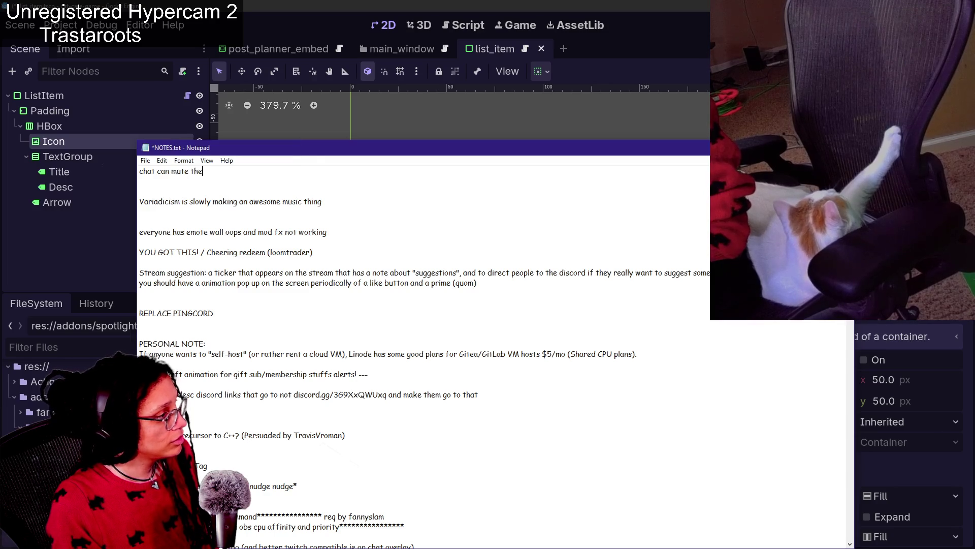
{"action": "type", "text": "ote wall"}
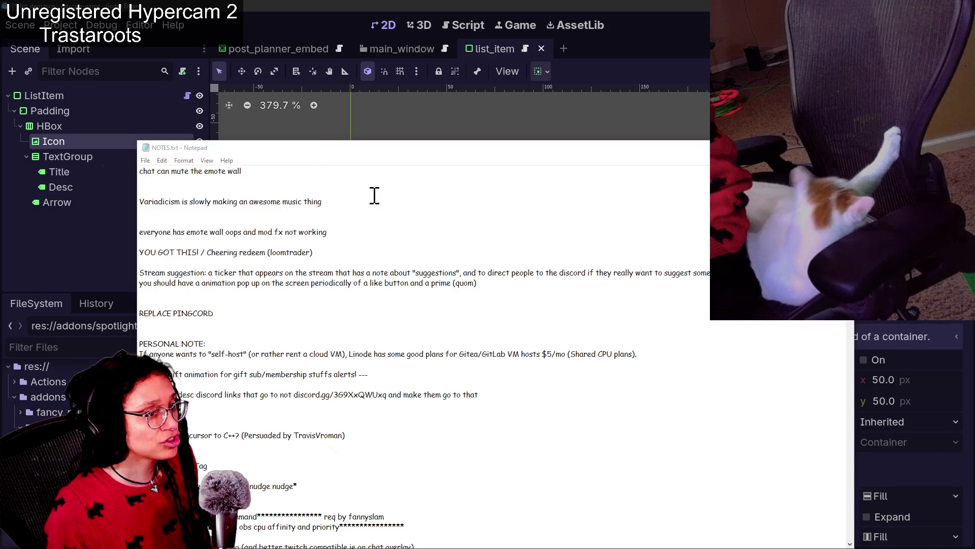
{"action": "left_click", "coordinate": [375, 194]}
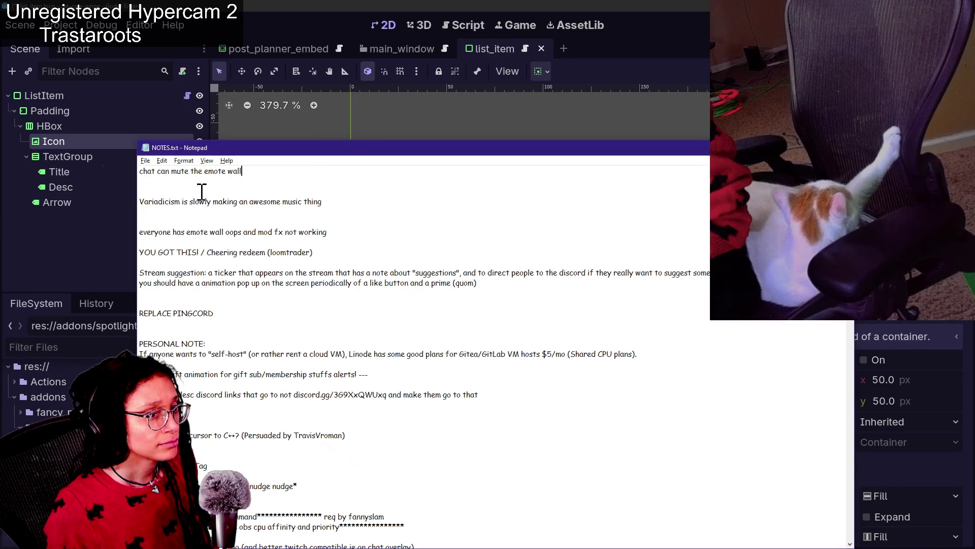
Change the first line's count in hypesters.TXT from 19 to 18 and save the file.
{"action": "key", "text": "alt+Tab"}
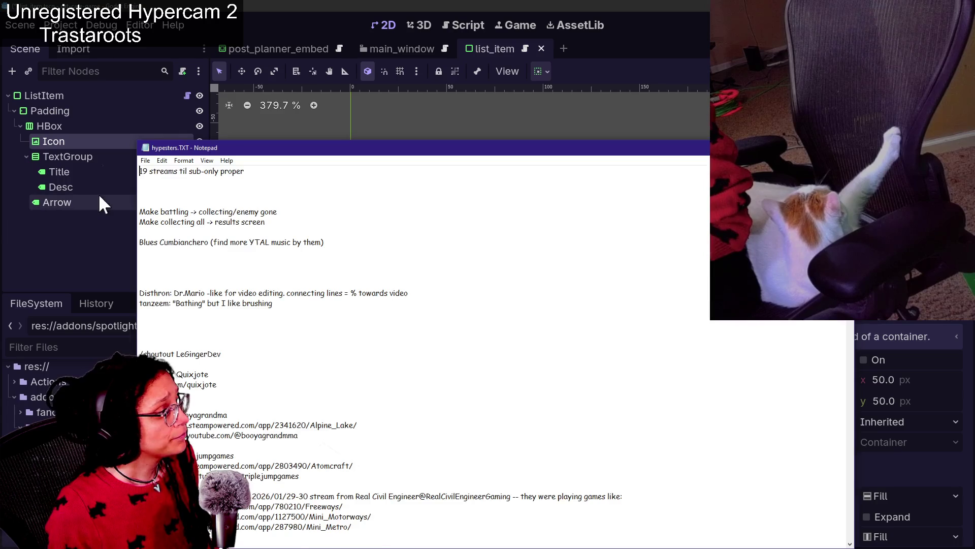
{"action": "scroll", "coordinate": [157, 197], "scroll_direction": "up", "scroll_amount": 10}
{"action": "key", "text": "Right"}
{"action": "key", "text": "Right"}
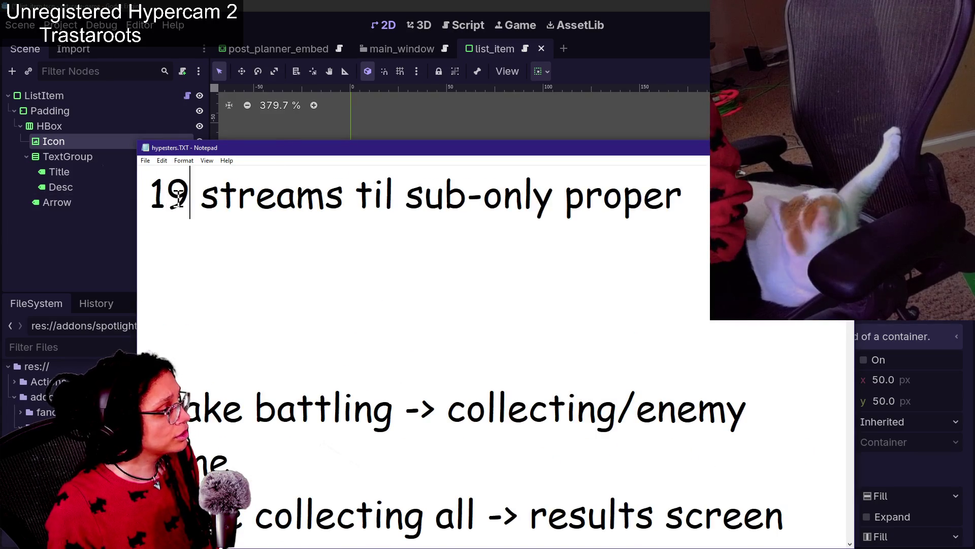
{"action": "key", "text": "BackSpace"}
{"action": "type", "text": "87"}
{"action": "key", "text": "BackSpace"}
{"action": "key", "text": "ctrl+s"}
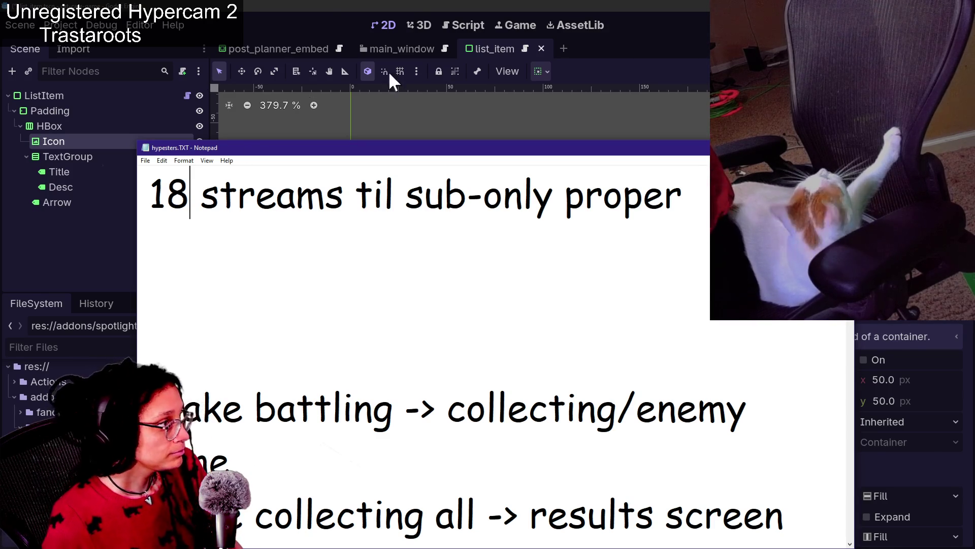
Return to Godot and pan the 2D canvas to recentre the list item.
{"action": "left_click", "coordinate": [306, 22]}
{"action": "mouse_move", "coordinate": [602, 175]}
{"action": "left_mouse_down"}
{"action": "mouse_move", "coordinate": [475, 176]}
{"action": "mouse_move", "coordinate": [425, 212]}
{"action": "mouse_move", "coordinate": [470, 214]}
{"action": "mouse_move", "coordinate": [455, 213]}
{"action": "left_mouse_up"}
{"action": "left_click_drag", "start_coordinate": [363, 173], "coordinate": [384, 165]}
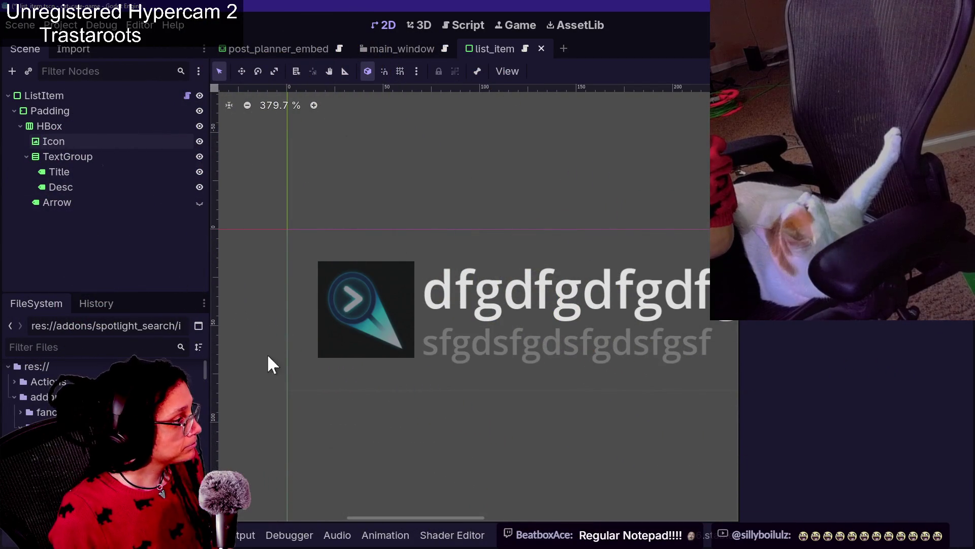
Select the Padding node and pick camera.gd from the Spotlight Search results.
{"action": "left_click", "coordinate": [401, 245]}
{"action": "key", "text": "ctrl+space"}
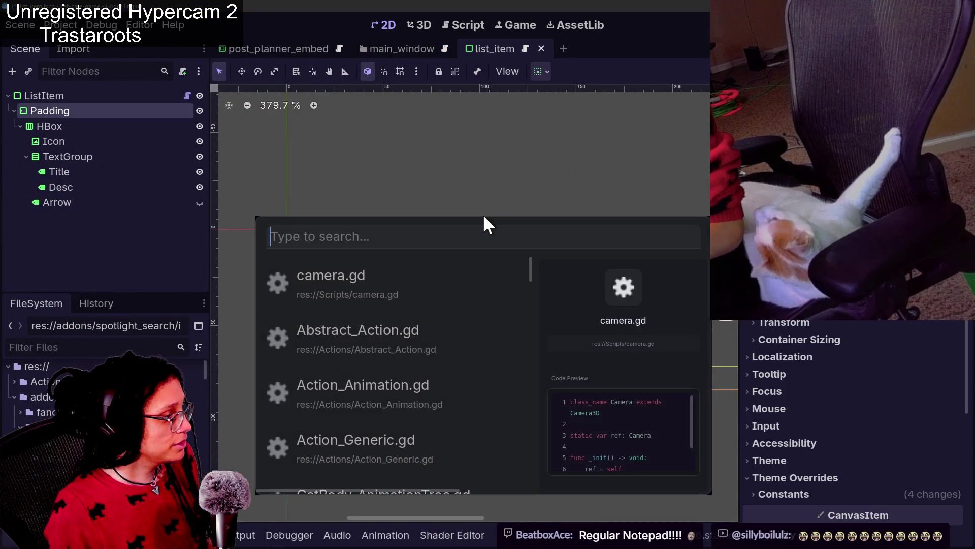
{"action": "scroll", "coordinate": [307, 321], "scroll_direction": "down", "scroll_amount": 2}
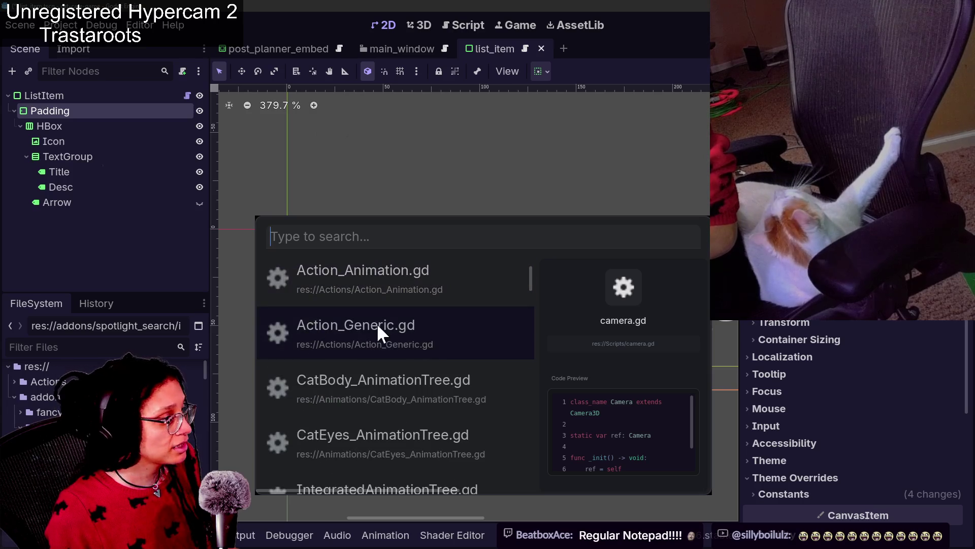
{"action": "scroll", "coordinate": [377, 323], "scroll_direction": "up", "scroll_amount": 2}
{"action": "scroll", "coordinate": [410, 310], "scroll_direction": "down", "scroll_amount": 1}
{"action": "scroll", "coordinate": [410, 311], "scroll_direction": "up", "scroll_amount": 1}
{"action": "left_click", "coordinate": [457, 274]}
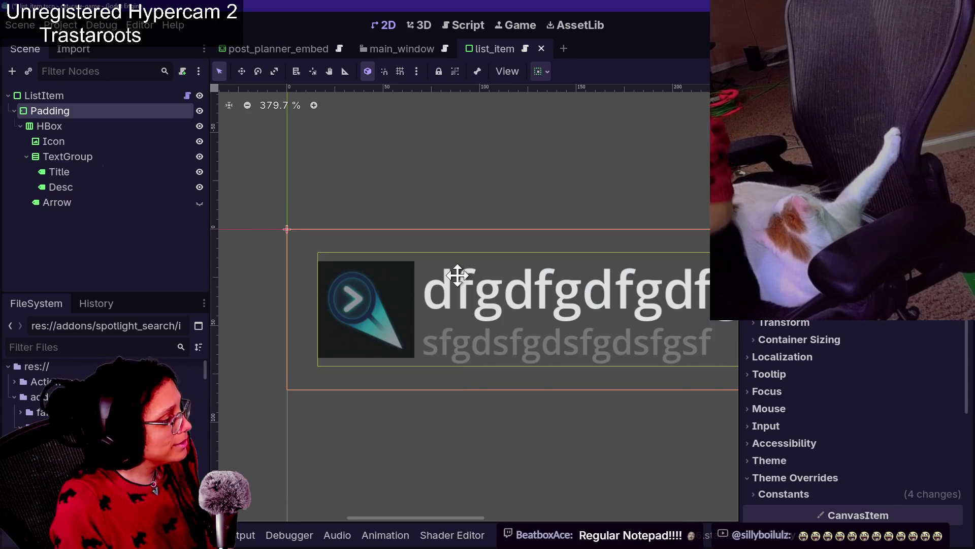
Search Spotlight for 'camera' and mark camera.gd as a favourite with Ctrl+F.
{"action": "key", "text": "ctrl+space"}
{"action": "type", "text": "camera"}
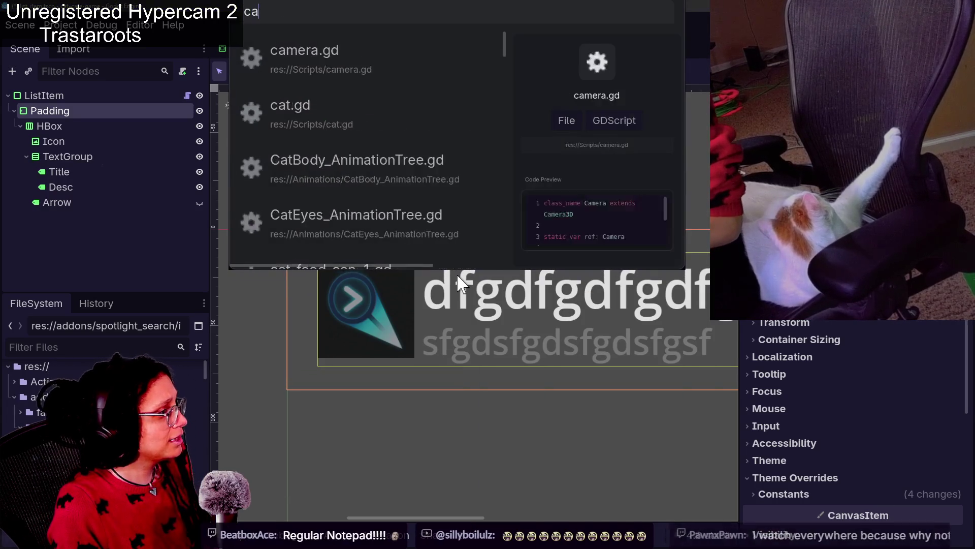
{"action": "key", "text": "Down"}
{"action": "key", "text": "Down"}
{"action": "key", "text": "Up"}
{"action": "key", "text": "Up"}
{"action": "key", "text": "Down"}
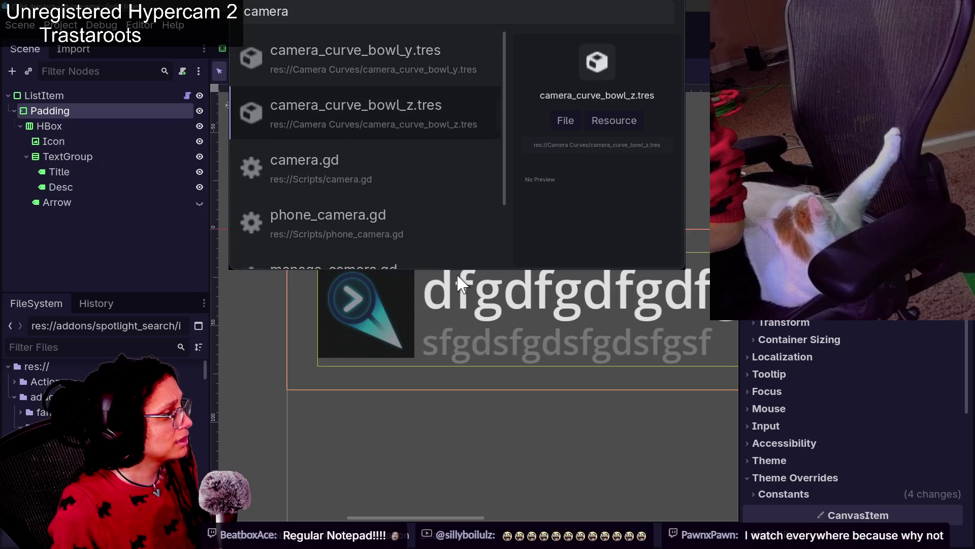
{"action": "key", "text": "Down"}
{"action": "key", "text": "Down"}
{"action": "key", "text": "Up"}
{"action": "key", "text": "ctrl+f"}
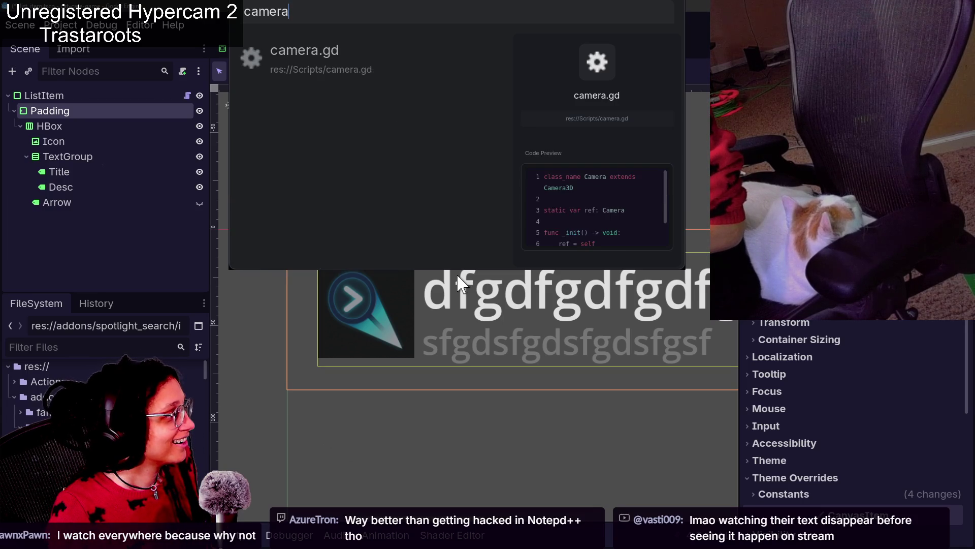
Star camera.gd as a favourite again, then switch to the notes.
{"action": "key", "text": "Down"}
{"action": "key", "text": "Down"}
{"action": "key", "text": "Down"}
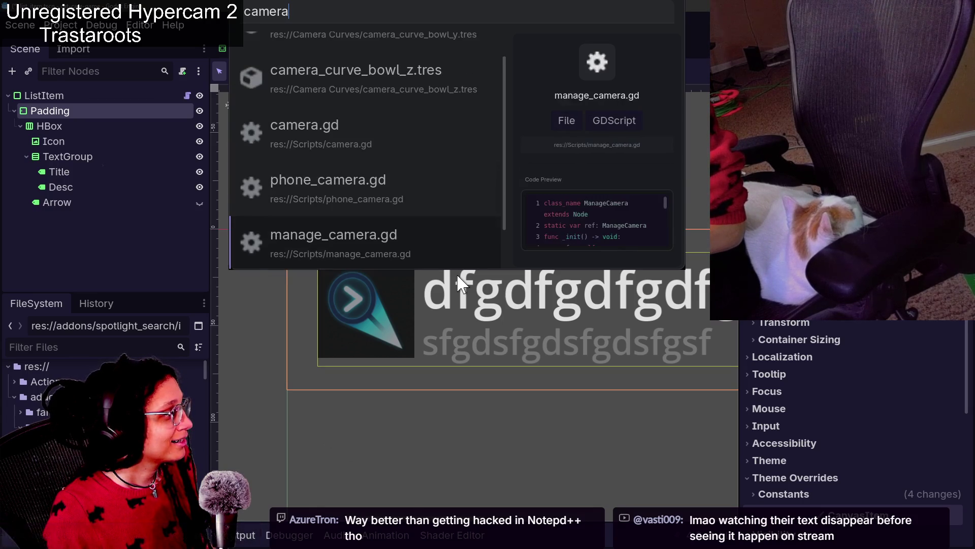
{"action": "key", "text": "Up"}
{"action": "key", "text": "Up"}
{"action": "key", "text": "ctrl+f"}
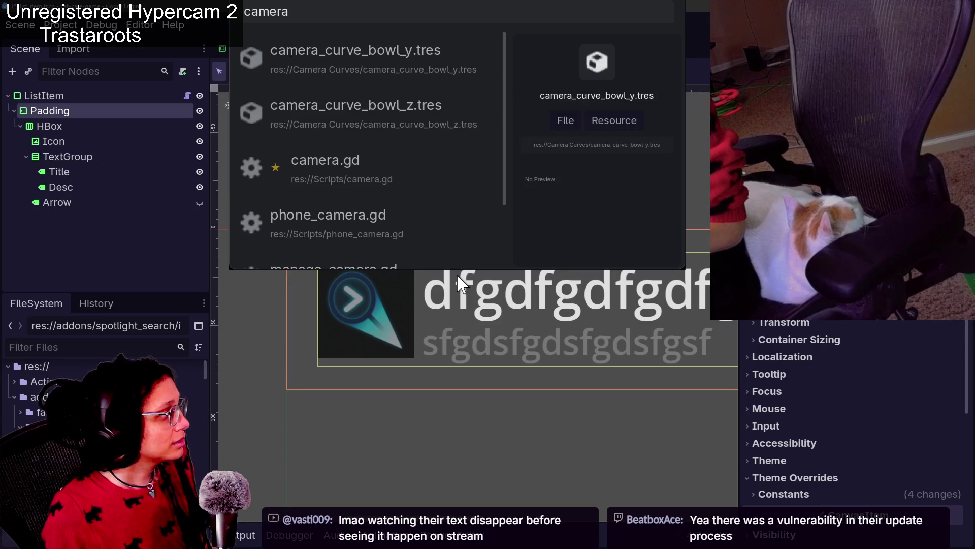
{"action": "key", "text": "alt+Tab"}
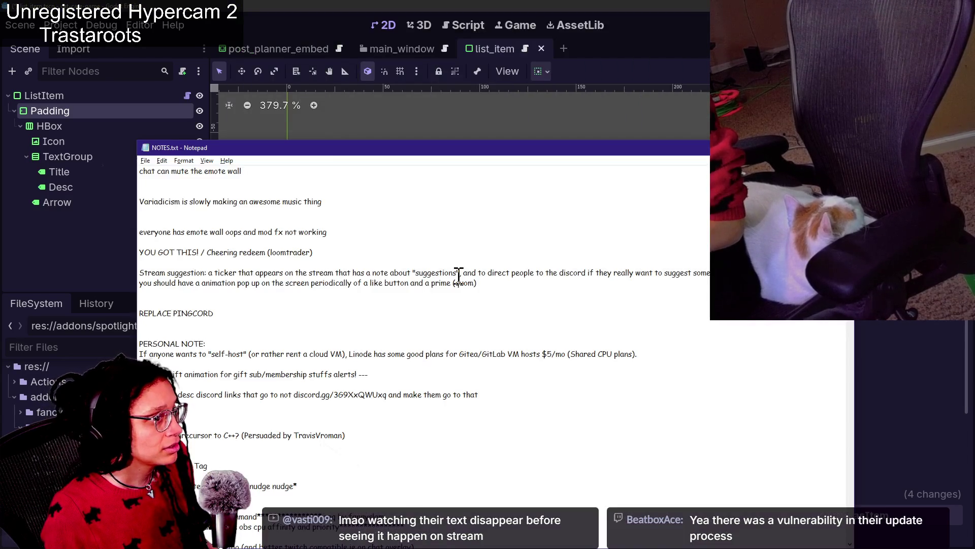
{"action": "key", "text": "alt+Tab"}
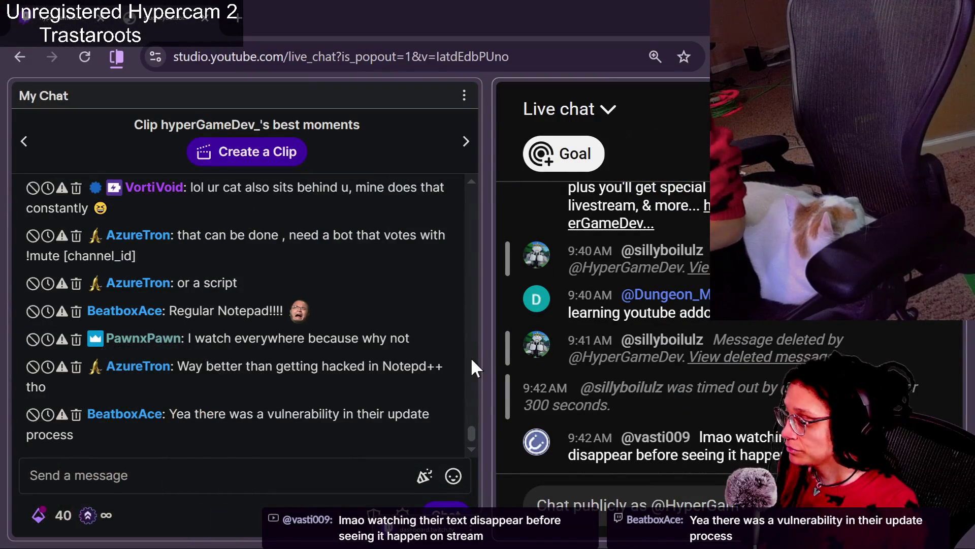
{"action": "mouse_move", "coordinate": [453, 376]}
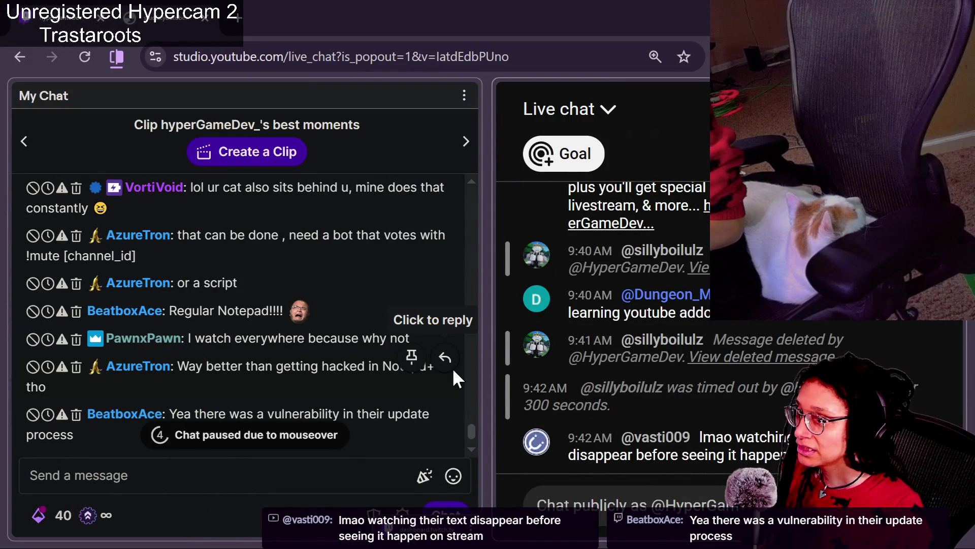
{"action": "key", "text": "alt+Tab"}
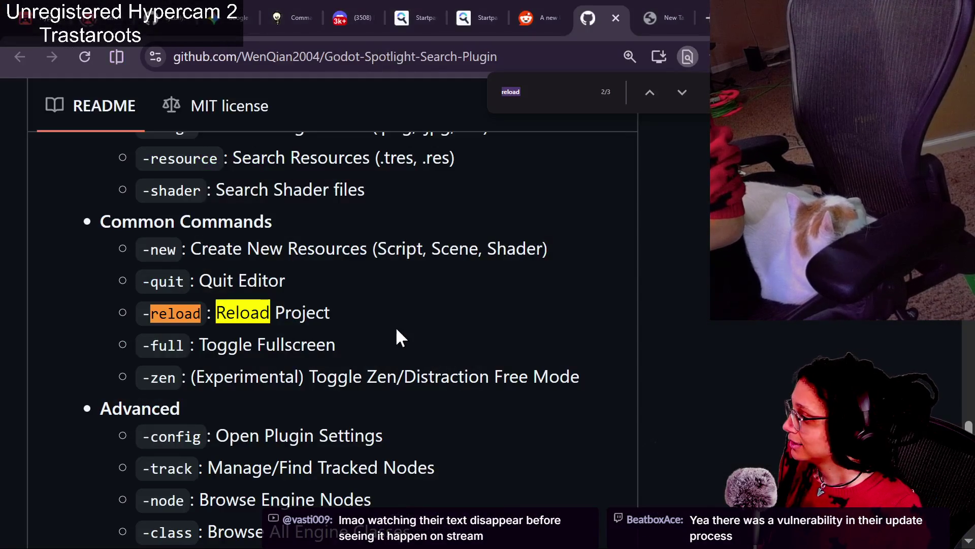
{"action": "scroll", "coordinate": [304, 336], "scroll_direction": "up", "scroll_amount": 12}
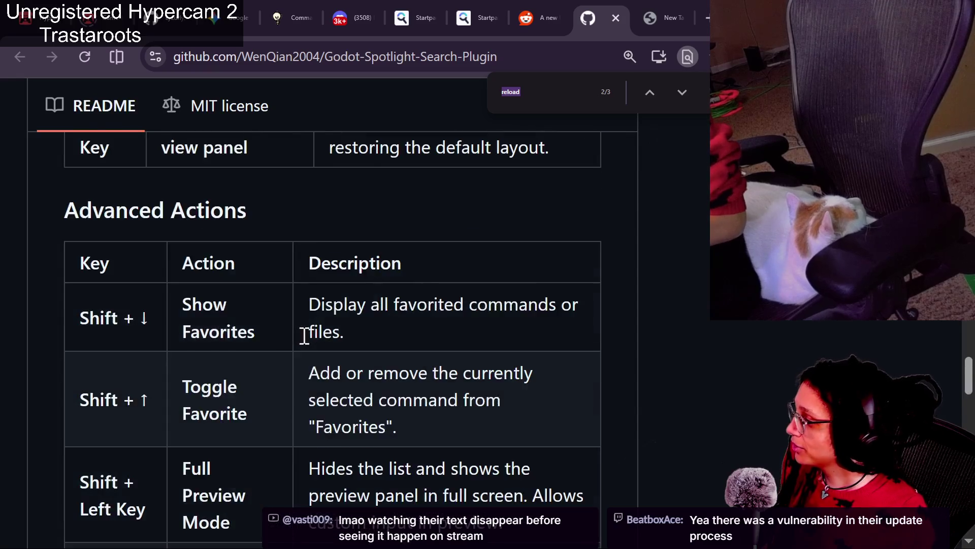
{"action": "scroll", "coordinate": [360, 314], "scroll_direction": "up", "scroll_amount": 3}
{"action": "key", "text": "alt+Tab"}
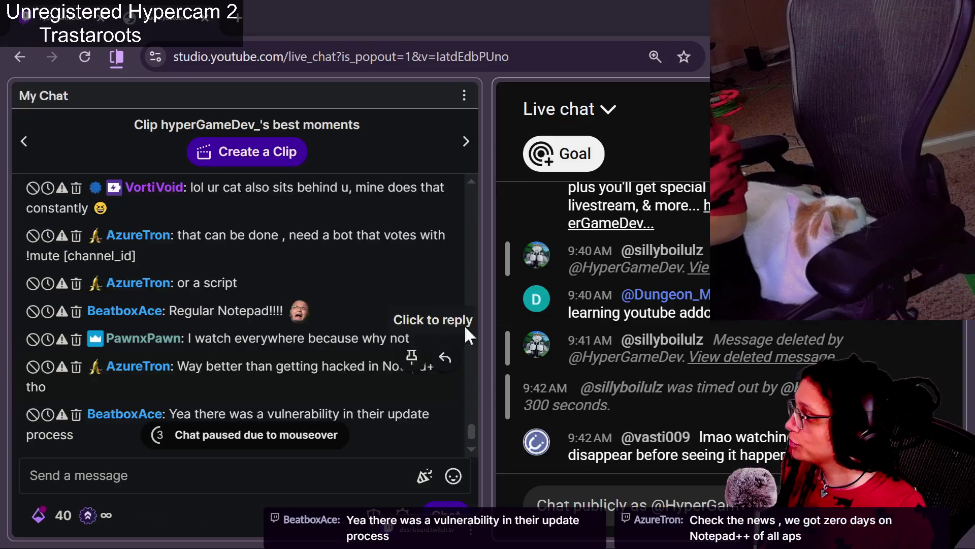
{"action": "mouse_move", "coordinate": [542, 269]}
{"action": "key", "text": "alt+Tab"}
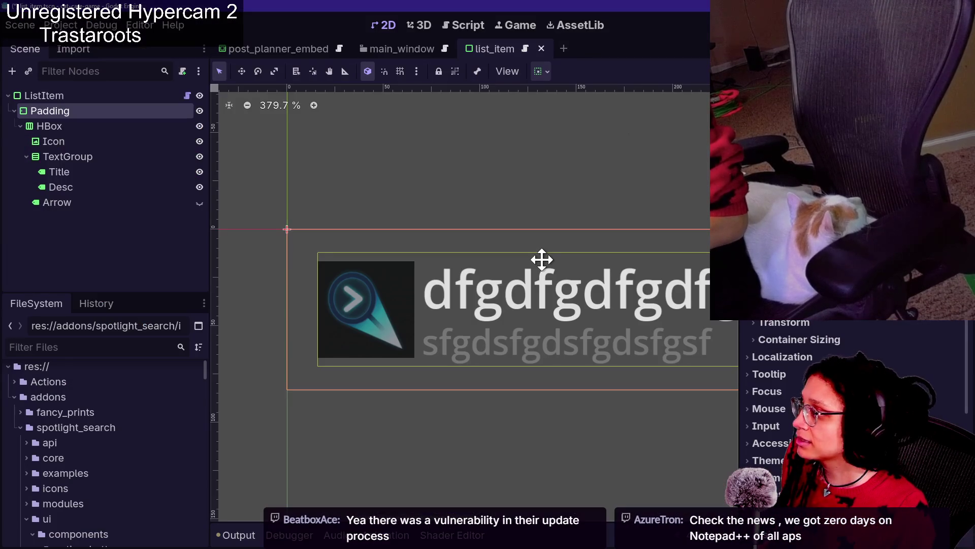
Check the Spotlight results list, close it, and select the Icon node.
{"action": "key", "text": "ctrl+space"}
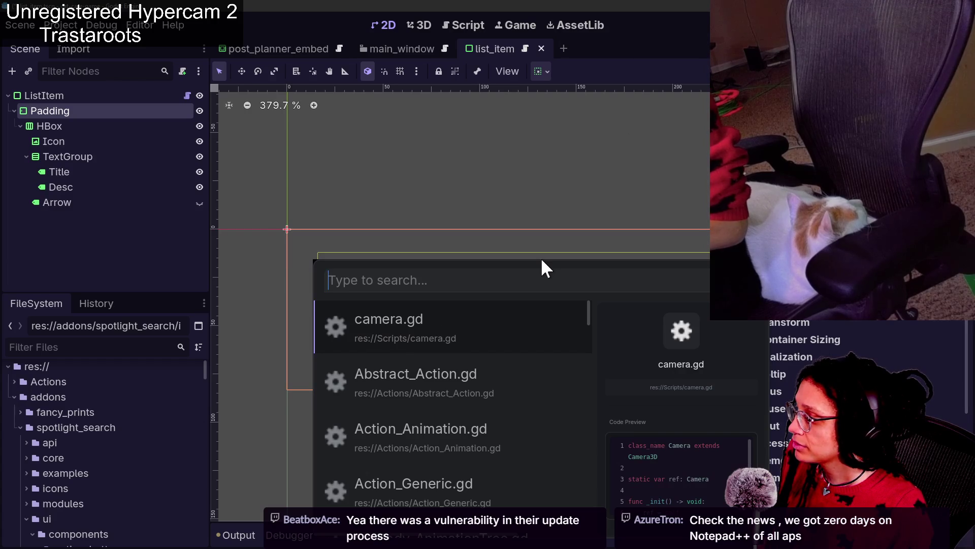
{"action": "key", "text": "Down"}
{"action": "key", "text": "Down"}
{"action": "key", "text": "Down"}
{"action": "key", "text": "Up"}
{"action": "key", "text": "Up"}
{"action": "key", "text": "Up"}
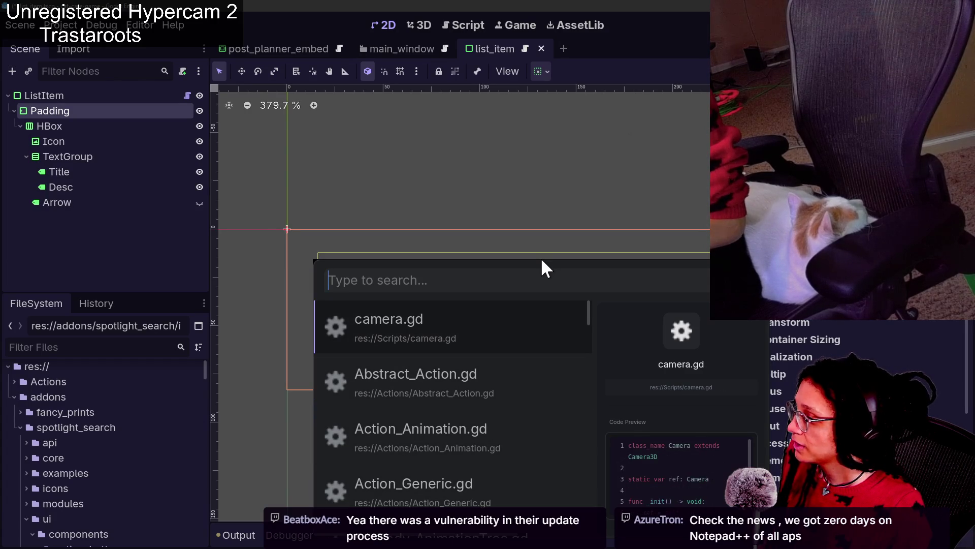
{"action": "key", "text": "Escape"}
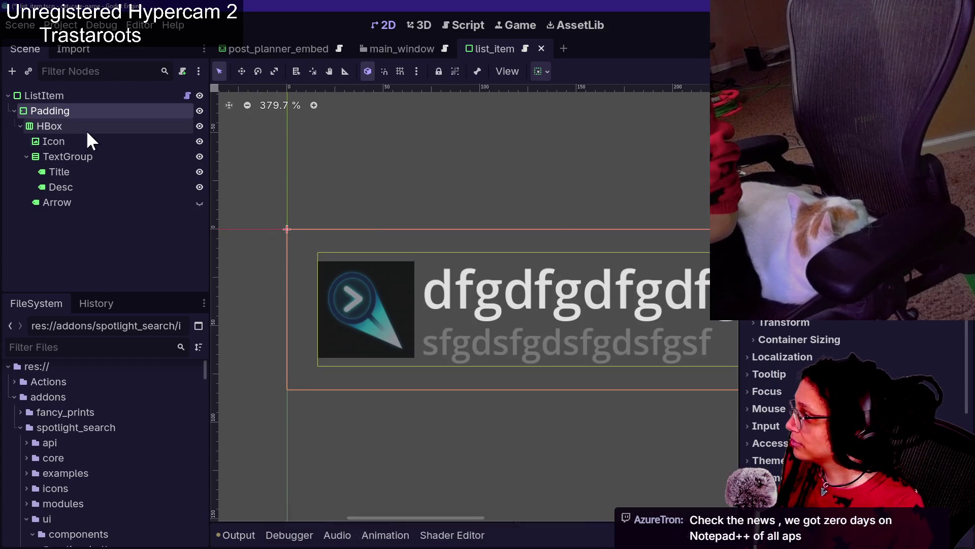
{"action": "left_click", "coordinate": [93, 142]}
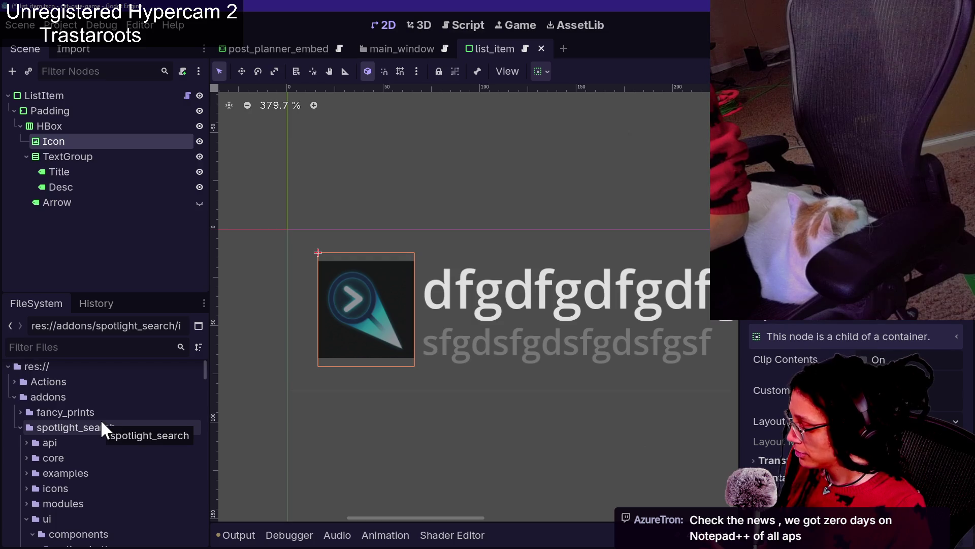
Reopen and dismiss the Spotlight window, then select the spotlight_search api folder.
{"action": "key", "text": "ctrl+p"}
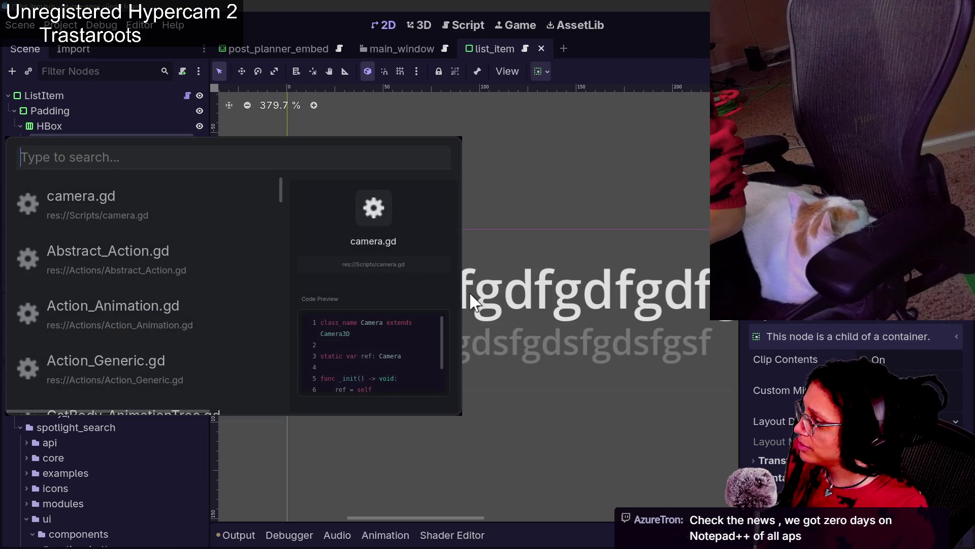
{"action": "key", "text": "Escape"}
{"action": "key", "text": "ctrl+p"}
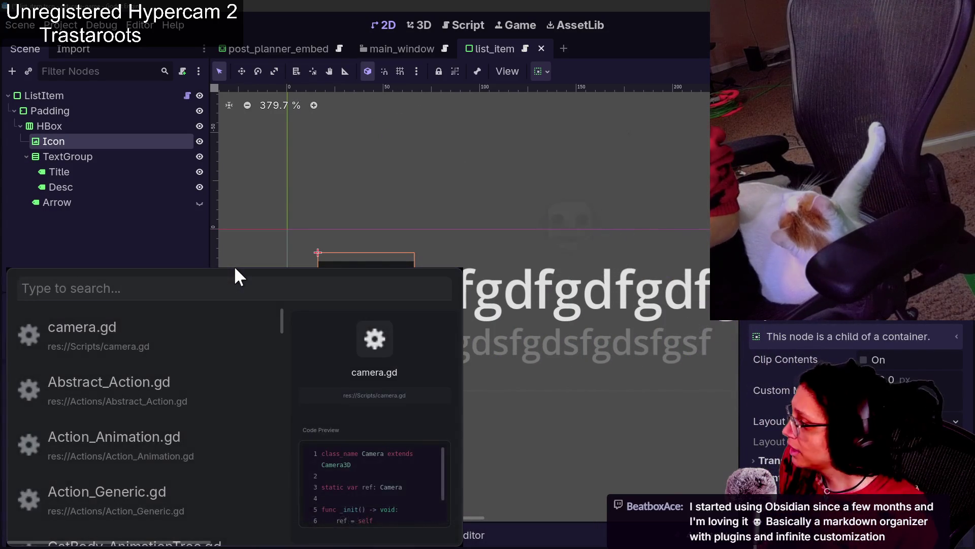
{"action": "left_click", "coordinate": [166, 251]}
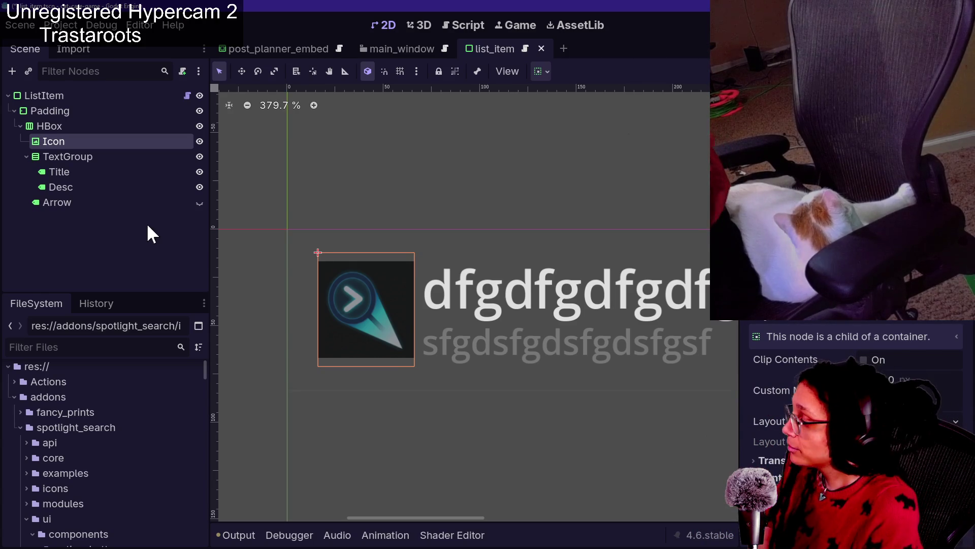
{"action": "left_click", "coordinate": [84, 444]}
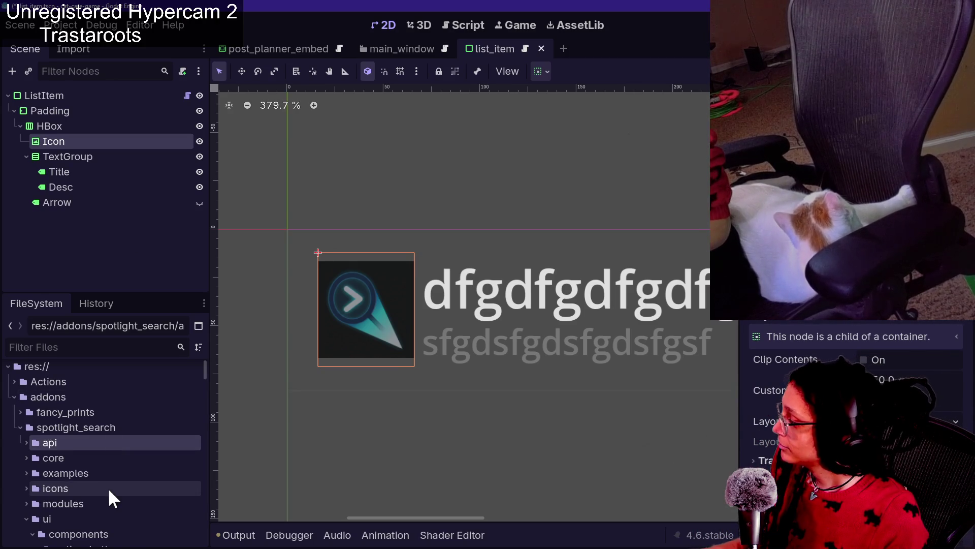
{"action": "scroll", "coordinate": [108, 487], "scroll_direction": "down", "scroll_amount": 1}
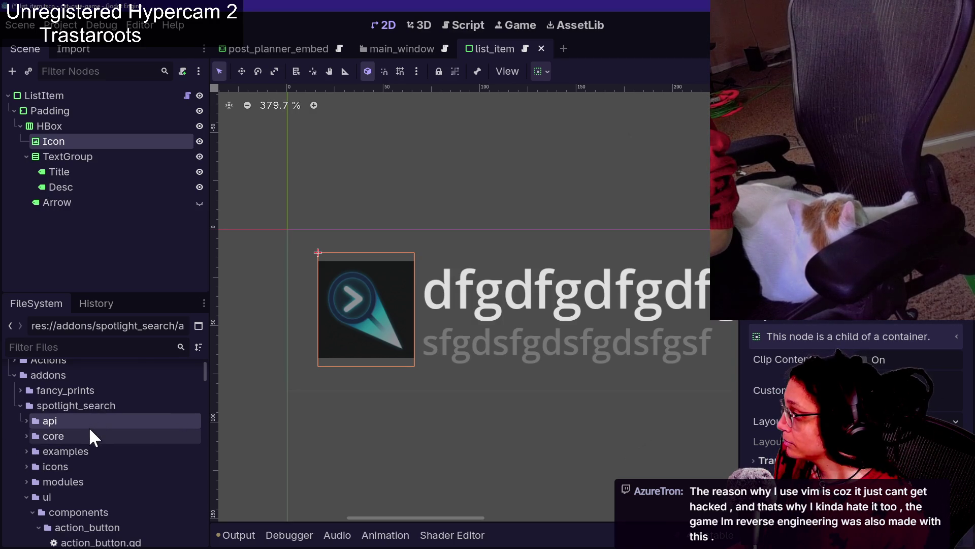
Select the Arrow node and browse the Spotlight search results before closing it.
{"action": "left_click", "coordinate": [61, 204]}
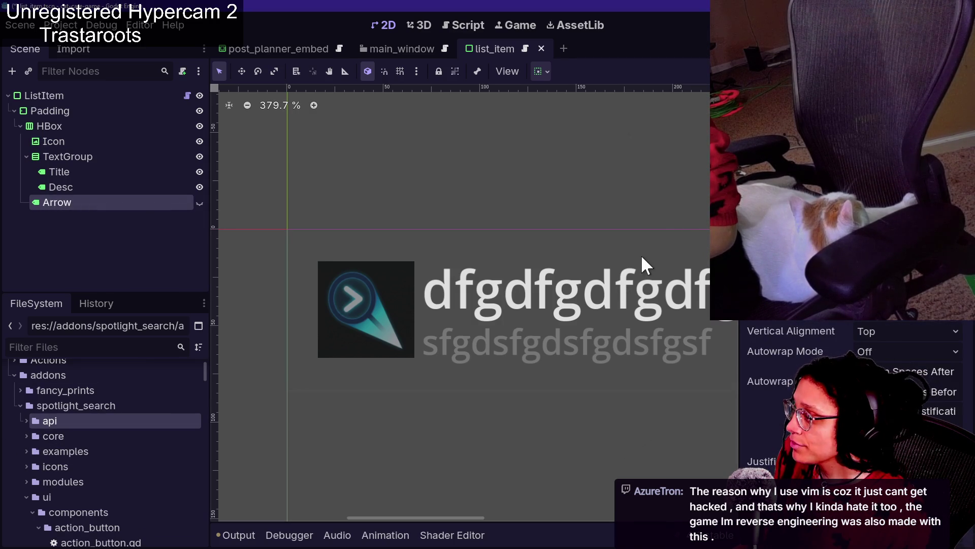
{"action": "key", "text": "ctrl+space"}
{"action": "key", "text": "Down"}
{"action": "key", "text": "Down"}
{"action": "key", "text": "Down"}
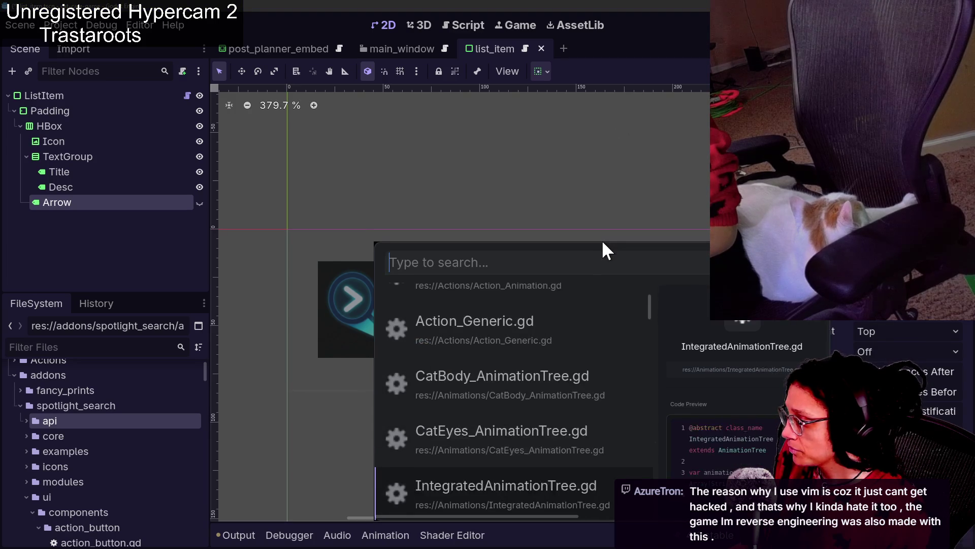
{"action": "key", "text": "Down"}
{"action": "key", "text": "Down"}
{"action": "key", "text": "Down"}
{"action": "key", "text": "Up"}
{"action": "key", "text": "Up"}
{"action": "key", "text": "Up"}
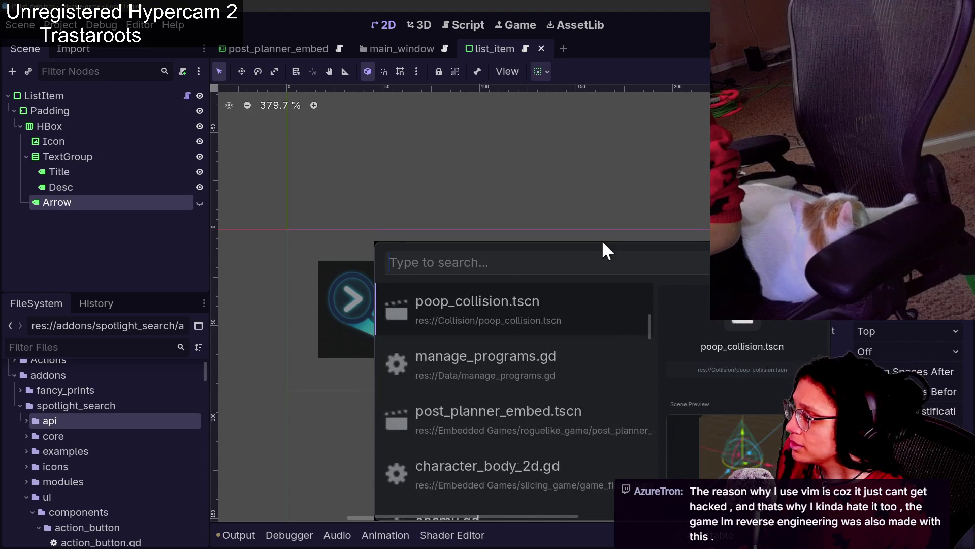
{"action": "key", "text": "Up"}
{"action": "key", "text": "Up"}
{"action": "key", "text": "Up"}
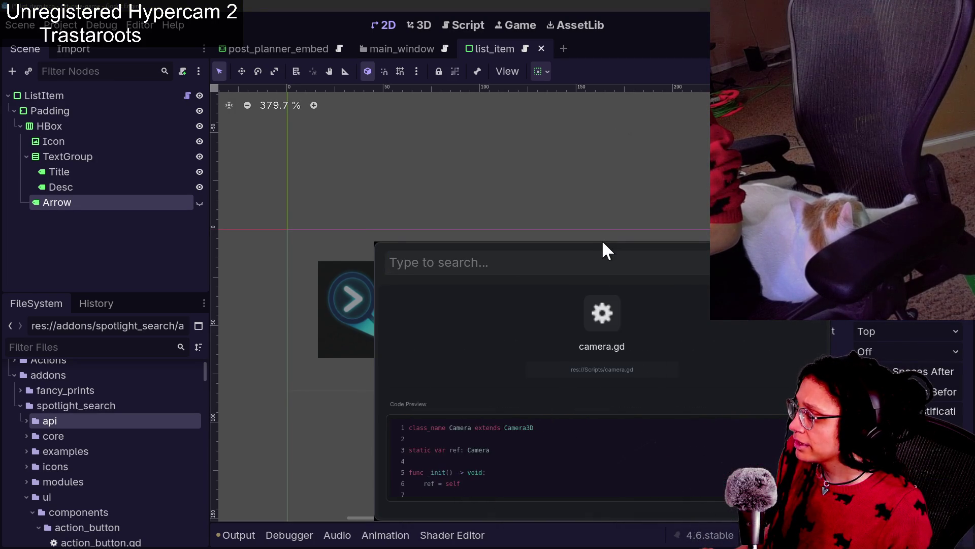
{"action": "key", "text": "Escape"}
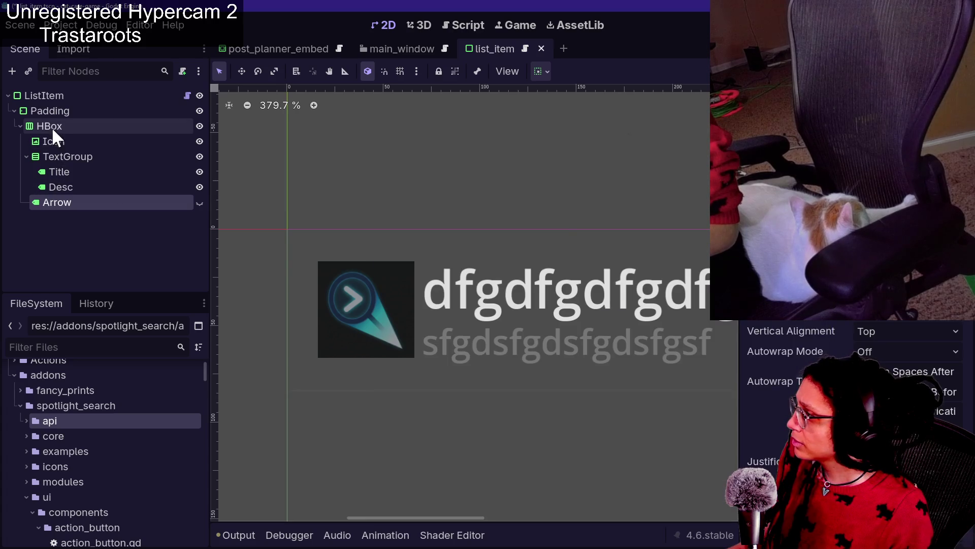
Step through HBox, TextGroup, Title and Desc, then hide and reshow Arrow and frame it.
{"action": "left_click", "coordinate": [52, 127]}
{"action": "left_click", "coordinate": [65, 158]}
{"action": "left_click", "coordinate": [64, 168]}
{"action": "left_click", "coordinate": [70, 186]}
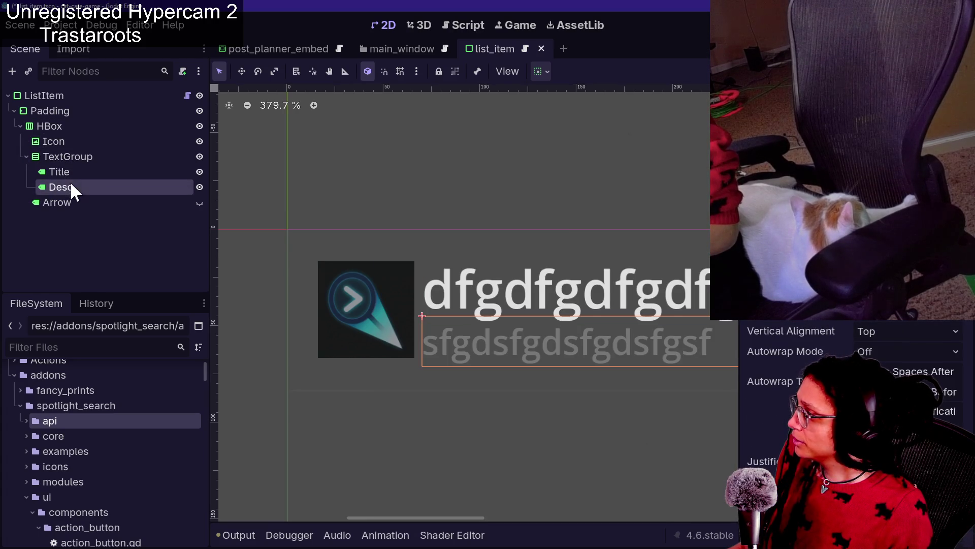
{"action": "left_click", "coordinate": [86, 203]}
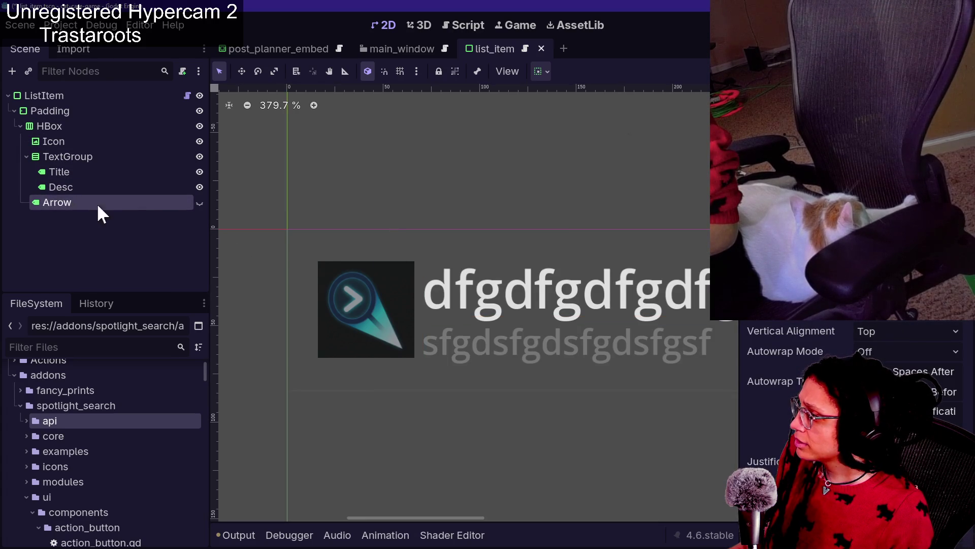
{"action": "left_click", "coordinate": [197, 202]}
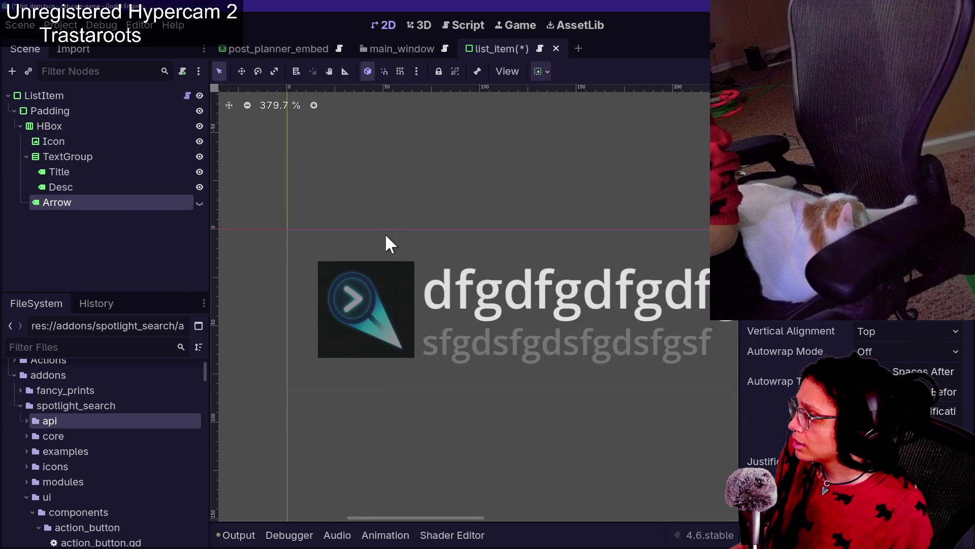
{"action": "scroll", "coordinate": [385, 233], "scroll_direction": "down", "scroll_amount": 3}
{"action": "left_click", "coordinate": [200, 202]}
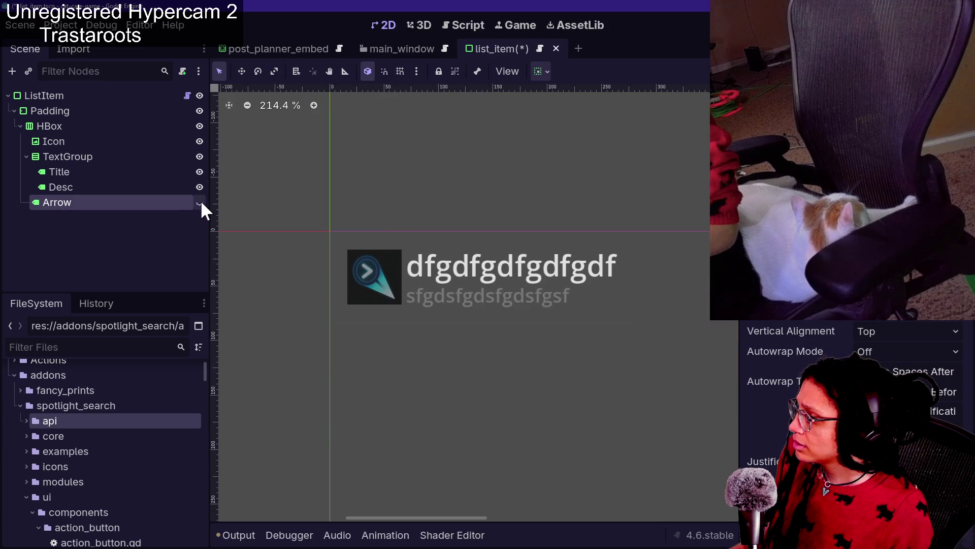
{"action": "key", "text": "f"}
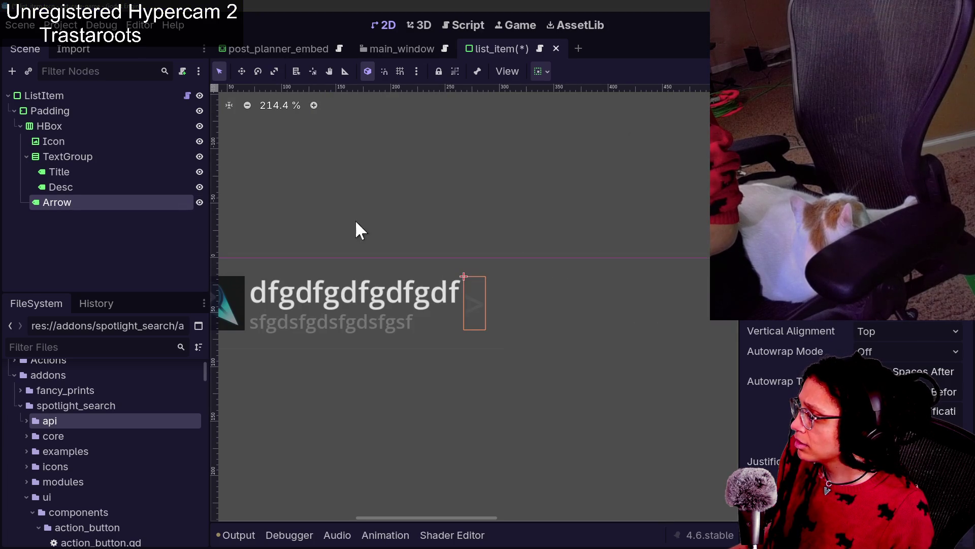
Test the Spotlight popup, stepping down to preview cat.tscn, then close it.
{"action": "left_click", "coordinate": [457, 233]}
{"action": "key", "text": "ctrl+space"}
{"action": "key", "text": "Down"}
{"action": "key", "text": "Down"}
{"action": "key", "text": "Down"}
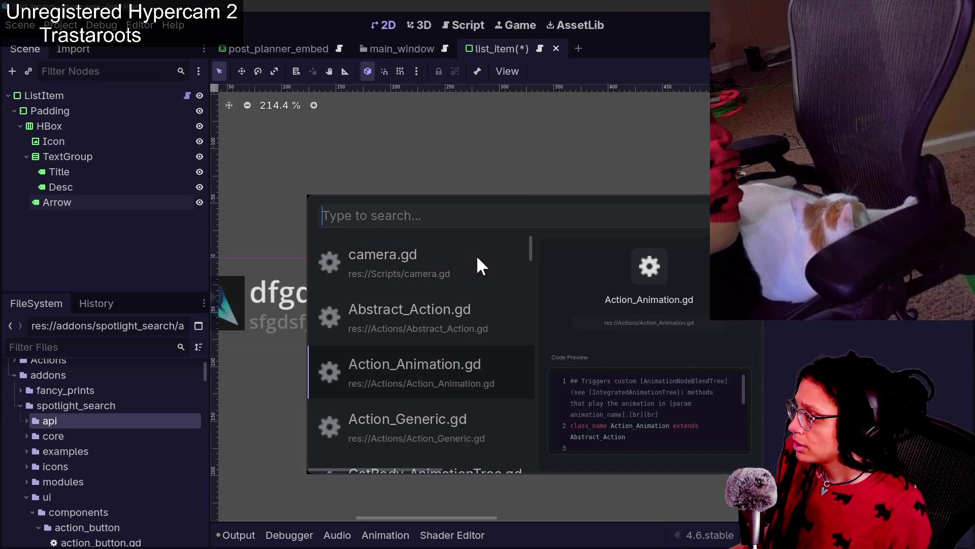
{"action": "key", "text": "Down"}
{"action": "key", "text": "Down"}
{"action": "key", "text": "Down"}
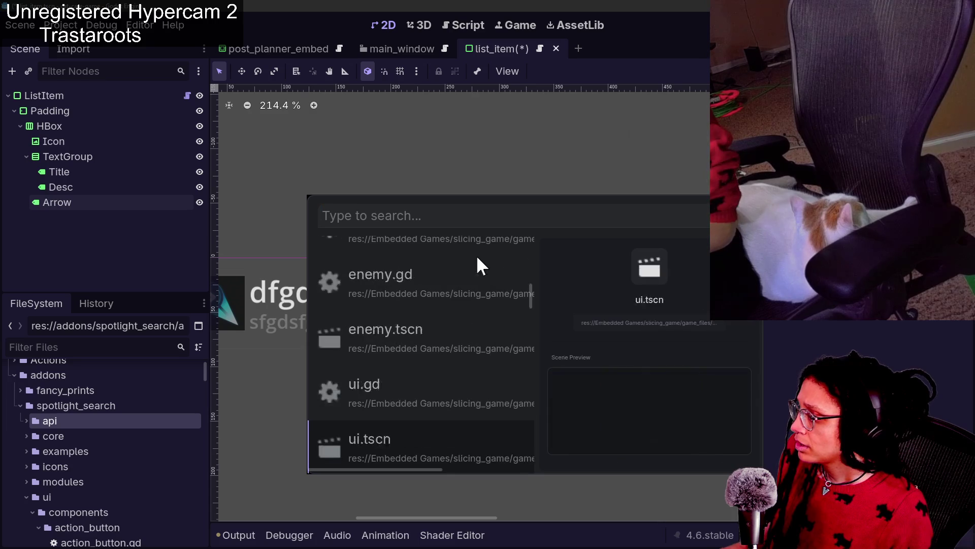
{"action": "key", "text": "Down"}
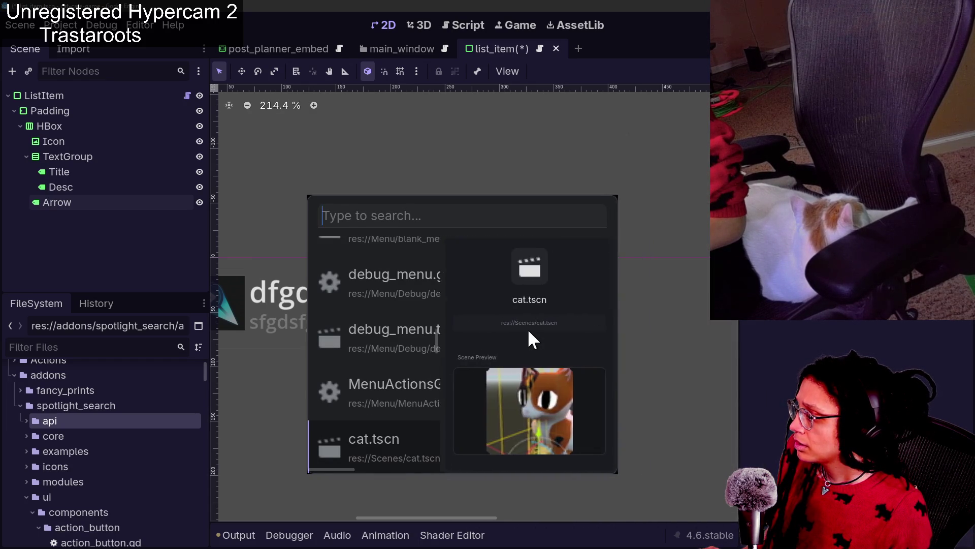
{"action": "scroll", "coordinate": [529, 338], "scroll_direction": "down", "scroll_amount": 5}
{"action": "scroll", "coordinate": [529, 338], "scroll_direction": "up", "scroll_amount": 10}
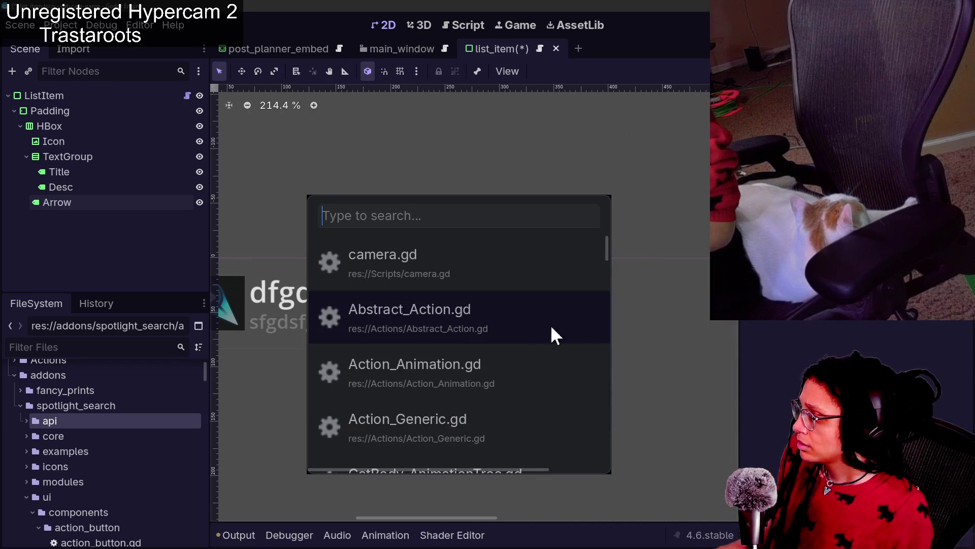
{"action": "key", "text": "Escape"}
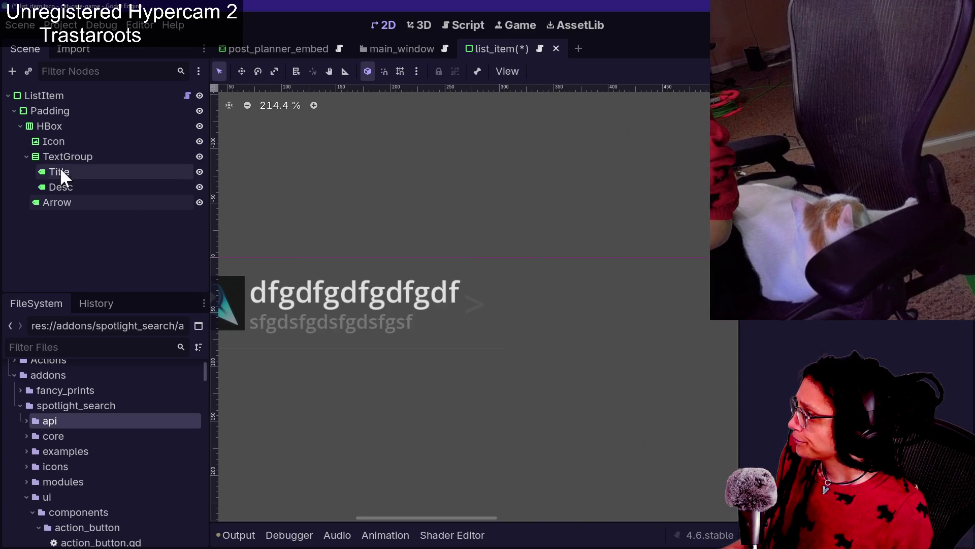
Pan the canvas to bring the faint arrow into view.
{"action": "scroll", "coordinate": [295, 255], "scroll_direction": "down", "scroll_amount": 2}
{"action": "scroll", "coordinate": [295, 255], "scroll_direction": "up", "scroll_amount": 3}
{"action": "left_click_drag", "start_coordinate": [295, 261], "coordinate": [483, 275]}
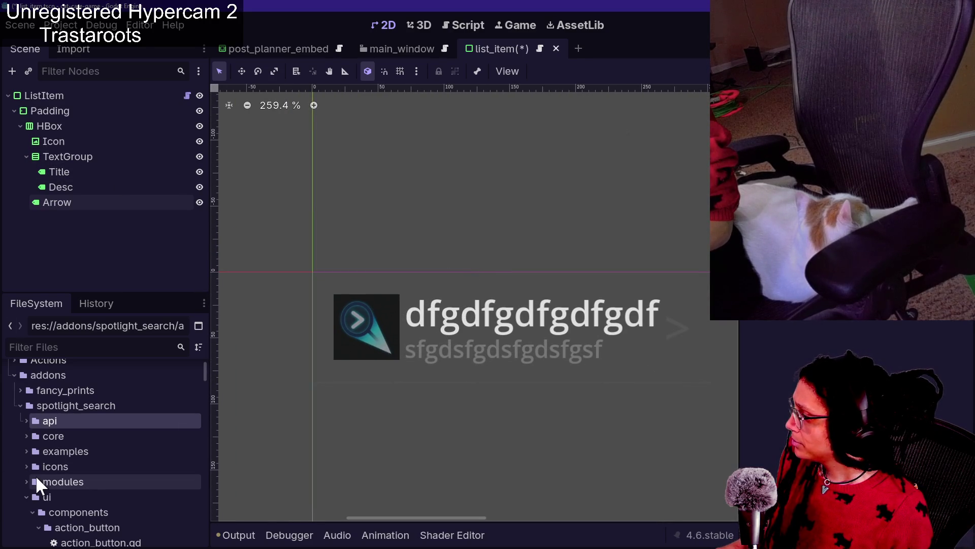
{"action": "scroll", "coordinate": [36, 481], "scroll_direction": "down", "scroll_amount": 3}
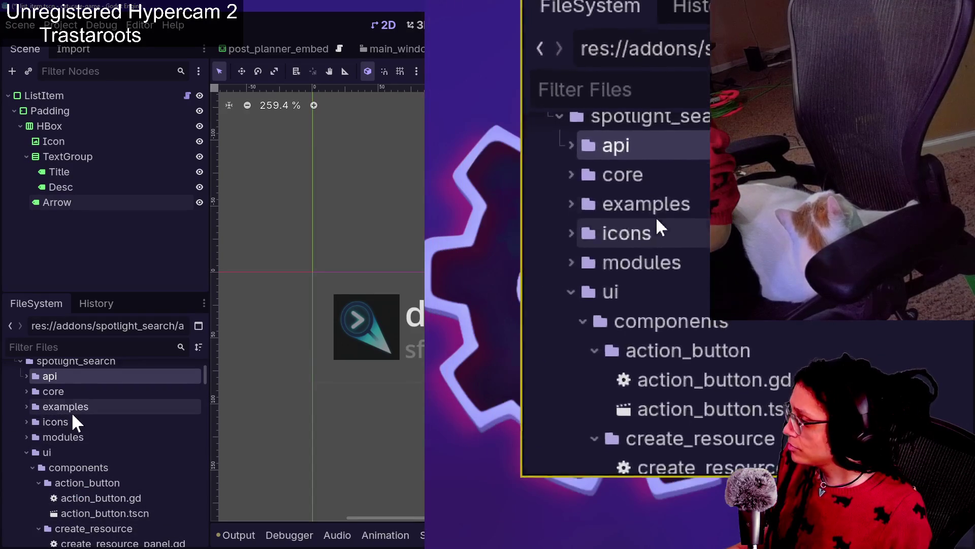
Expand addons/spotlight_search/icons, select icon.svg, and scroll through the ui component folders.
{"action": "scroll", "coordinate": [71, 412], "scroll_direction": "down", "scroll_amount": 1}
{"action": "left_click", "coordinate": [27, 400]}
{"action": "left_click", "coordinate": [61, 419]}
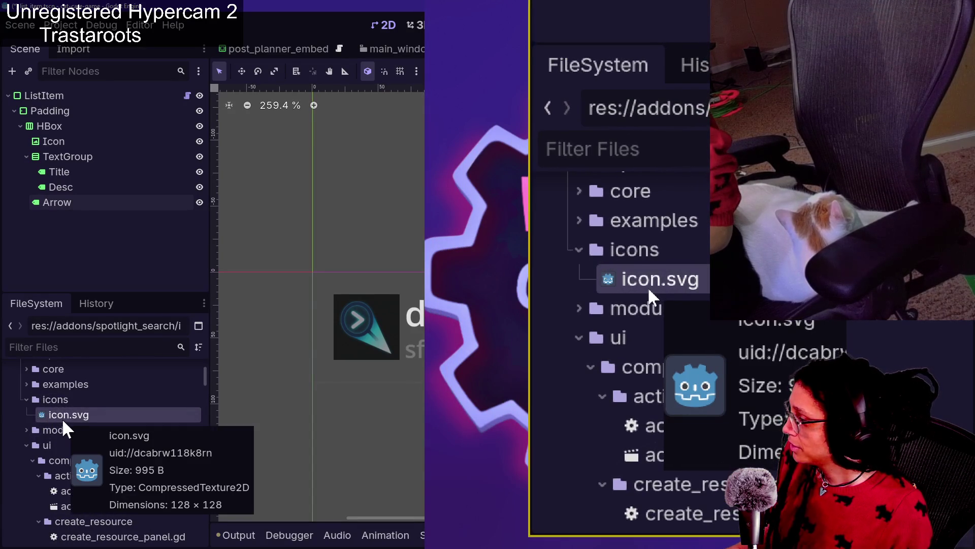
{"action": "scroll", "coordinate": [62, 419], "scroll_direction": "up", "scroll_amount": 4}
{"action": "scroll", "coordinate": [62, 418], "scroll_direction": "down", "scroll_amount": 3}
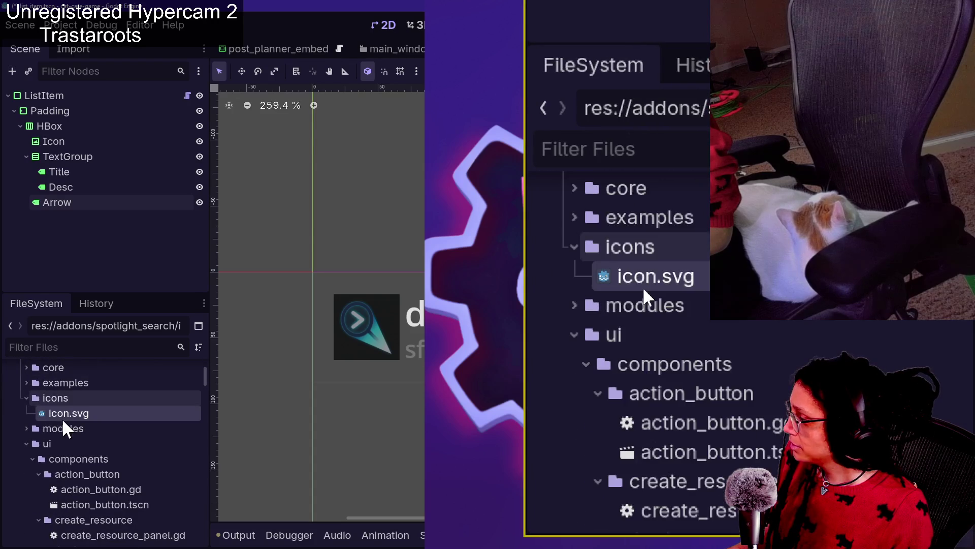
{"action": "scroll", "coordinate": [36, 471], "scroll_direction": "down", "scroll_amount": 2}
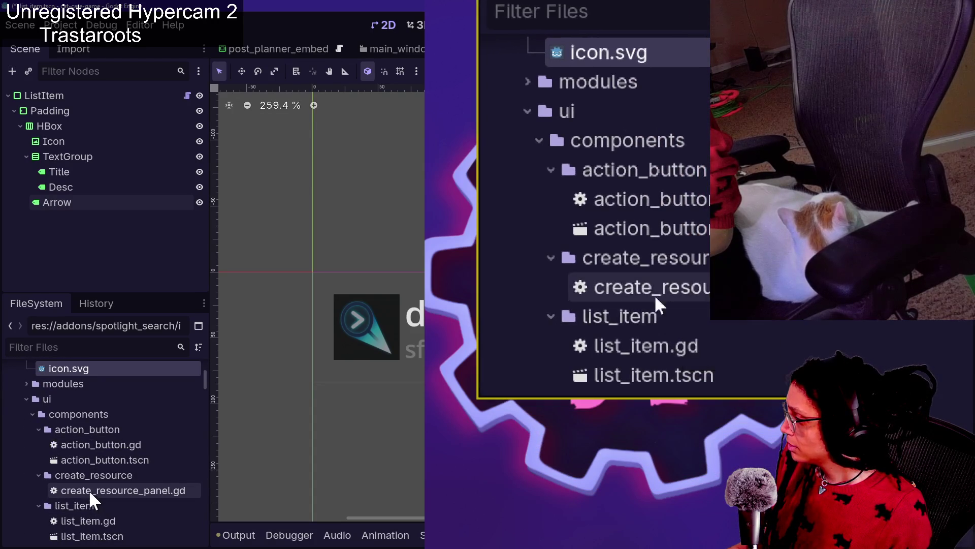
{"action": "scroll", "coordinate": [87, 487], "scroll_direction": "down", "scroll_amount": 5}
{"action": "scroll", "coordinate": [88, 488], "scroll_direction": "down", "scroll_amount": 3}
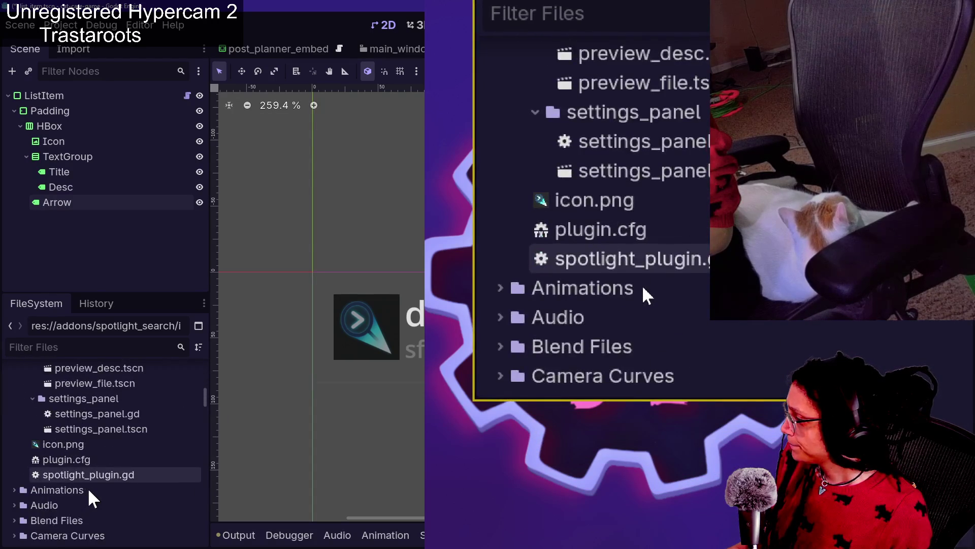
{"action": "scroll", "coordinate": [89, 489], "scroll_direction": "up", "scroll_amount": 2}
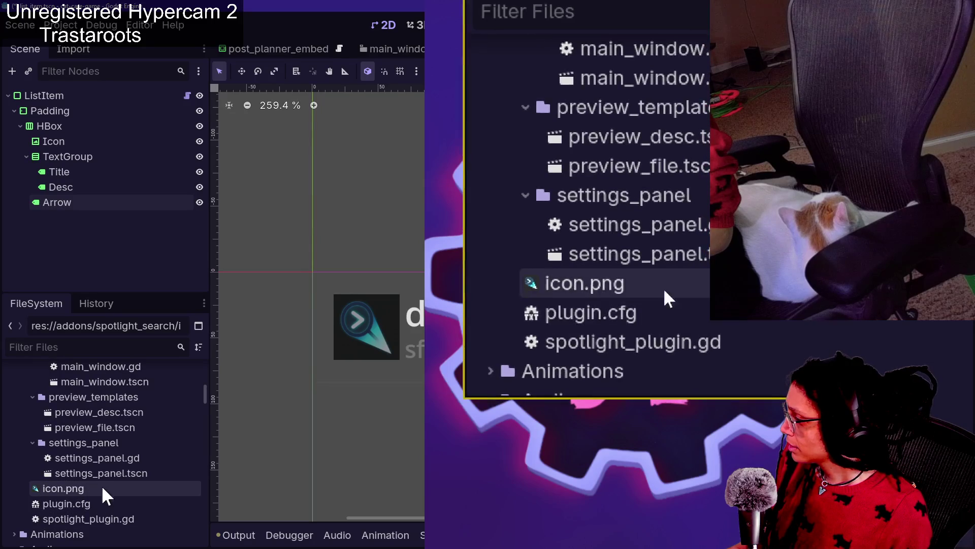
{"action": "scroll", "coordinate": [99, 472], "scroll_direction": "up", "scroll_amount": 1}
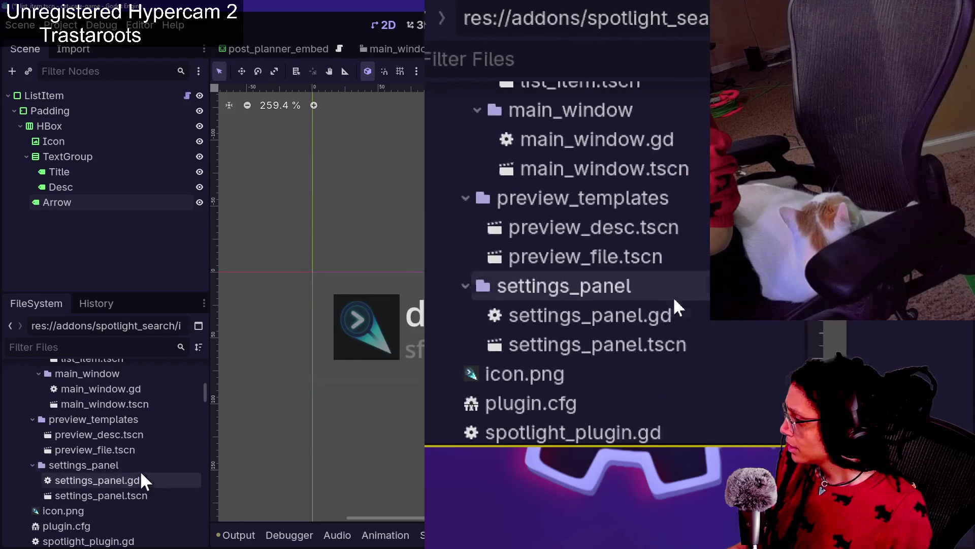
{"action": "scroll", "coordinate": [140, 433], "scroll_direction": "up", "scroll_amount": 2}
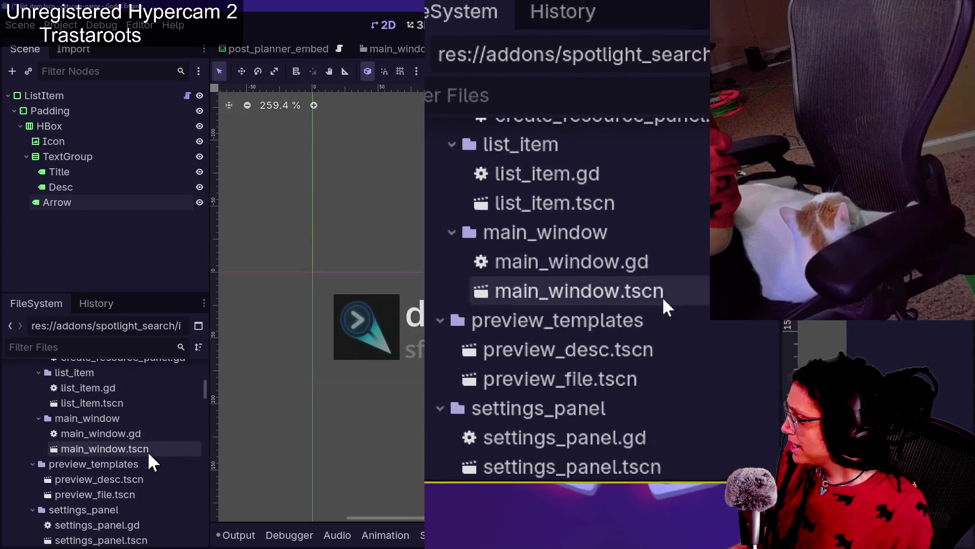
{"action": "scroll", "coordinate": [144, 406], "scroll_direction": "up", "scroll_amount": 1}
{"action": "scroll", "coordinate": [146, 409], "scroll_direction": "up", "scroll_amount": 4}
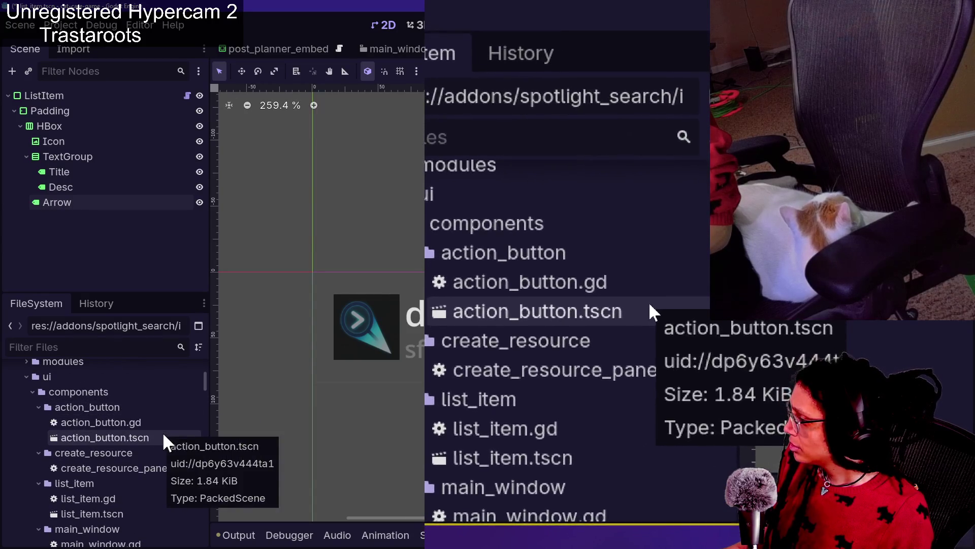
Open the action_button scene and test-type 'wef' into the Text label, then clear it.
{"action": "double_click", "coordinate": [163, 437]}
{"action": "scroll", "coordinate": [315, 138], "scroll_direction": "up", "scroll_amount": 4}
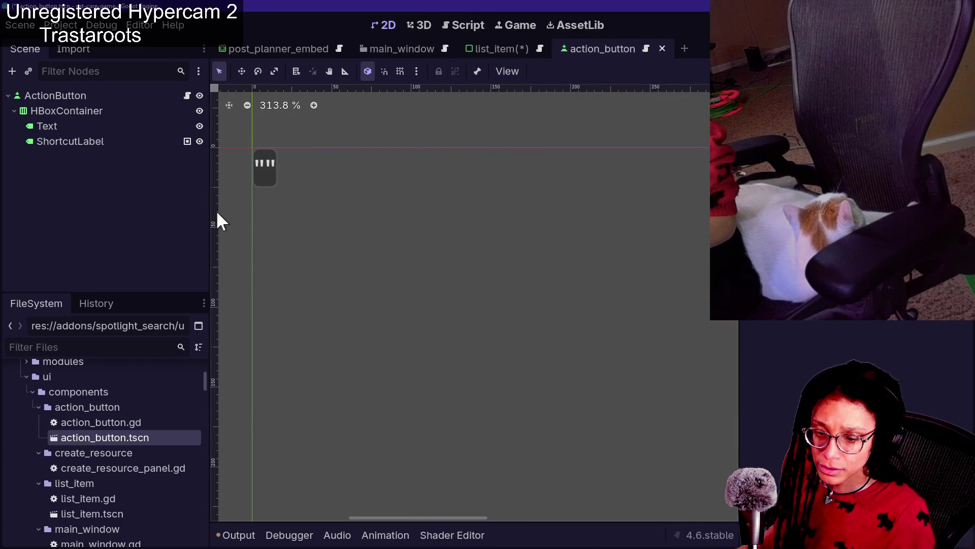
{"action": "scroll", "coordinate": [267, 156], "scroll_direction": "up", "scroll_amount": 3}
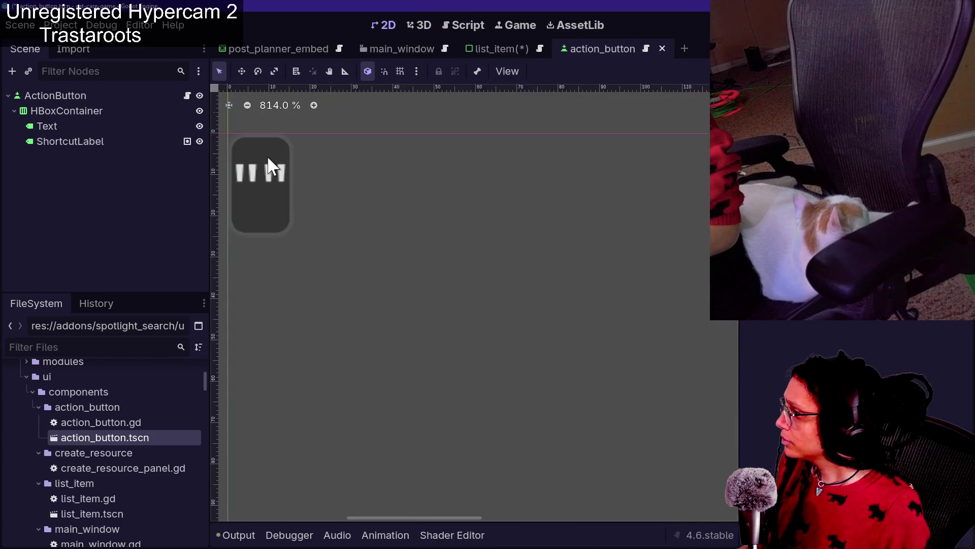
{"action": "scroll", "coordinate": [269, 165], "scroll_direction": "down", "scroll_amount": 3}
{"action": "left_click", "coordinate": [120, 127]}
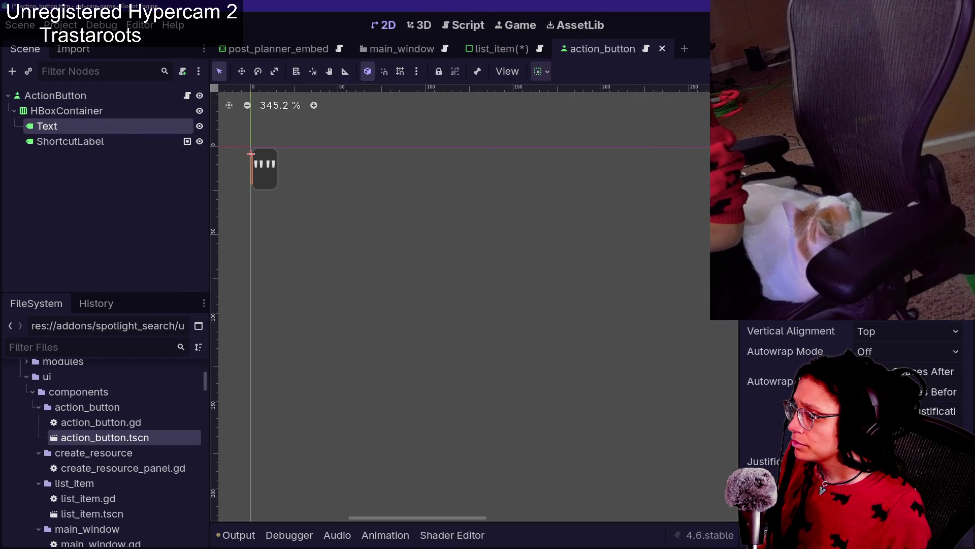
{"action": "type", "text": "wef"}
{"action": "key", "text": "BackSpace"}
{"action": "key", "text": "BackSpace"}
{"action": "key", "text": "BackSpace"}
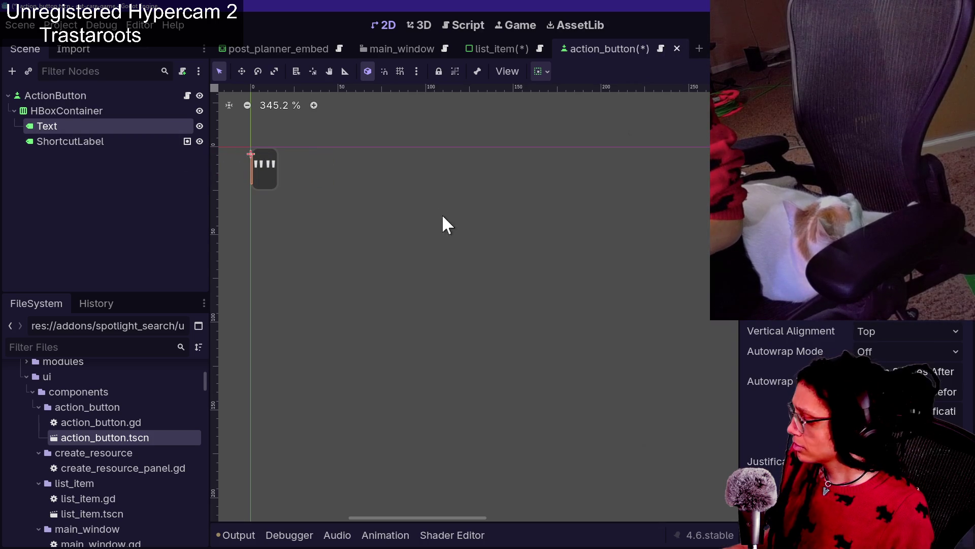
Select the ShortcutLabel node, then browse back to action_button.tscn in the FileSystem dock.
{"action": "left_click", "coordinate": [127, 141]}
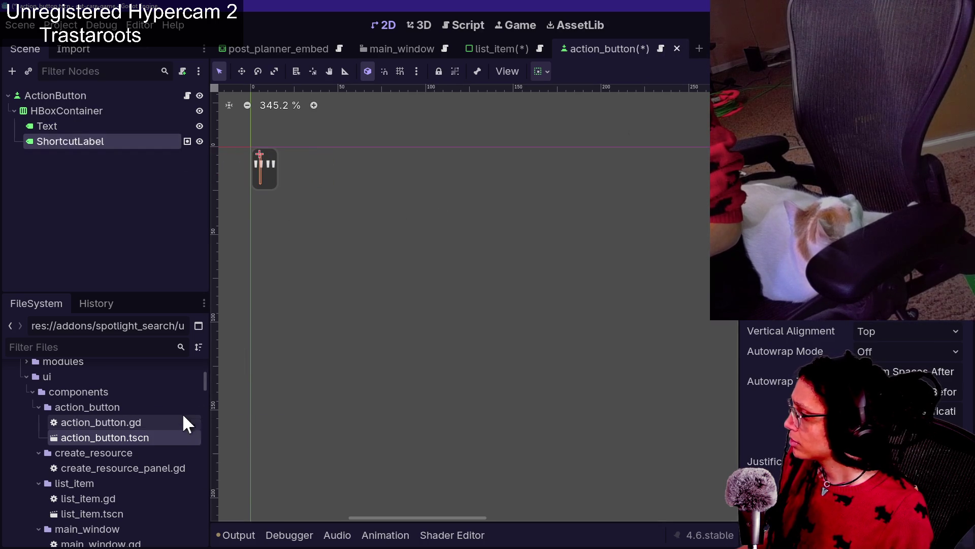
{"action": "scroll", "coordinate": [182, 416], "scroll_direction": "down", "scroll_amount": 2}
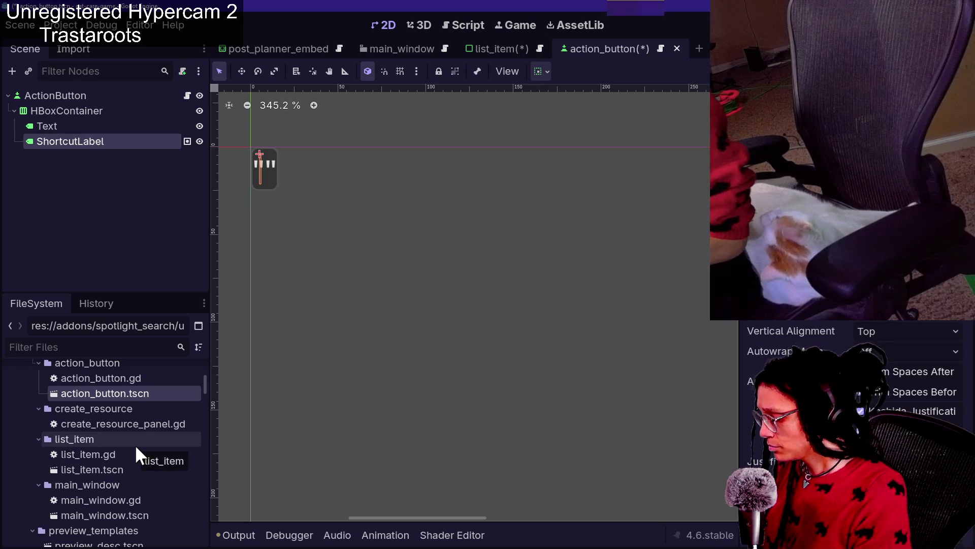
{"action": "scroll", "coordinate": [116, 457], "scroll_direction": "down", "scroll_amount": 2}
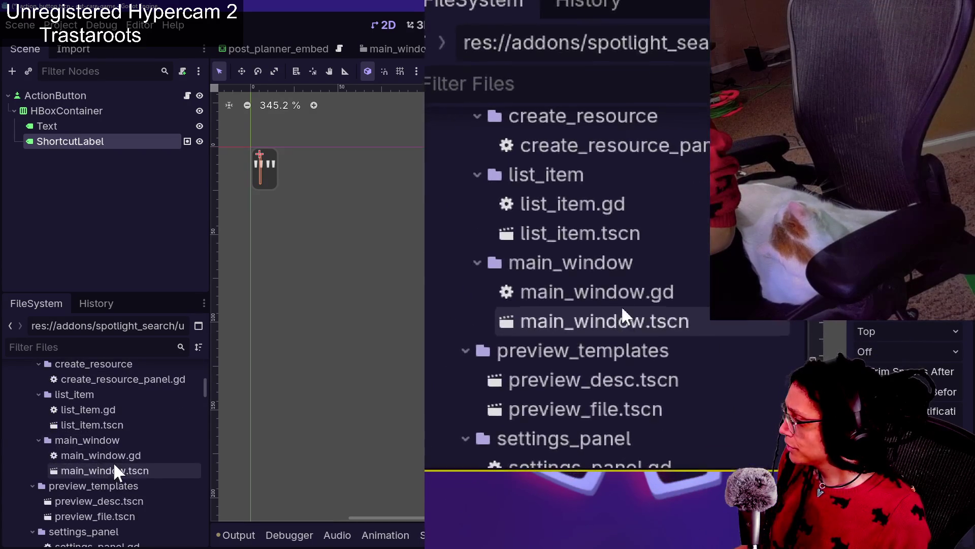
{"action": "scroll", "coordinate": [93, 401], "scroll_direction": "up", "scroll_amount": 3}
{"action": "left_click", "coordinate": [93, 414]}
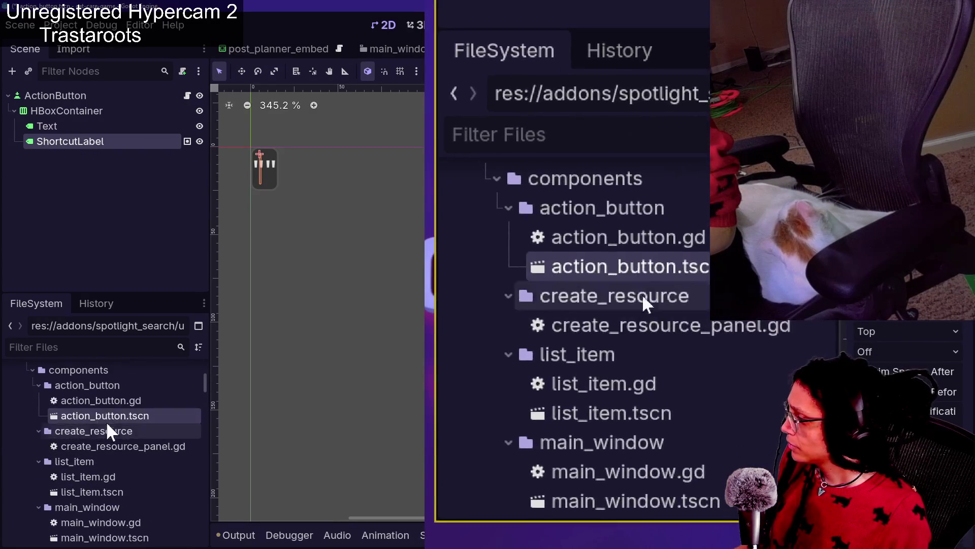
{"action": "scroll", "coordinate": [110, 475], "scroll_direction": "down", "scroll_amount": 3}
Preview the Spotlight popup, then open main_window.tscn for editing.
{"action": "left_click", "coordinate": [108, 471]}
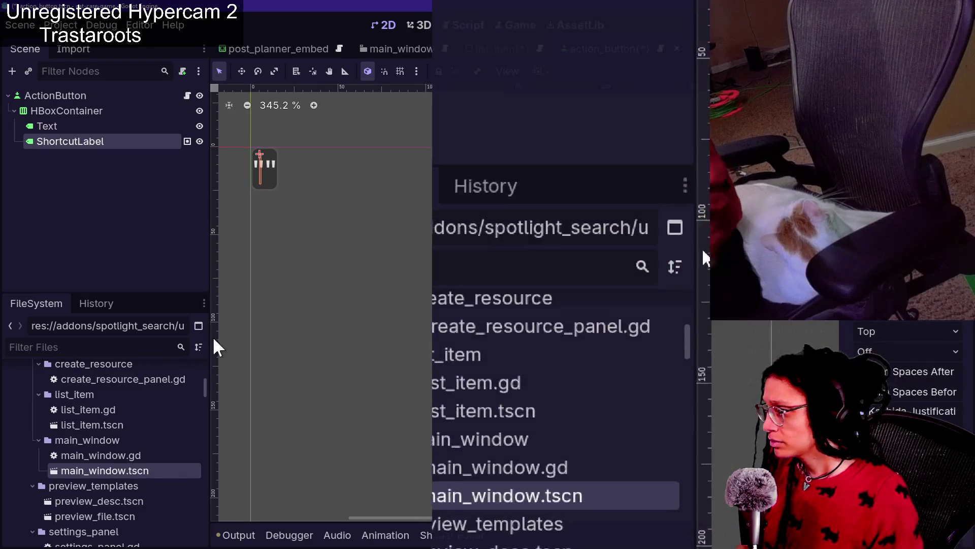
{"action": "key", "text": "ctrl+space"}
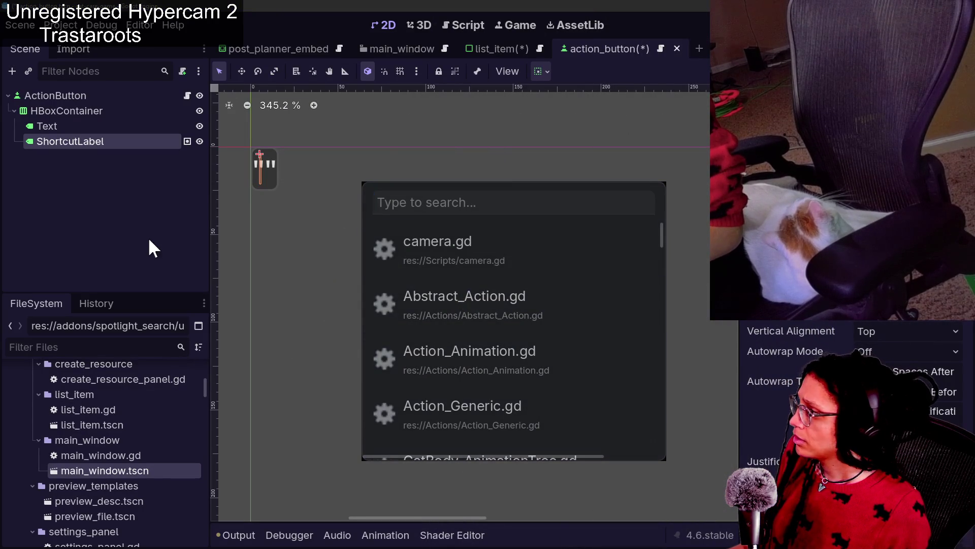
{"action": "key", "text": "Escape"}
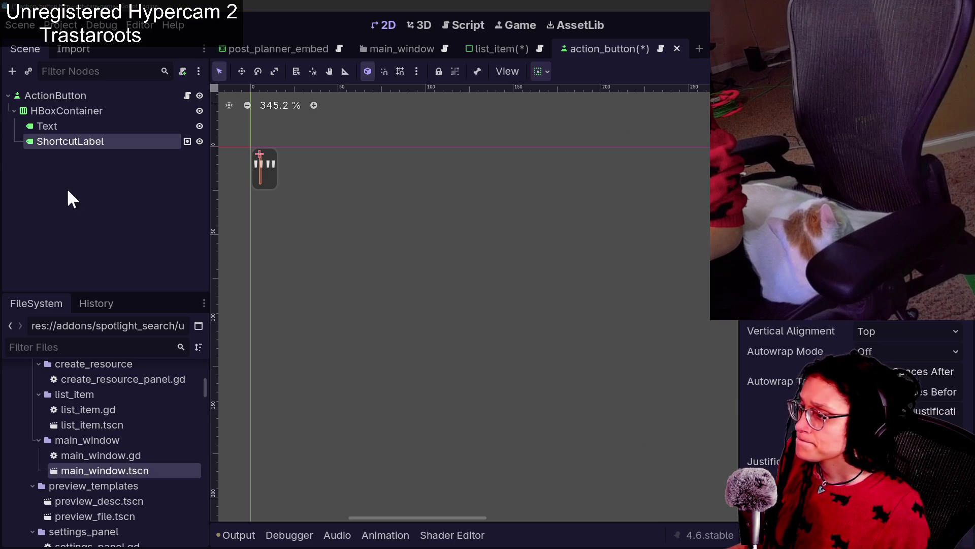
{"action": "double_click", "coordinate": [140, 474]}
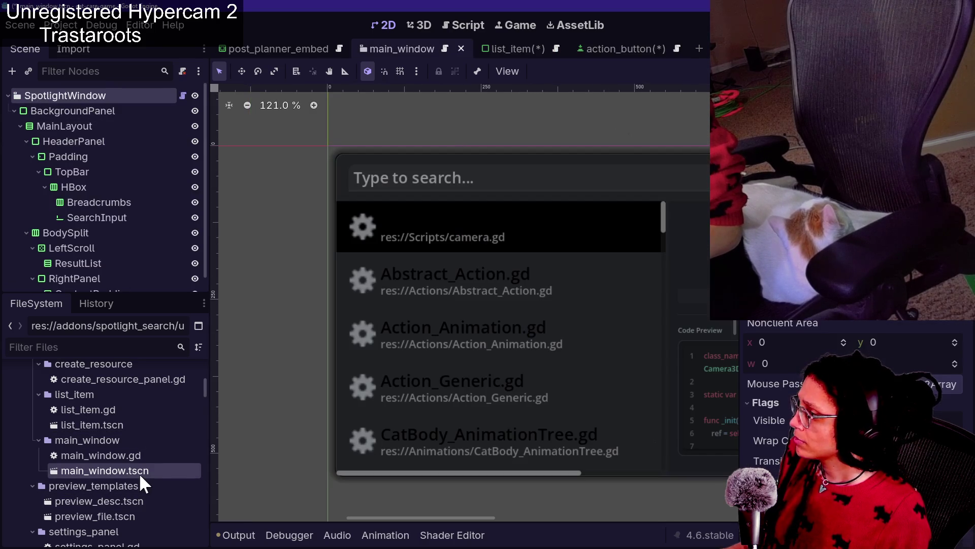
Click through BackgroundPanel, Breadcrumbs, HeaderPanel, MainLayout and BodySplit, ending on BackgroundPanel.
{"action": "left_click", "coordinate": [45, 107]}
{"action": "left_click", "coordinate": [65, 204]}
{"action": "left_click", "coordinate": [48, 143]}
{"action": "left_click", "coordinate": [48, 125]}
{"action": "left_click", "coordinate": [56, 111]}
{"action": "left_click", "coordinate": [102, 202]}
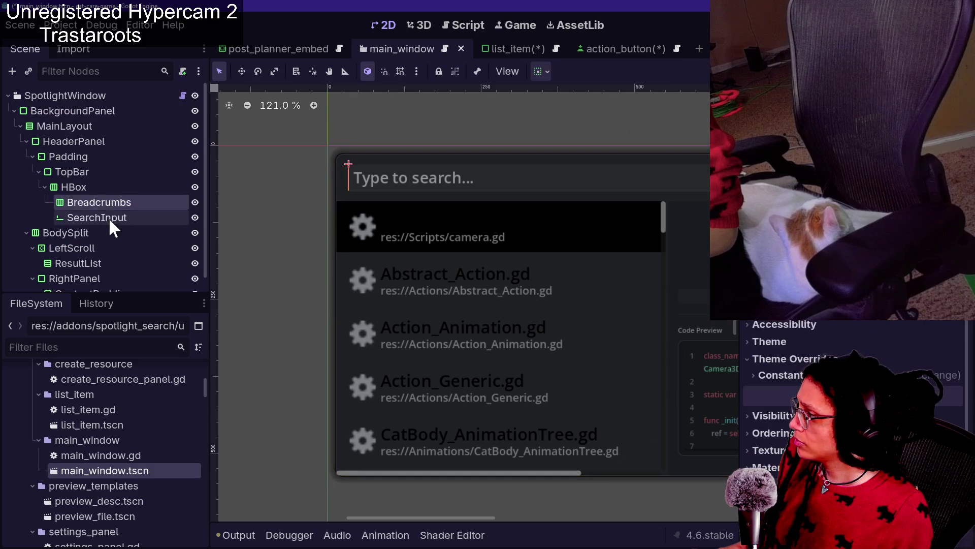
{"action": "left_click", "coordinate": [108, 233]}
{"action": "scroll", "coordinate": [111, 272], "scroll_direction": "down", "scroll_amount": 1}
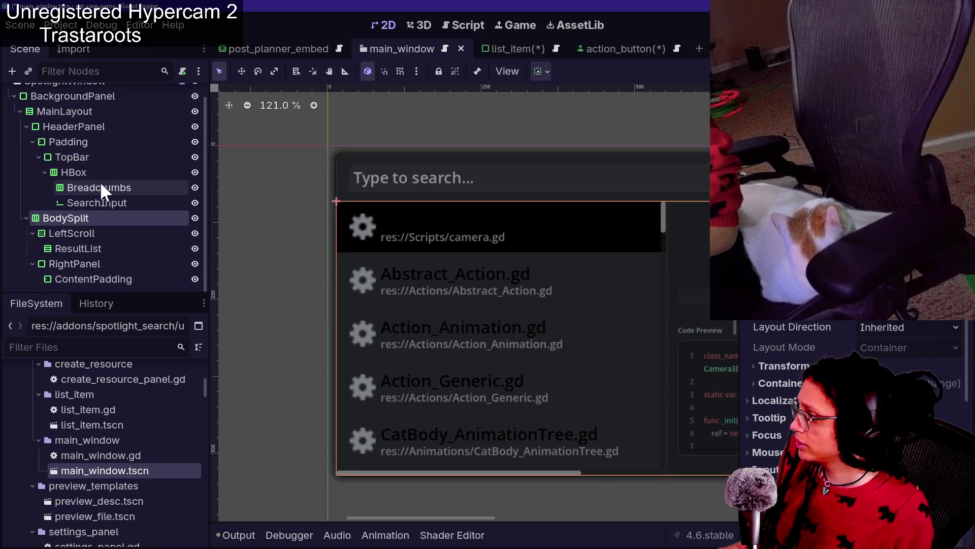
{"action": "left_click", "coordinate": [90, 108]}
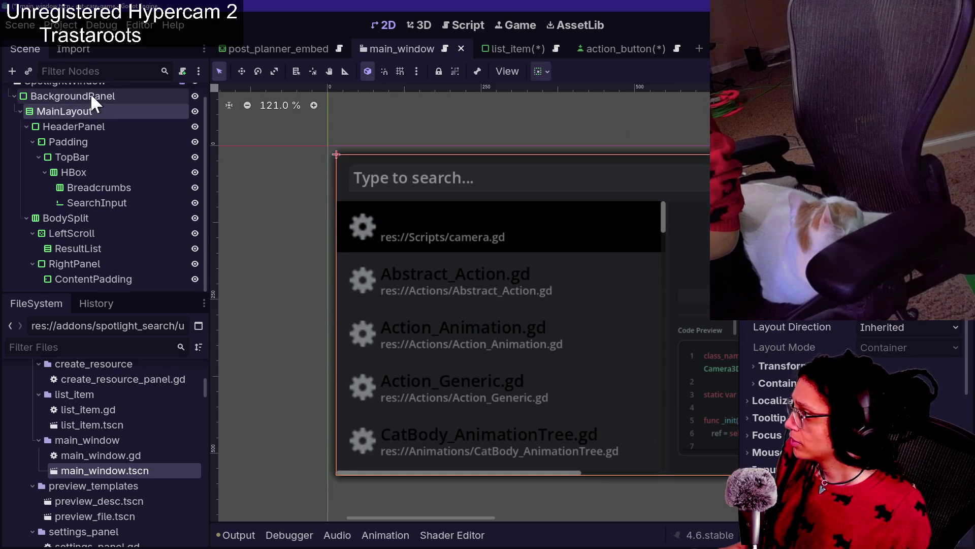
{"action": "left_click", "coordinate": [90, 94]}
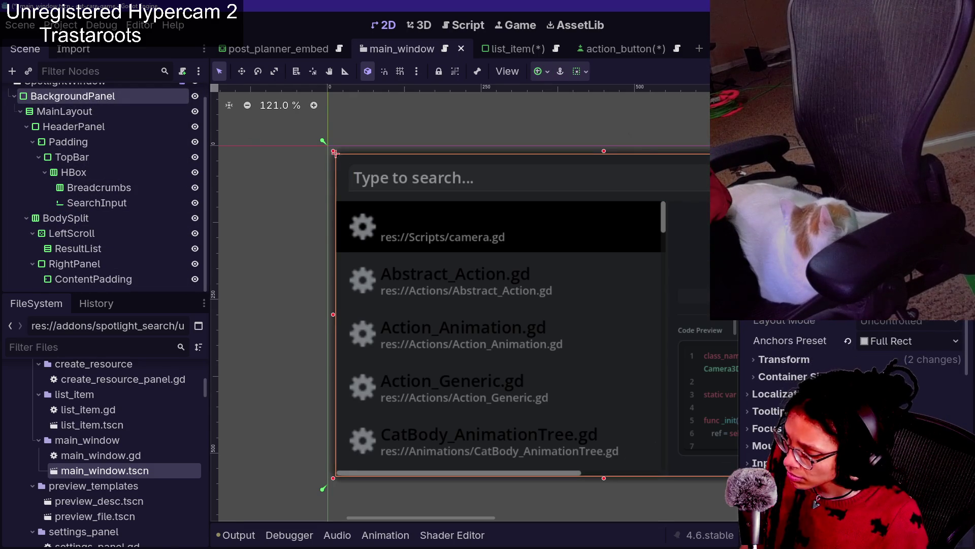
View BackgroundPanel's StyleBox BG colour and 1 px borders in the colour picker, then dismiss it.
{"action": "scroll", "coordinate": [940, 391], "scroll_direction": "down", "scroll_amount": 5}
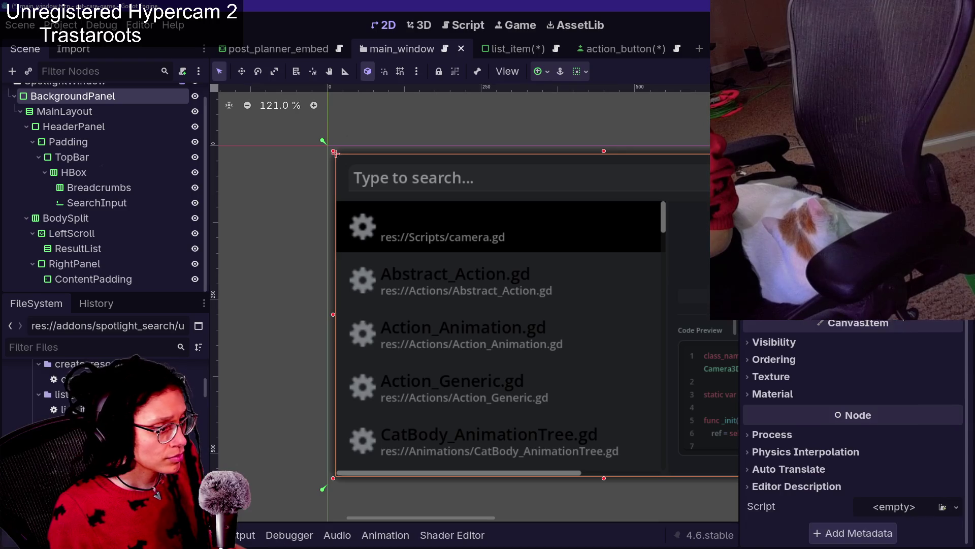
{"action": "scroll", "coordinate": [867, 337], "scroll_direction": "up", "scroll_amount": 5}
{"action": "left_click", "coordinate": [889, 346]}
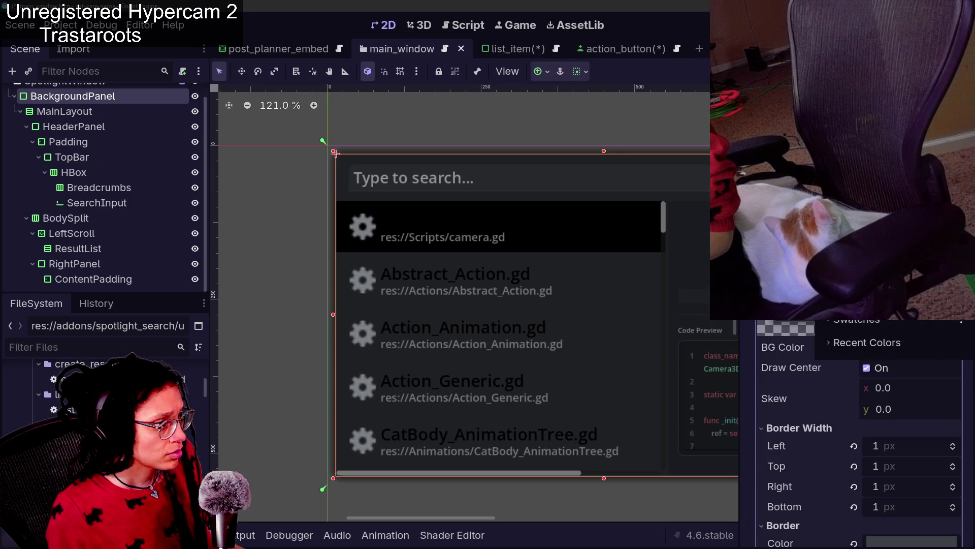
{"action": "left_click", "coordinate": [102, 25]}
{"action": "left_click", "coordinate": [101, 25]}
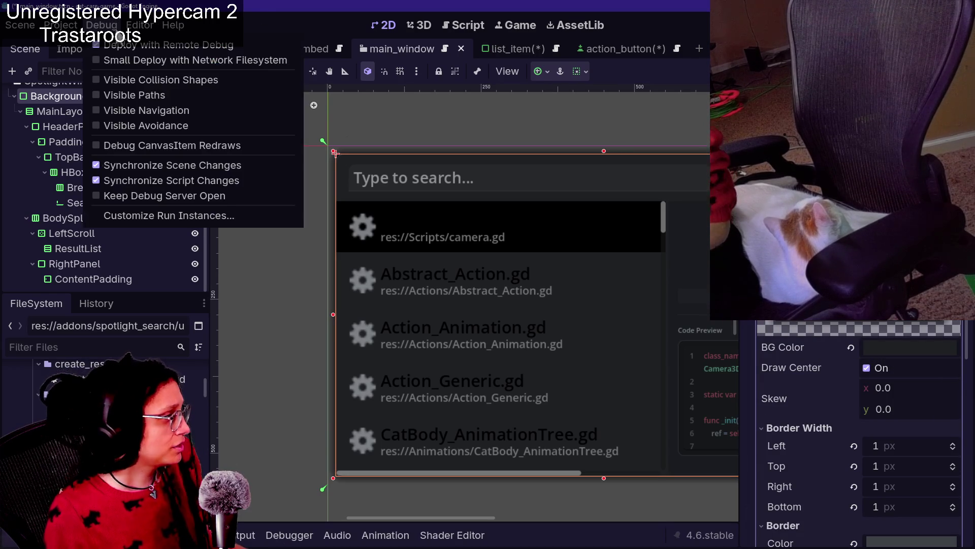
Open Project Settings, scroll through it, and close it.
{"action": "mouse_move", "coordinate": [61, 25]}
{"action": "left_click", "coordinate": [86, 47]}
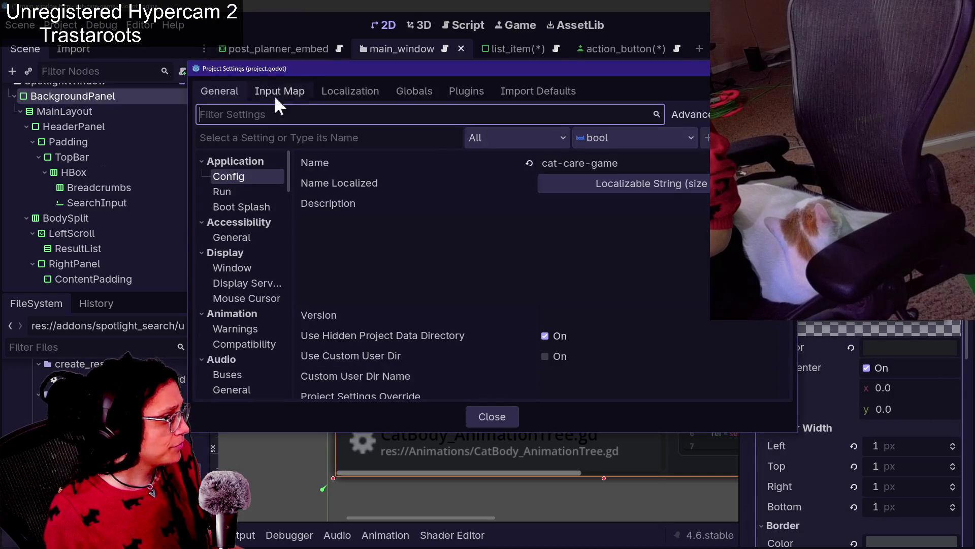
{"action": "scroll", "coordinate": [476, 210], "scroll_direction": "down", "scroll_amount": 5}
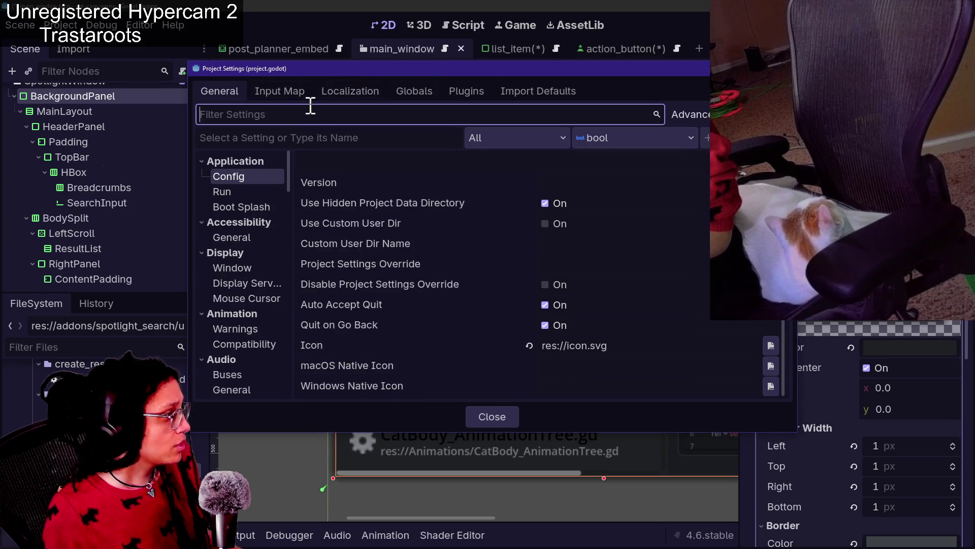
{"action": "key", "text": "Escape"}
On the Editor Settings Interface > Theme page, view the Base Color 1c1930 in a colour picker.
{"action": "left_click", "coordinate": [137, 25]}
{"action": "left_click", "coordinate": [150, 47]}
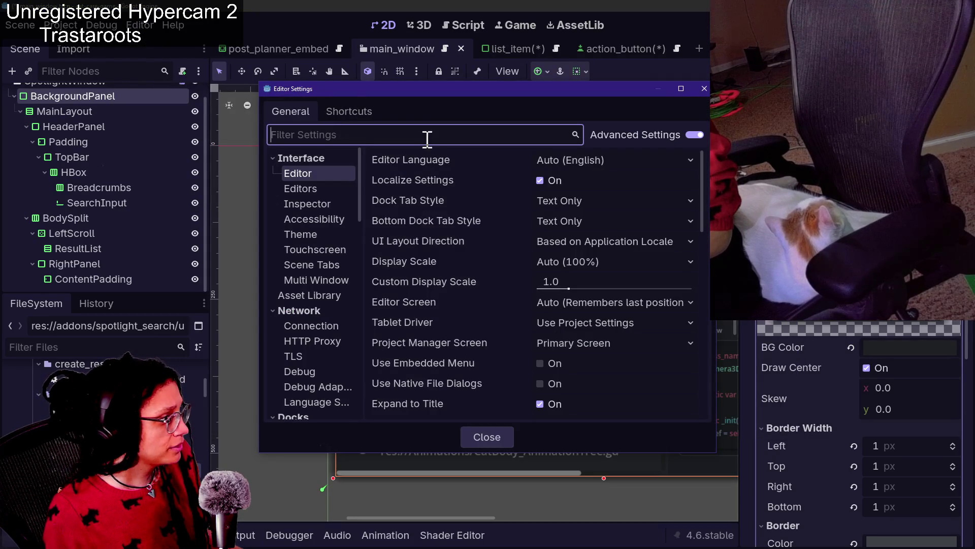
{"action": "left_click", "coordinate": [323, 234]}
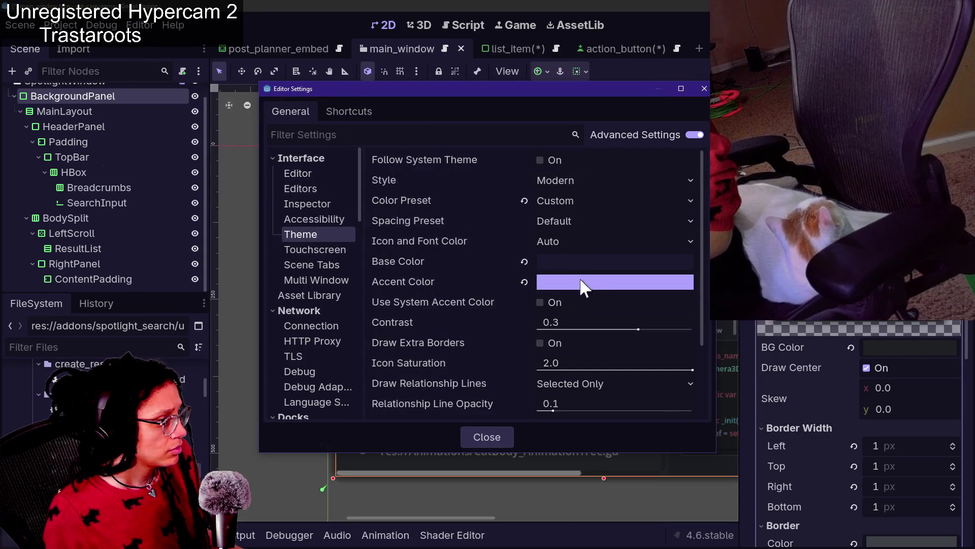
{"action": "left_click", "coordinate": [568, 264]}
{"action": "left_click", "coordinate": [442, 343]}
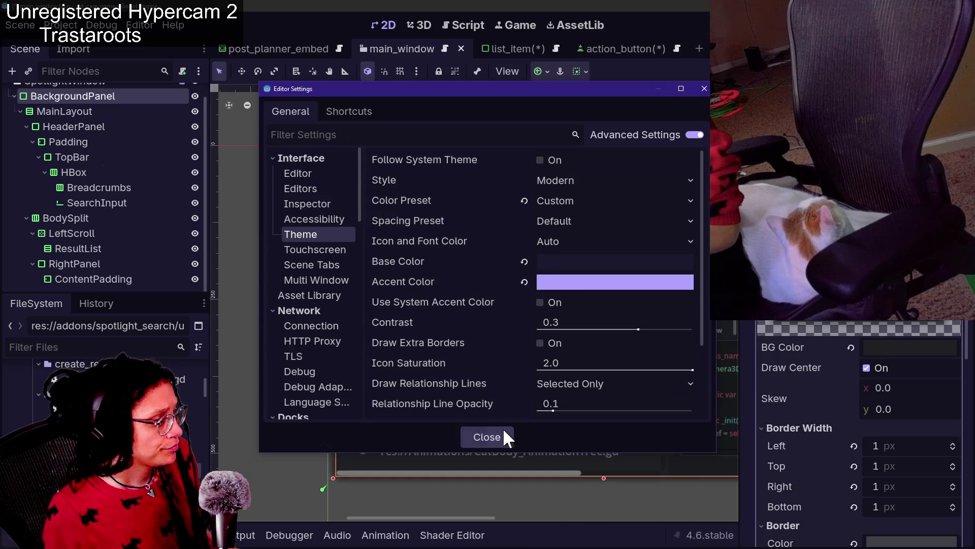
{"action": "left_click", "coordinate": [568, 282]}
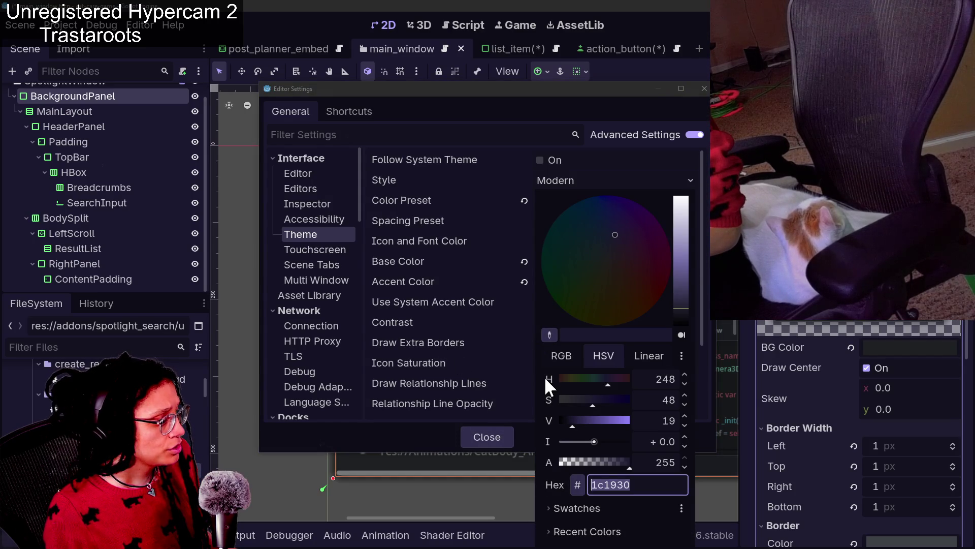
Add the current dark colour 1c1930 to the colour picker's swatches.
{"action": "left_click", "coordinate": [681, 508]}
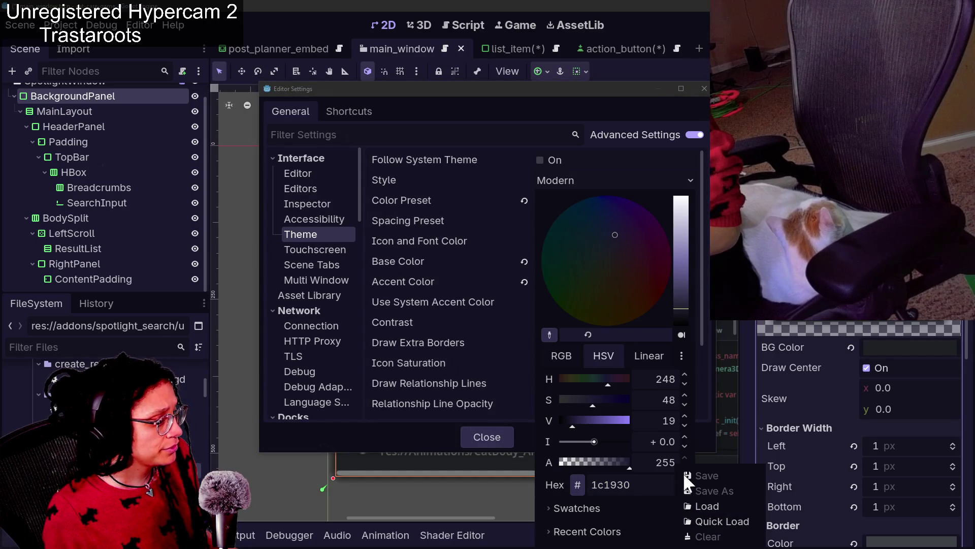
{"action": "left_click", "coordinate": [589, 519]}
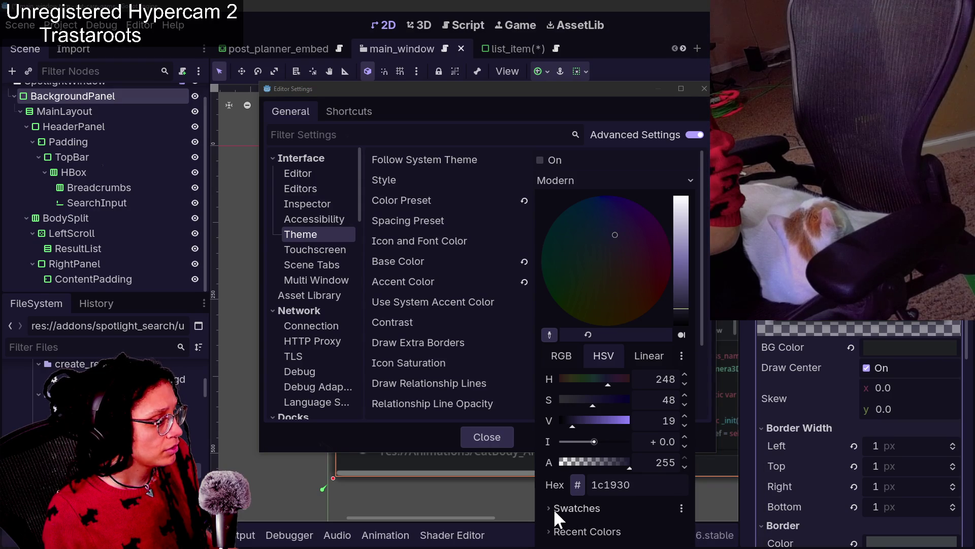
{"action": "left_click", "coordinate": [557, 518]}
{"action": "left_click", "coordinate": [550, 529]}
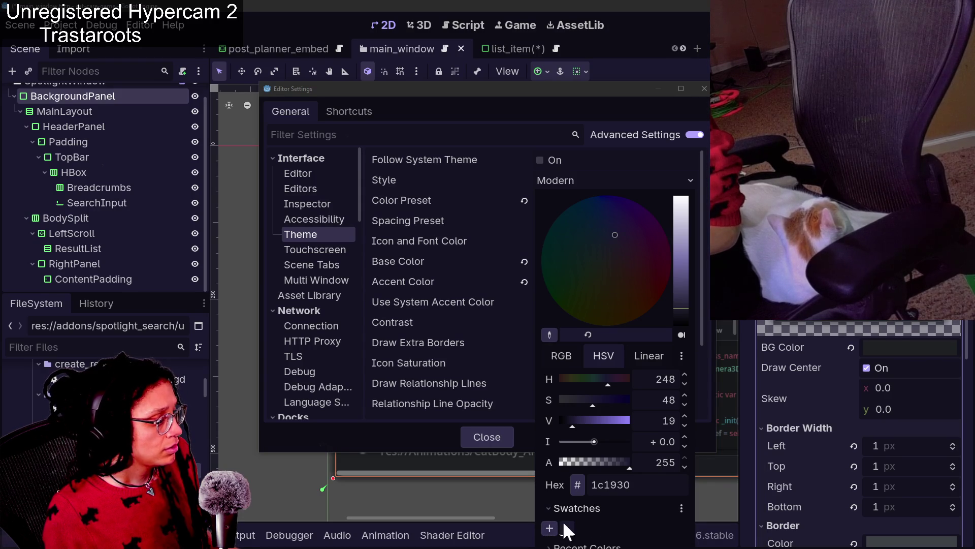
Start saving the swatches as a palette, browsing to /Godot/Themes and favouriting that folder.
{"action": "left_click", "coordinate": [682, 508]}
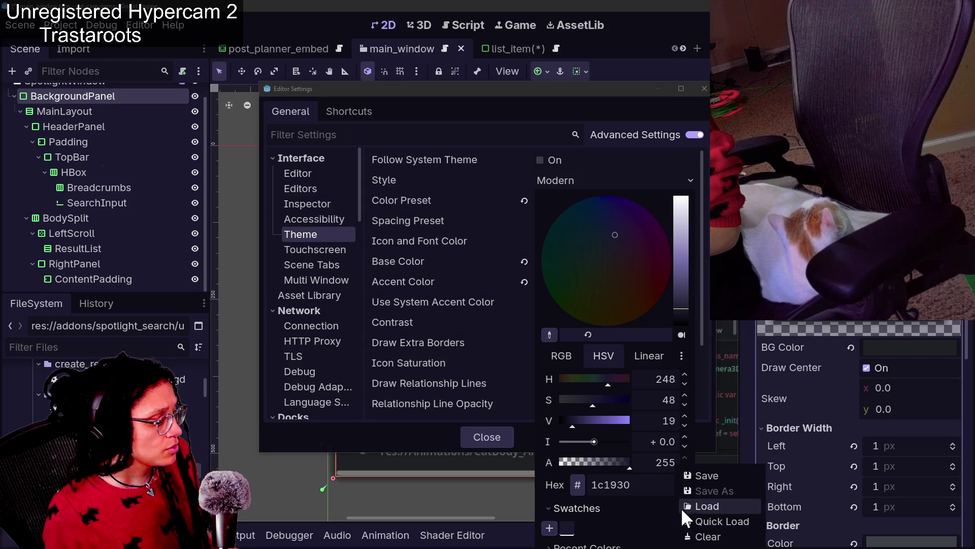
{"action": "left_click", "coordinate": [705, 476]}
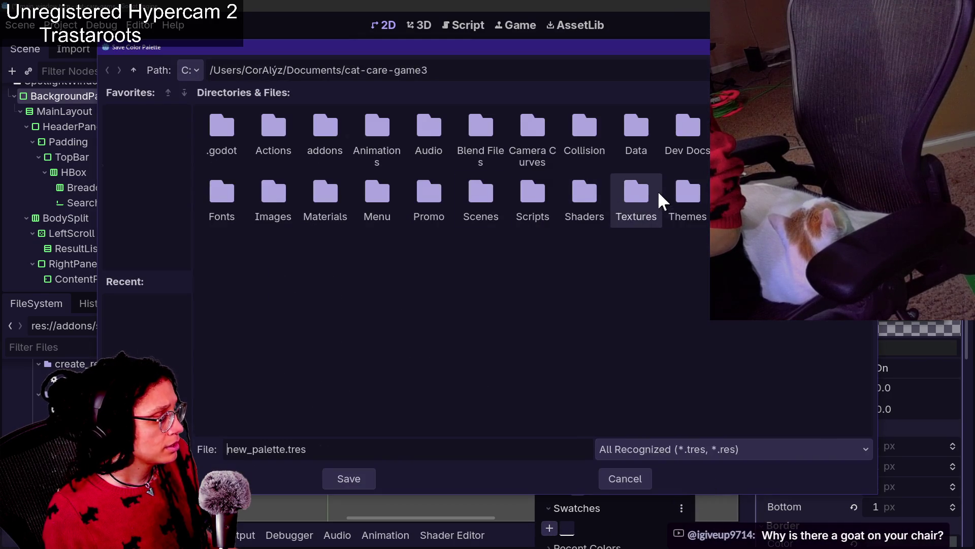
{"action": "double_click", "coordinate": [674, 205]}
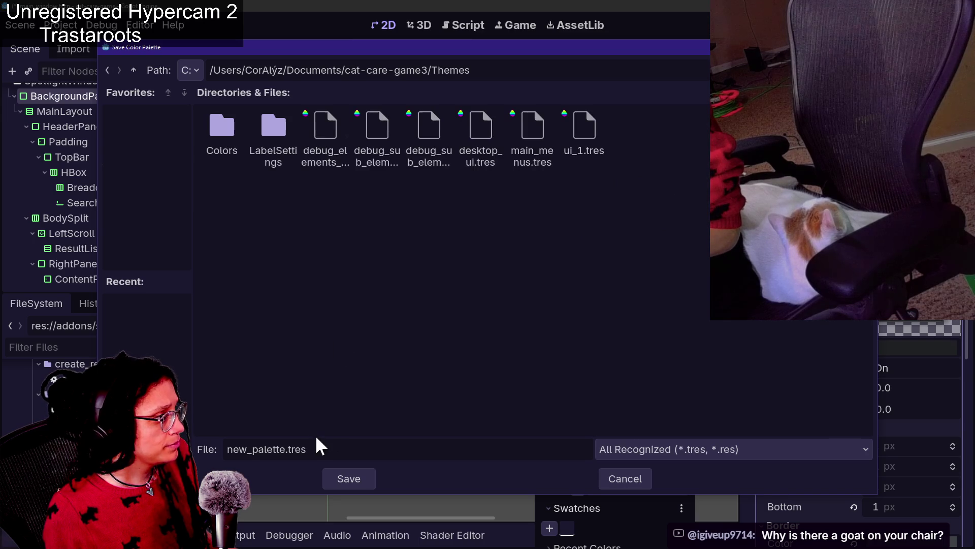
{"action": "left_click_drag", "start_coordinate": [243, 70], "coordinate": [457, 80]}
{"action": "key", "text": "BackSpace"}
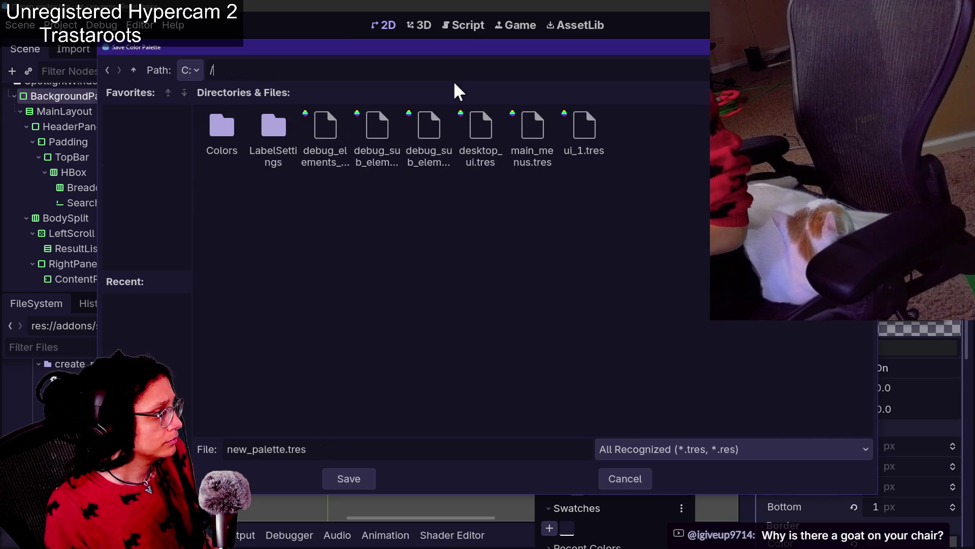
{"action": "type", "text": "Fodot"}
{"action": "key", "text": "Return"}
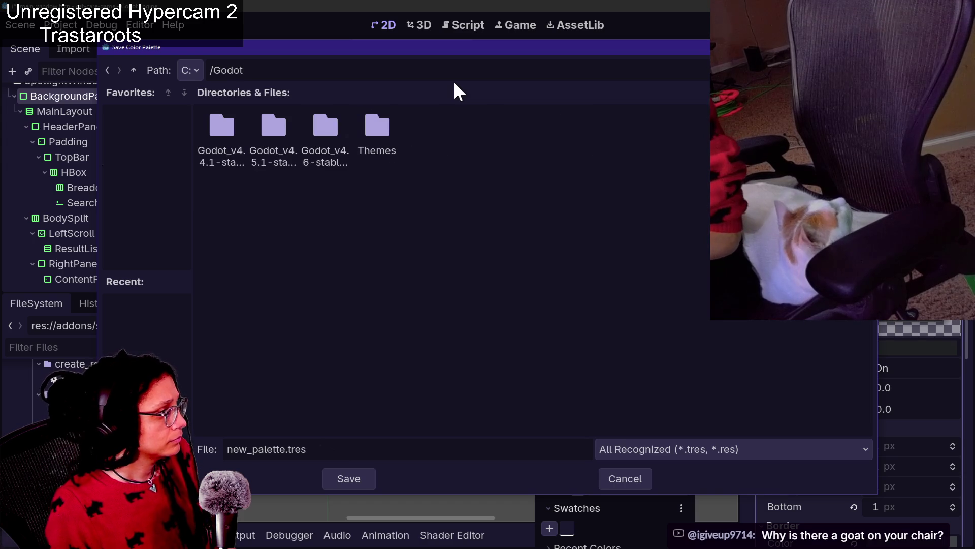
{"action": "right_click", "coordinate": [391, 148]}
{"action": "key", "text": "Escape"}
{"action": "double_click", "coordinate": [389, 148]}
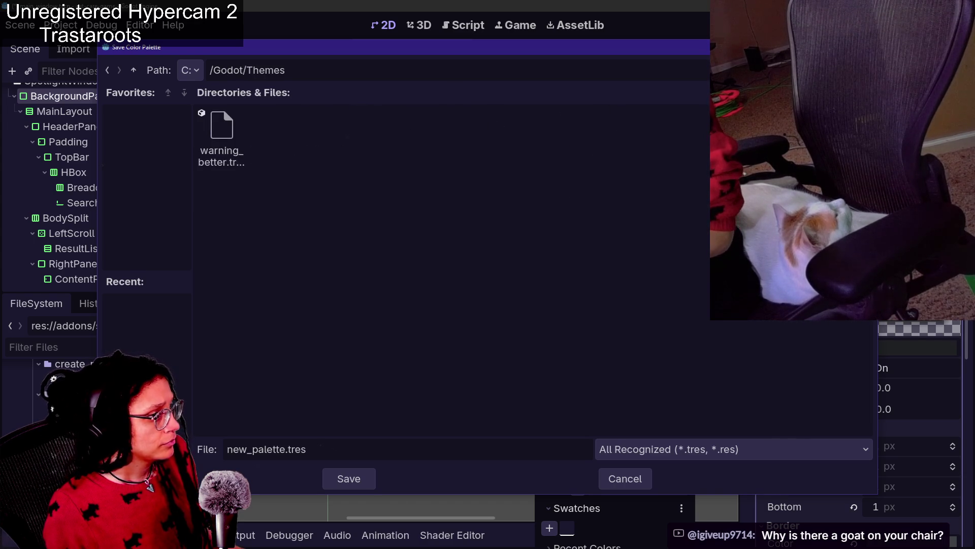
{"action": "left_click", "coordinate": [823, 70]}
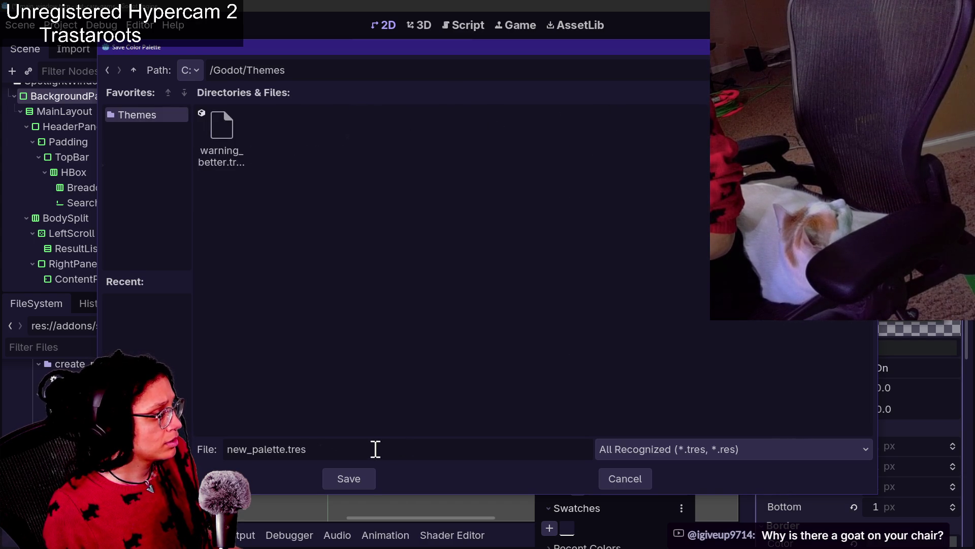
Save the palette as editor_colors.tres and close the picker and Editor Settings.
{"action": "key", "text": "ctrl+a"}
{"action": "type", "text": "ed"}
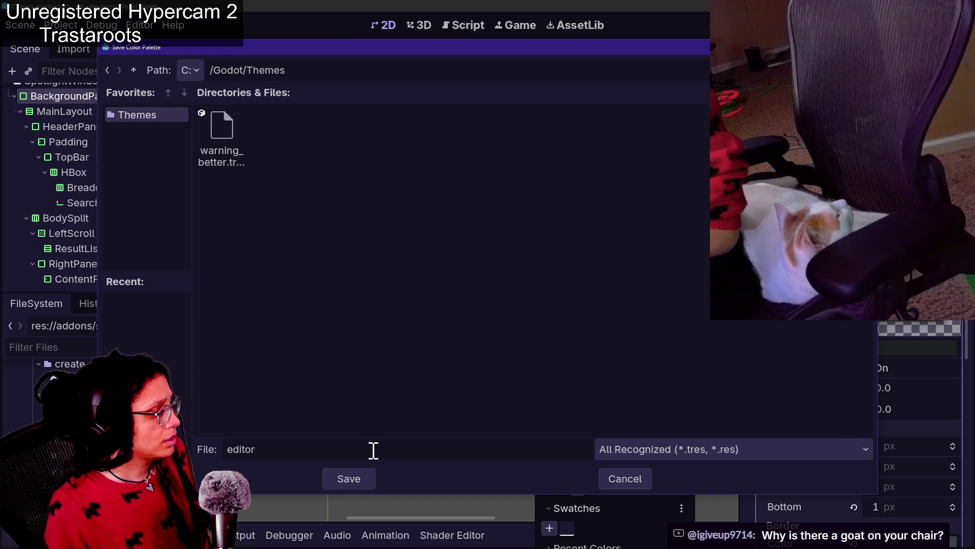
{"action": "type", "text": "_colors"}
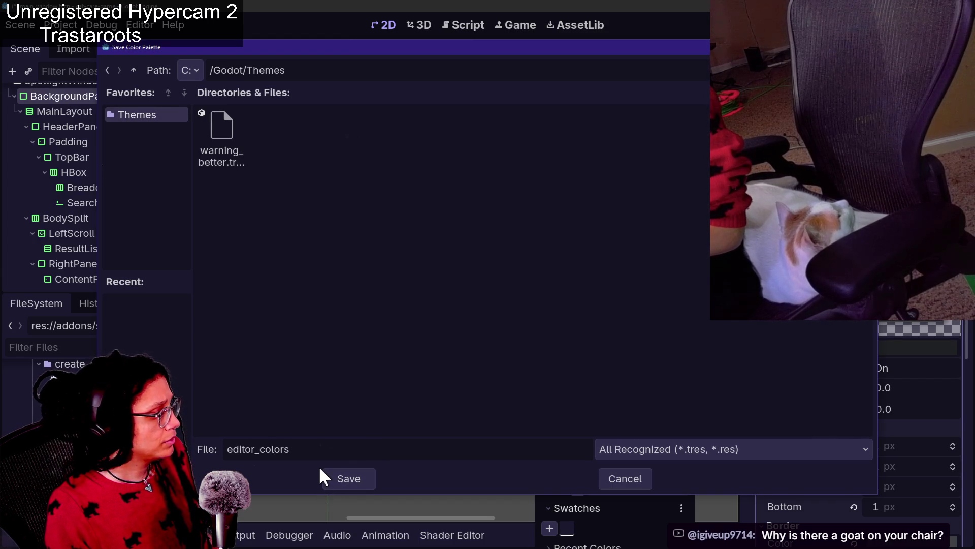
{"action": "type", "text": "res"}
{"action": "key", "text": "Return"}
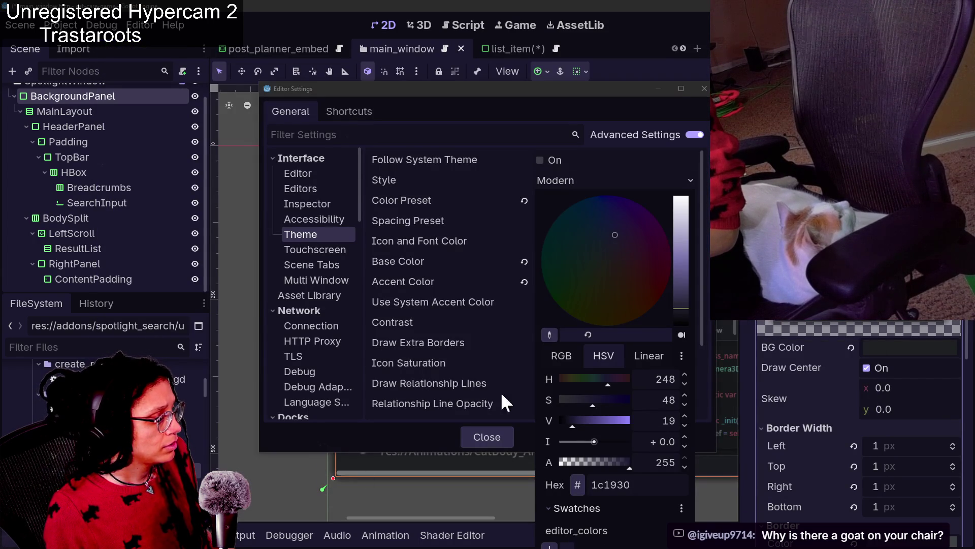
{"action": "left_click", "coordinate": [497, 432]}
{"action": "left_click", "coordinate": [497, 433]}
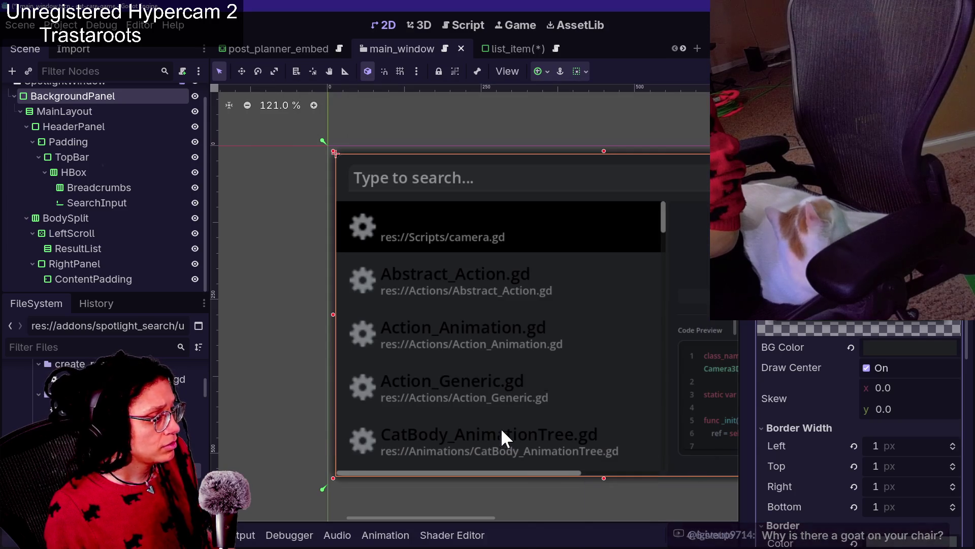
Add the editor's lavender Accent Color to the saved swatches via Editor Settings.
{"action": "left_click", "coordinate": [68, 25]}
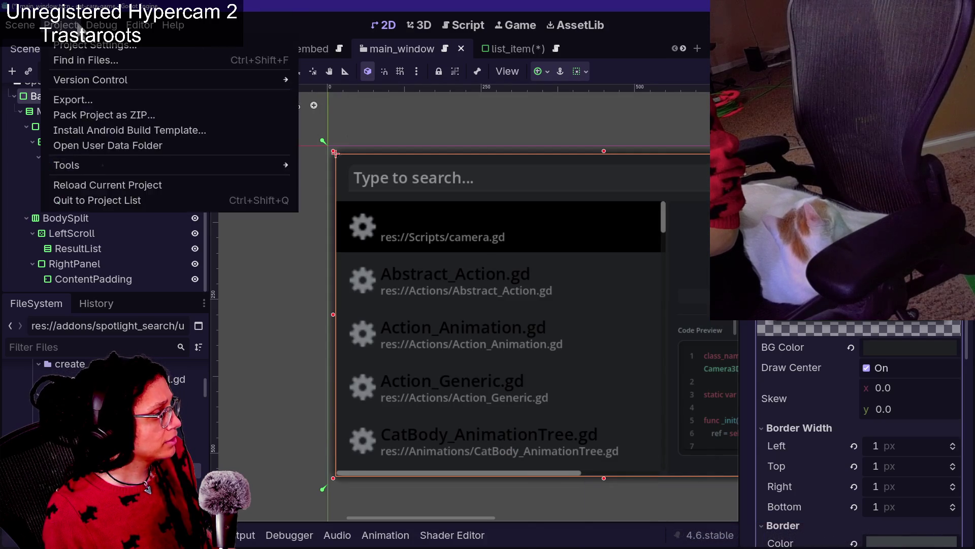
{"action": "mouse_move", "coordinate": [139, 25]}
{"action": "left_click", "coordinate": [153, 42]}
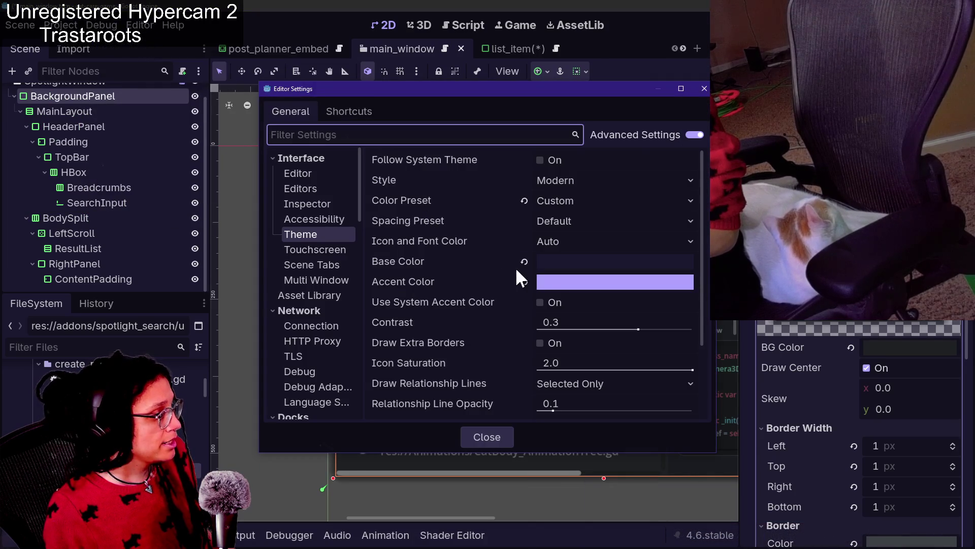
{"action": "left_click", "coordinate": [550, 282]}
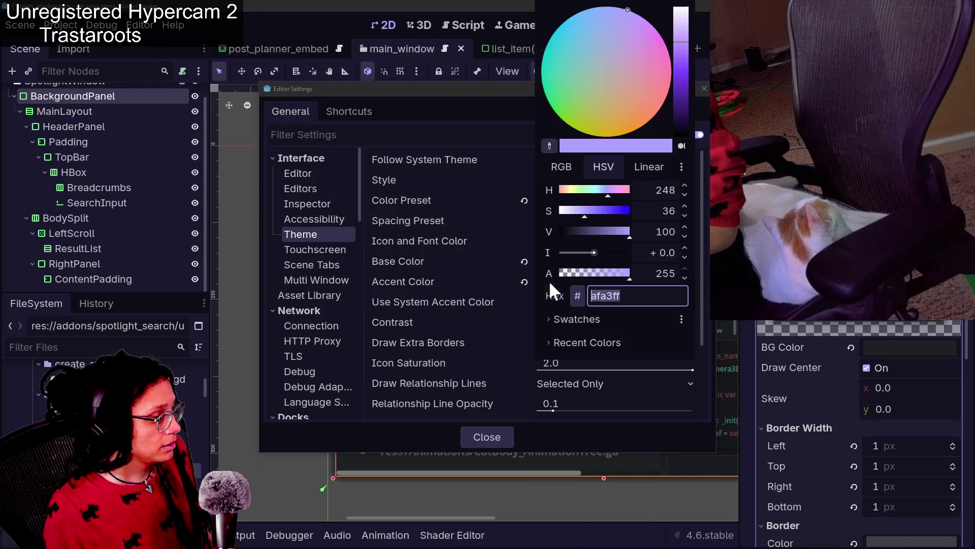
{"action": "left_click", "coordinate": [583, 320]}
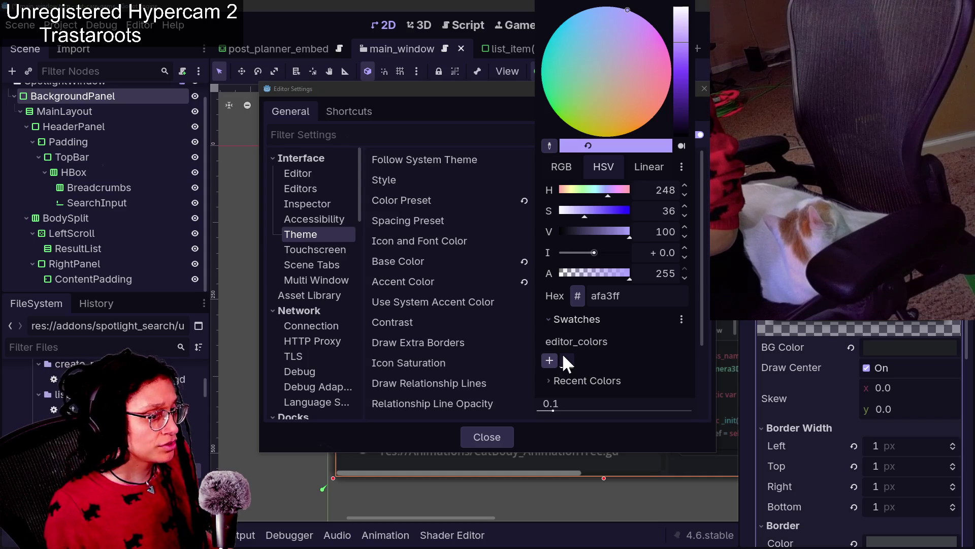
{"action": "left_click", "coordinate": [550, 360]}
{"action": "left_click", "coordinate": [493, 382]}
{"action": "left_click", "coordinate": [488, 437]}
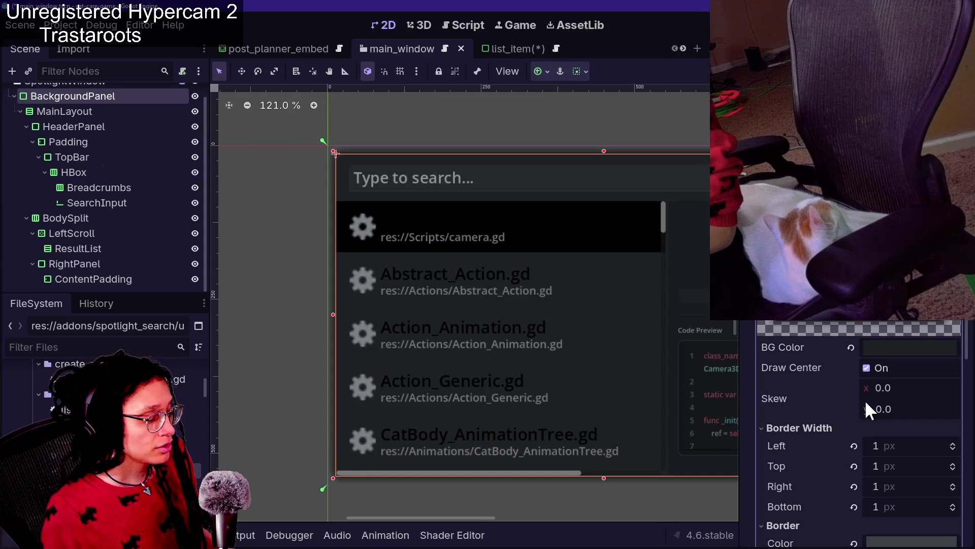
Set the BackgroundPanel BG Color to the dark 1c1930 editor_colors swatch.
{"action": "scroll", "coordinate": [840, 373], "scroll_direction": "down", "scroll_amount": 5}
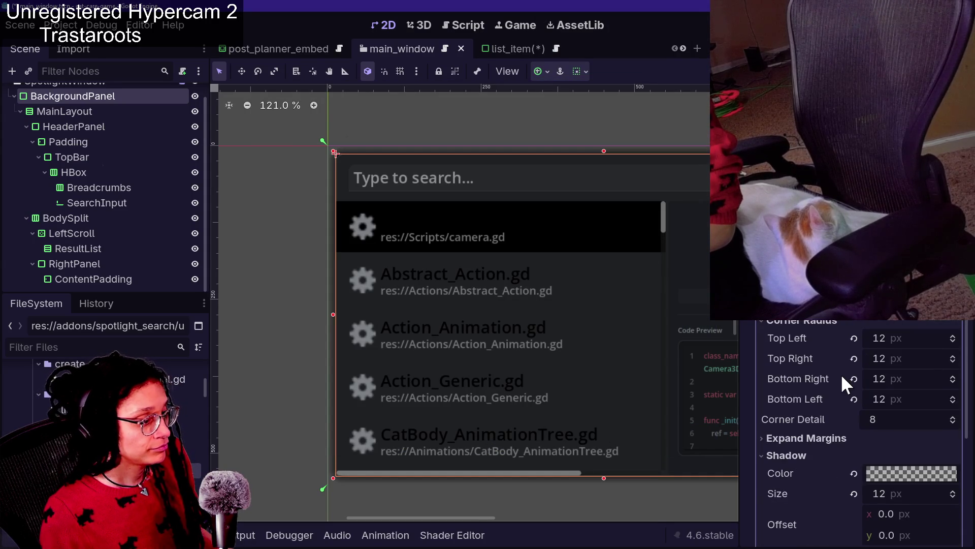
{"action": "scroll", "coordinate": [854, 317], "scroll_direction": "up", "scroll_amount": 3}
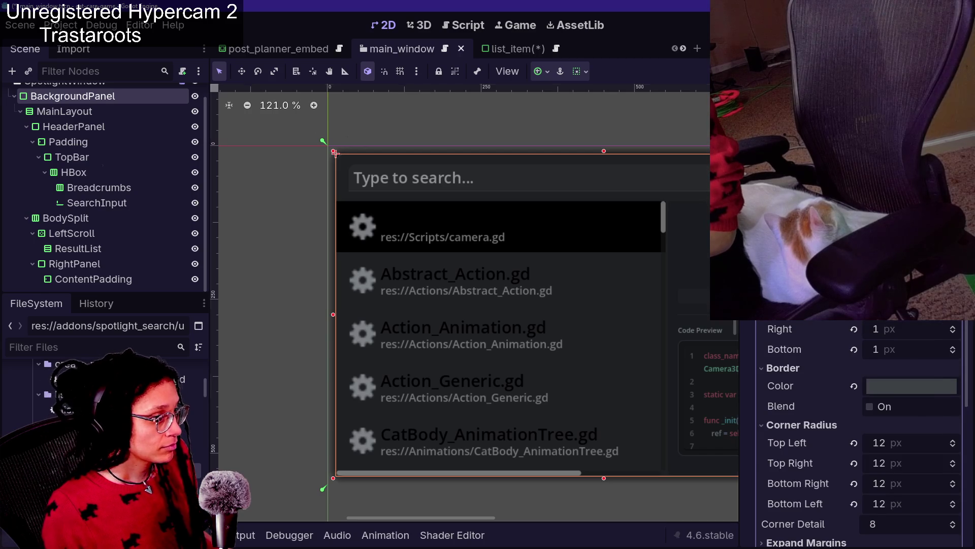
{"action": "left_click", "coordinate": [911, 385]}
{"action": "left_click", "coordinate": [856, 512]}
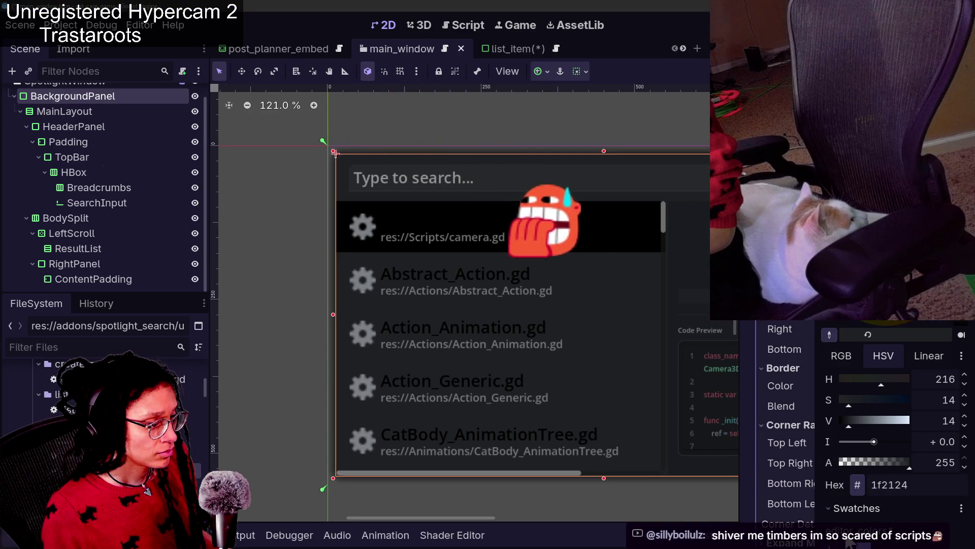
{"action": "left_click", "coordinate": [852, 542]}
{"action": "left_click", "coordinate": [794, 436]}
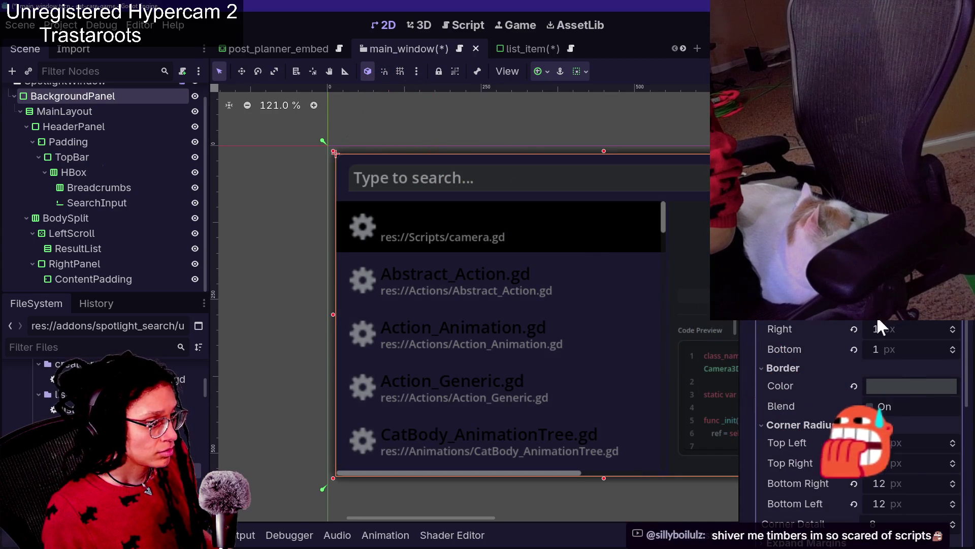
Set the BackgroundPanel Border Color to the lavender editor_colors swatch.
{"action": "left_click", "coordinate": [897, 383]}
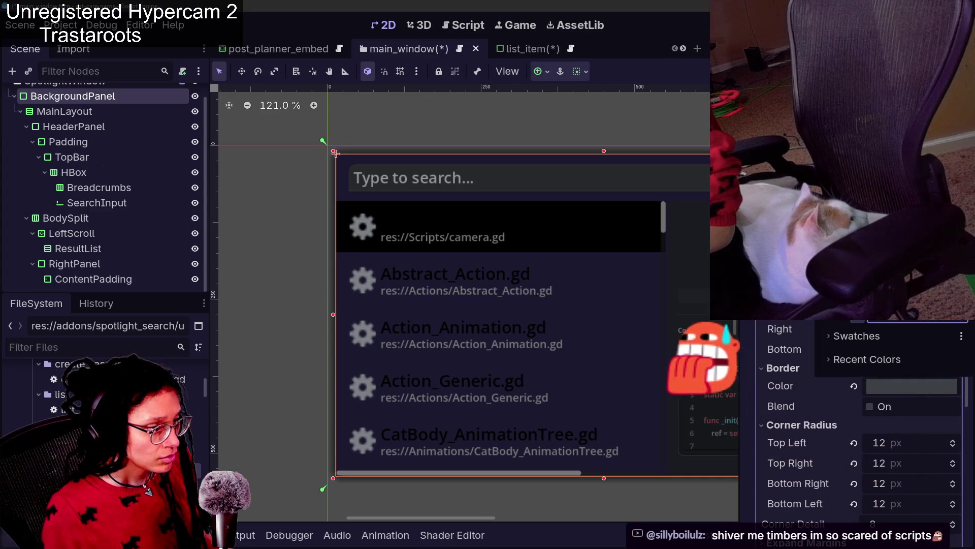
{"action": "left_click", "coordinate": [850, 336]}
{"action": "left_click", "coordinate": [801, 354]}
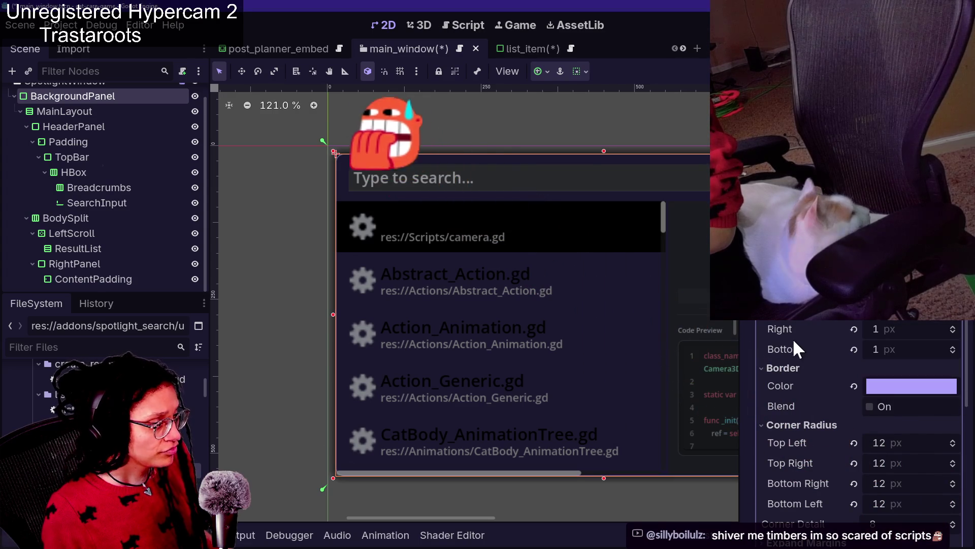
{"action": "scroll", "coordinate": [800, 352], "scroll_direction": "down", "scroll_amount": 3}
{"action": "scroll", "coordinate": [857, 368], "scroll_direction": "up", "scroll_amount": 3}
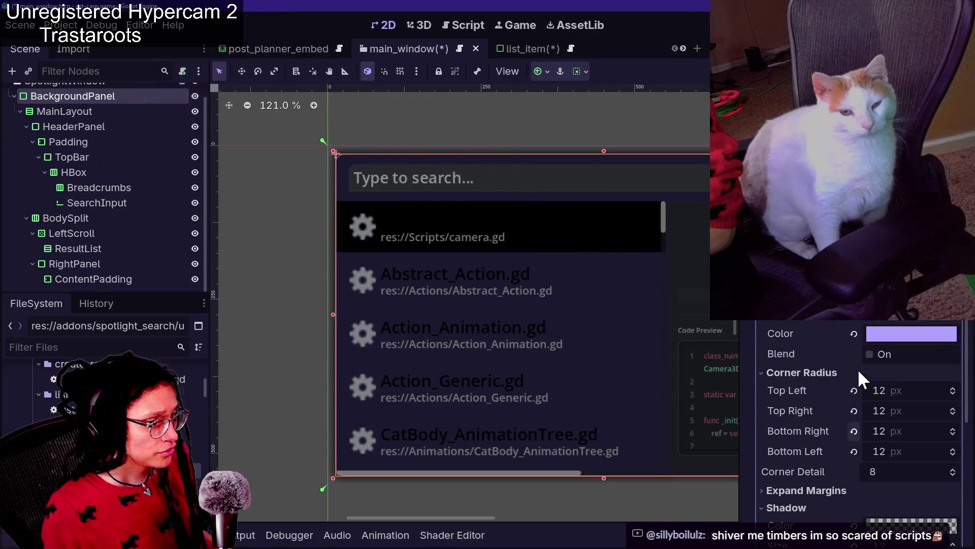
{"action": "scroll", "coordinate": [857, 368], "scroll_direction": "down", "scroll_amount": 3}
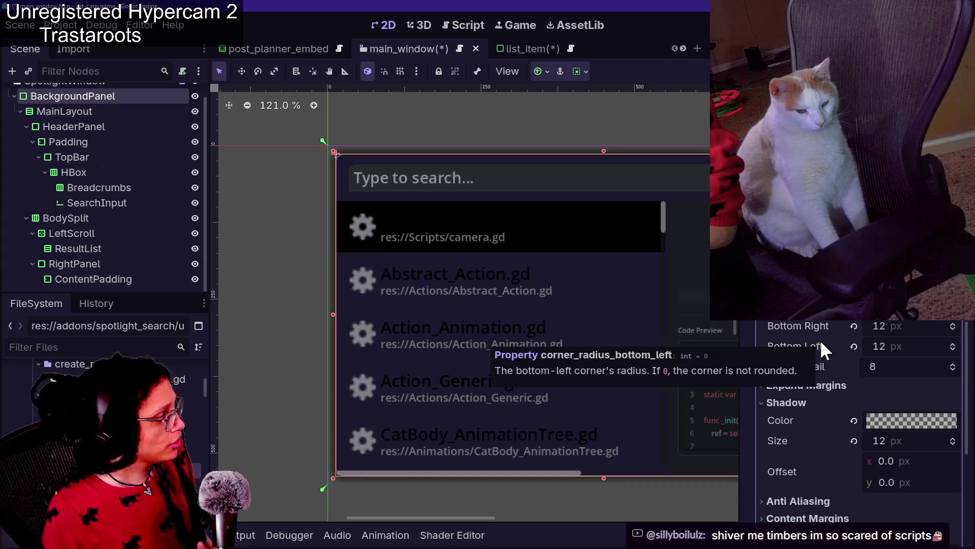
{"action": "scroll", "coordinate": [809, 325], "scroll_direction": "down", "scroll_amount": 3}
{"action": "scroll", "coordinate": [809, 324], "scroll_direction": "down", "scroll_amount": 2}
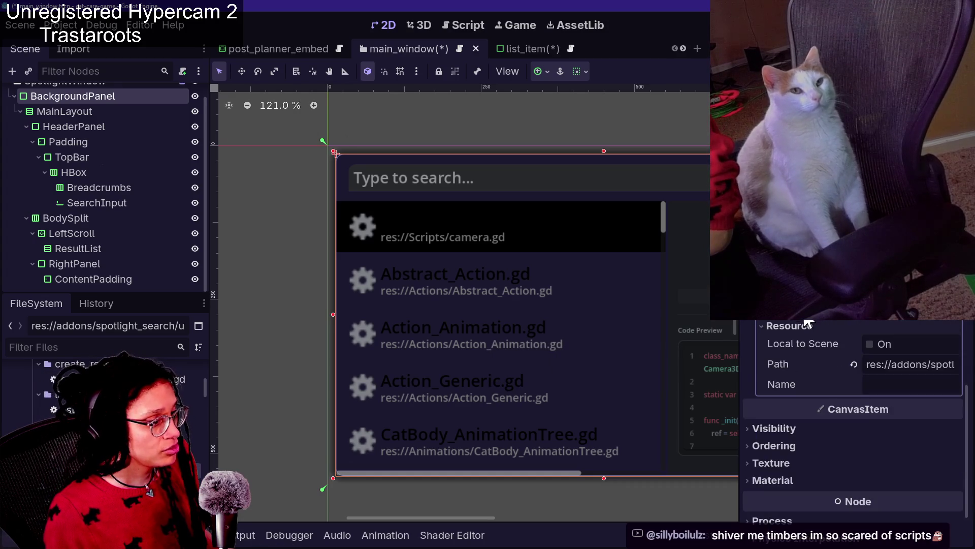
{"action": "scroll", "coordinate": [809, 323], "scroll_direction": "up", "scroll_amount": 1}
{"action": "scroll", "coordinate": [838, 376], "scroll_direction": "up", "scroll_amount": 6}
{"action": "scroll", "coordinate": [838, 376], "scroll_direction": "down", "scroll_amount": 2}
Check the panel's shadow colour 0000004d, leaving it unchanged.
{"action": "left_click", "coordinate": [915, 474]}
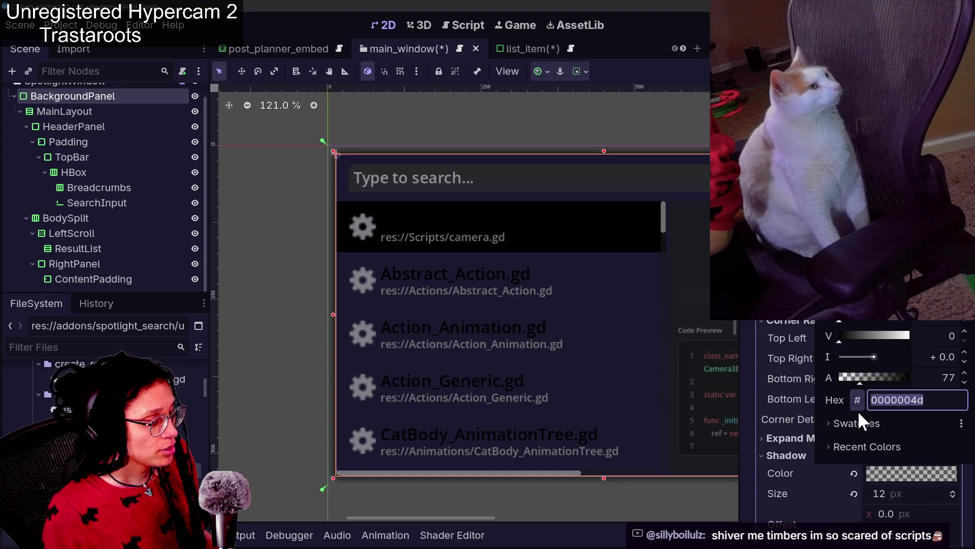
{"action": "left_click", "coordinate": [797, 428]}
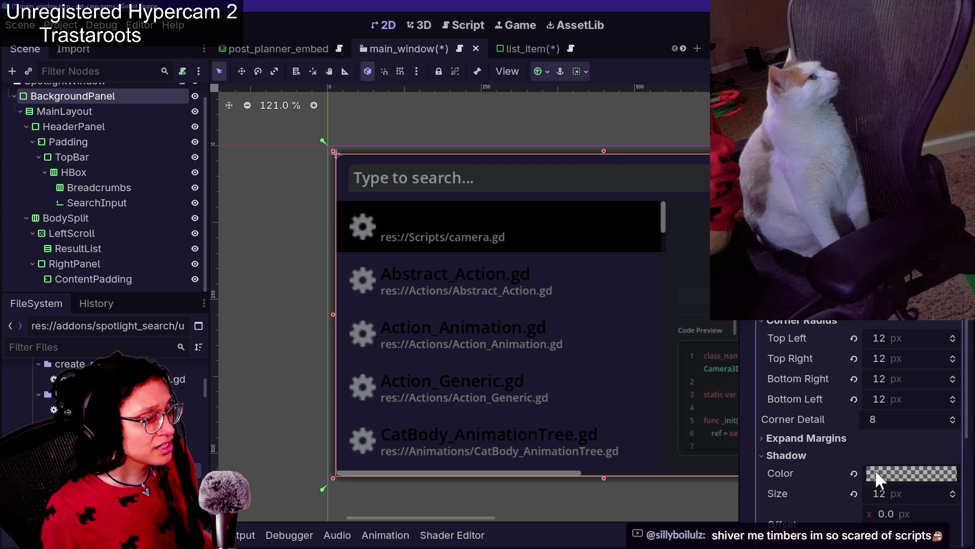
{"action": "scroll", "coordinate": [876, 471], "scroll_direction": "down", "scroll_amount": 3}
{"action": "left_click", "coordinate": [898, 374]}
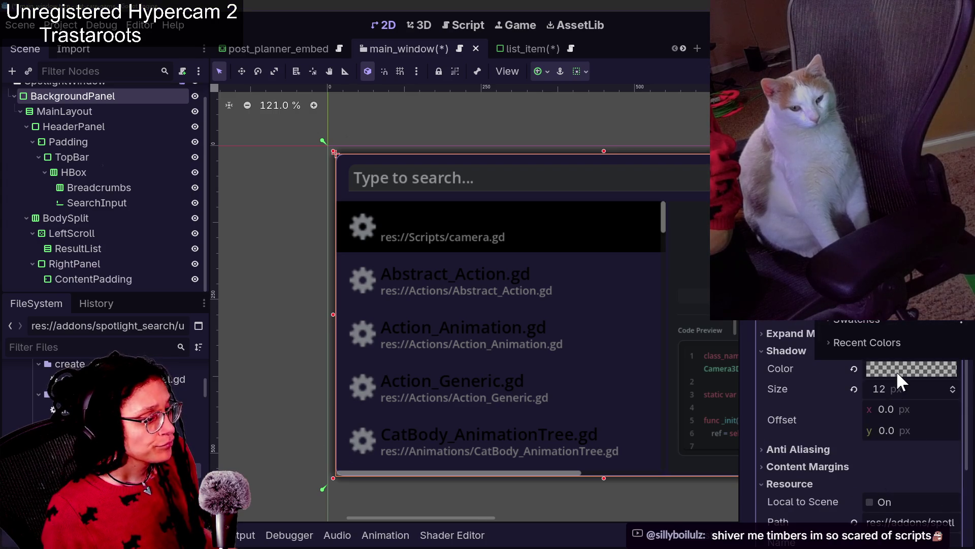
{"action": "left_click", "coordinate": [771, 350]}
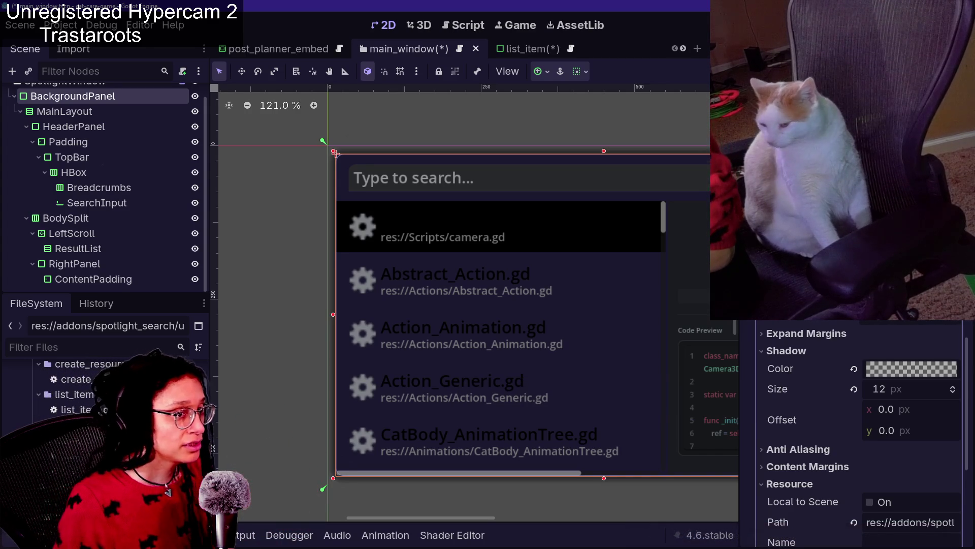
Review the BackgroundPanel StyleBoxFlat settings, including its Expand Margins values.
{"action": "scroll", "coordinate": [865, 385], "scroll_direction": "up", "scroll_amount": 1}
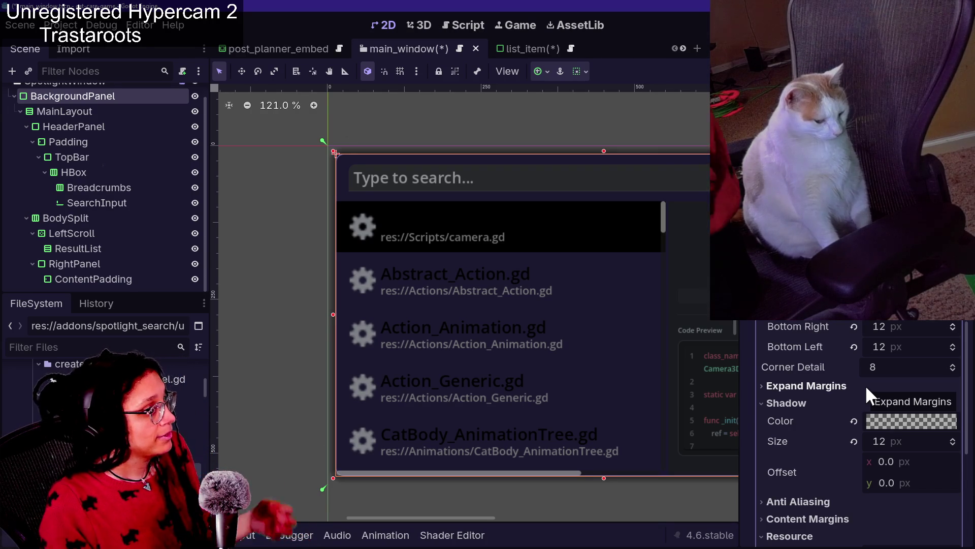
{"action": "left_click", "coordinate": [865, 385]}
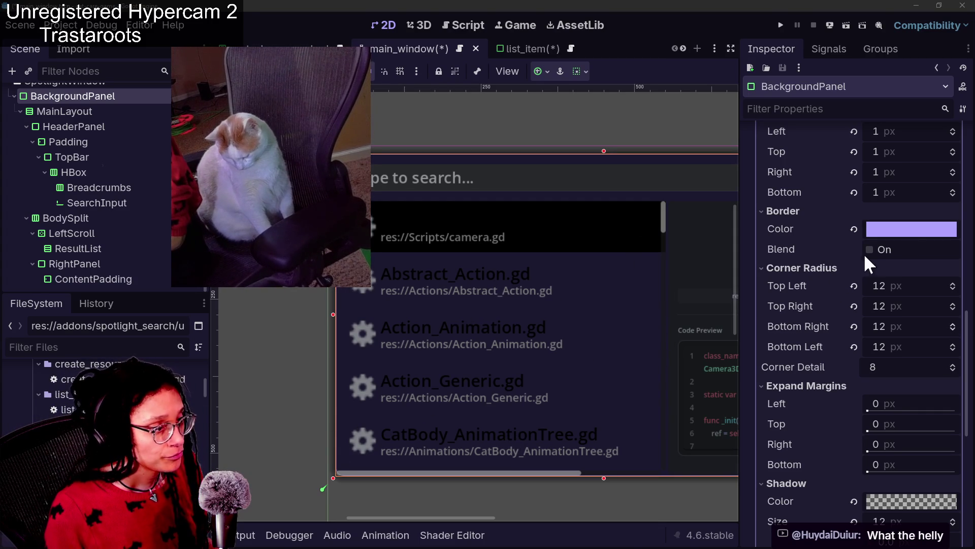
{"action": "scroll", "coordinate": [840, 266], "scroll_direction": "down", "scroll_amount": 1}
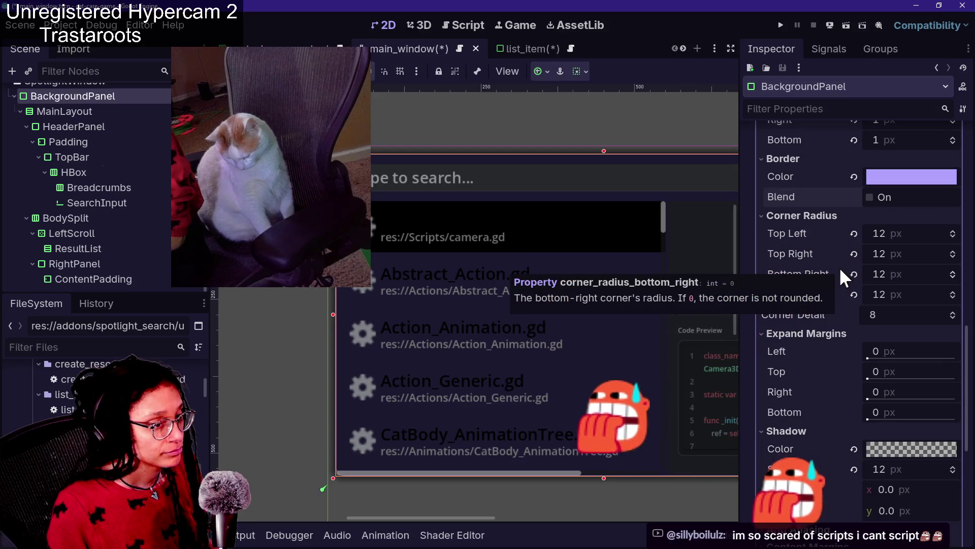
{"action": "scroll", "coordinate": [813, 316], "scroll_direction": "down", "scroll_amount": 1}
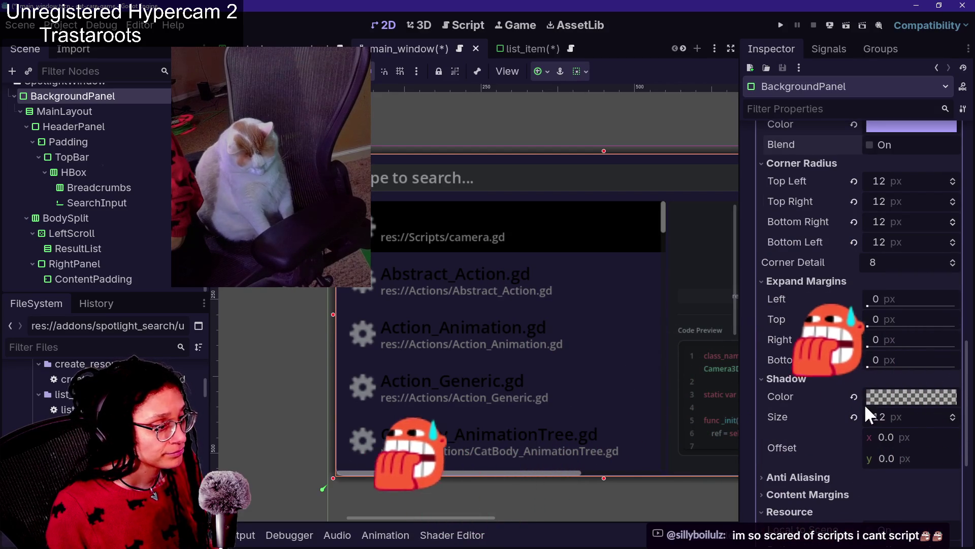
{"action": "scroll", "coordinate": [799, 401], "scroll_direction": "down", "scroll_amount": 3}
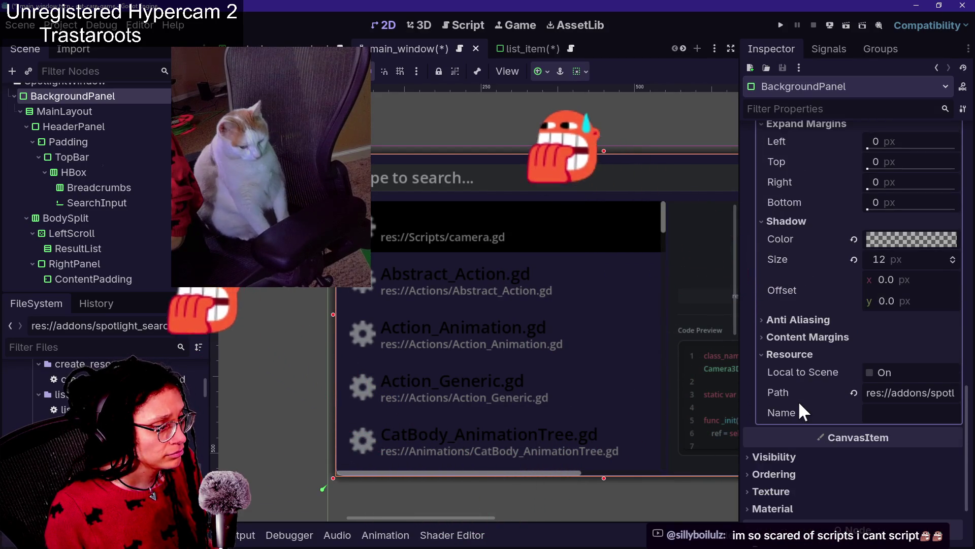
{"action": "scroll", "coordinate": [797, 401], "scroll_direction": "up", "scroll_amount": 3}
{"action": "scroll", "coordinate": [797, 401], "scroll_direction": "up", "scroll_amount": 7}
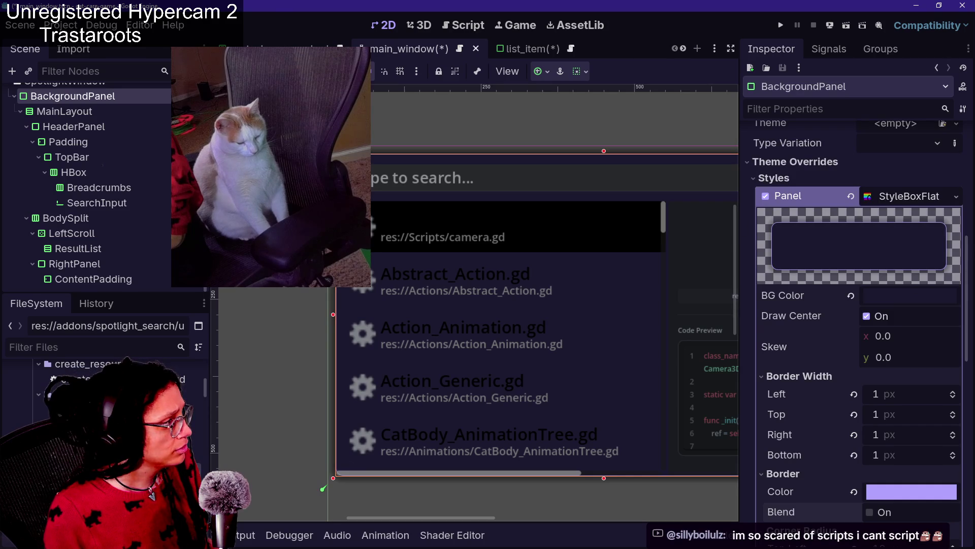
{"action": "scroll", "coordinate": [114, 131], "scroll_direction": "up", "scroll_amount": 1}
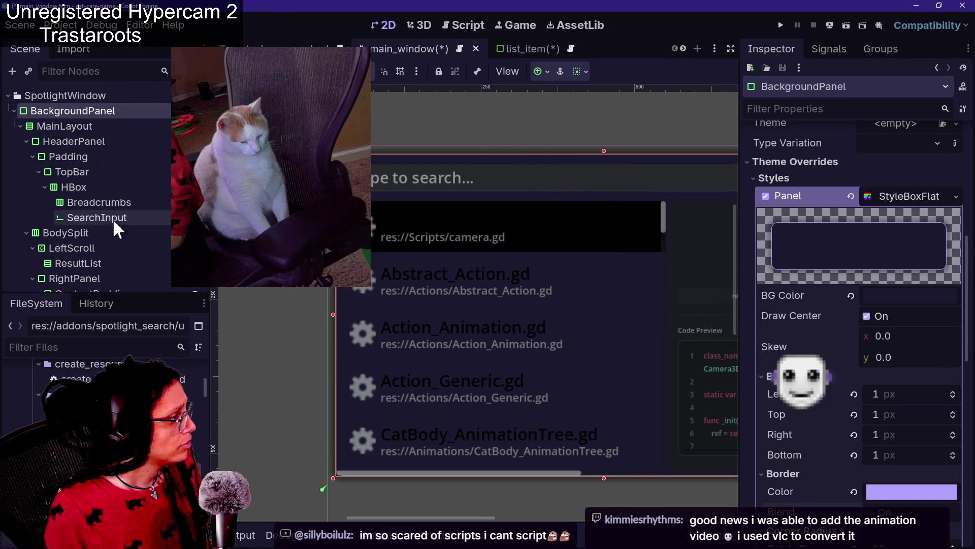
Inspect HeaderPanel's Panel style override, then view the Padding node's margin constants.
{"action": "left_click", "coordinate": [106, 143]}
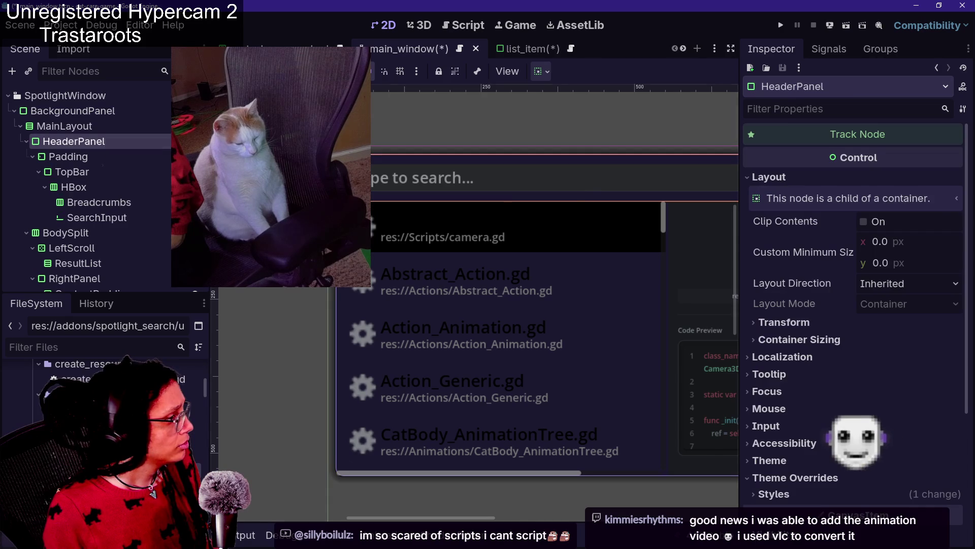
{"action": "scroll", "coordinate": [875, 361], "scroll_direction": "down", "scroll_amount": 5}
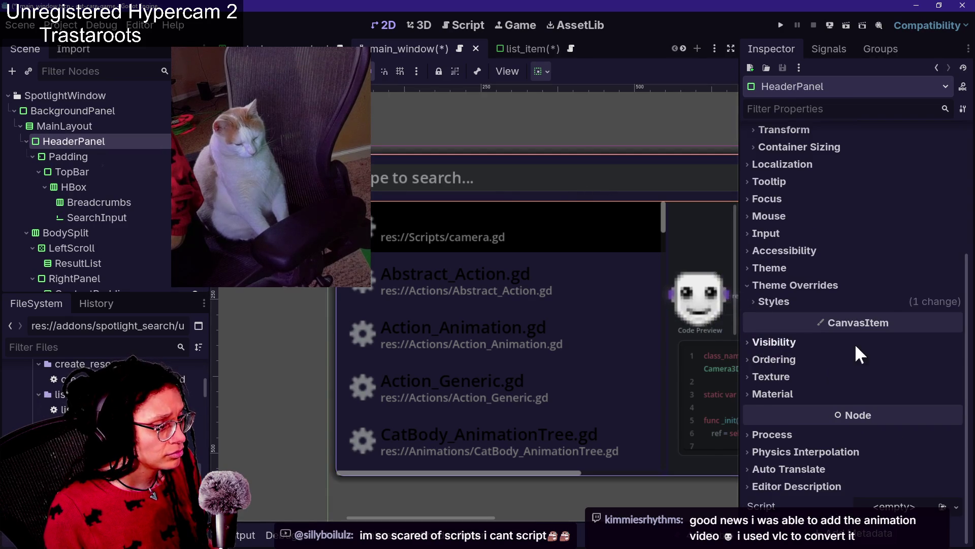
{"action": "left_click", "coordinate": [893, 306]}
{"action": "mouse_move", "coordinate": [905, 338]}
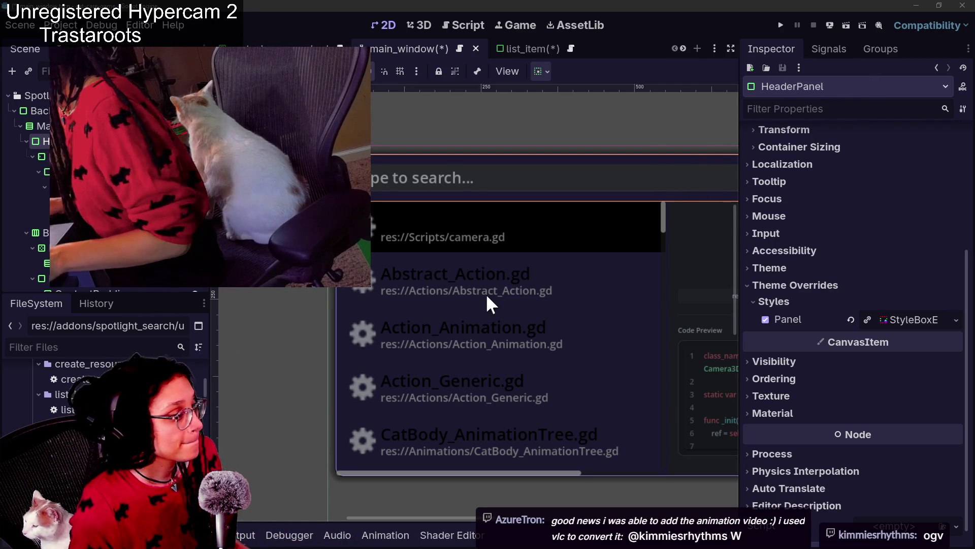
{"action": "left_click", "coordinate": [891, 317]}
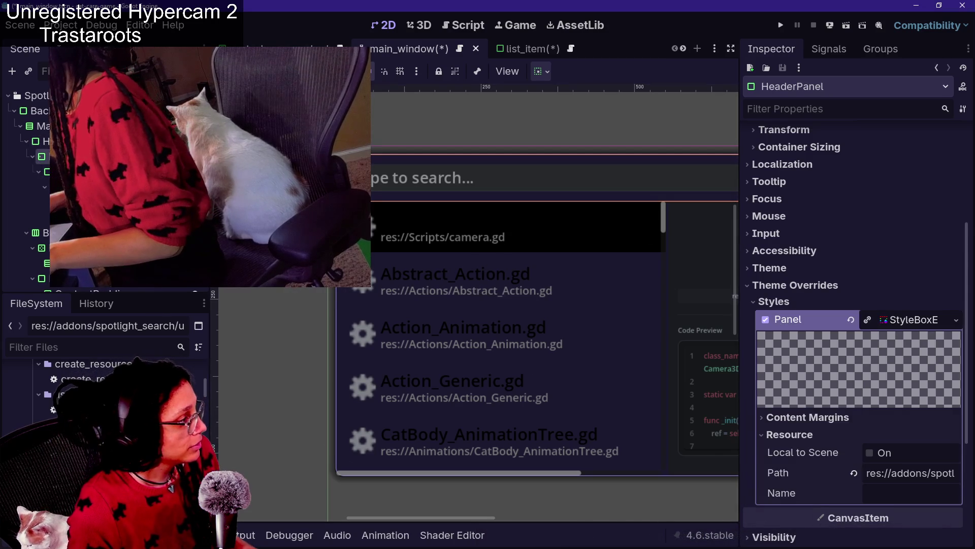
{"action": "left_click", "coordinate": [577, 259]}
{"action": "left_click", "coordinate": [884, 495]}
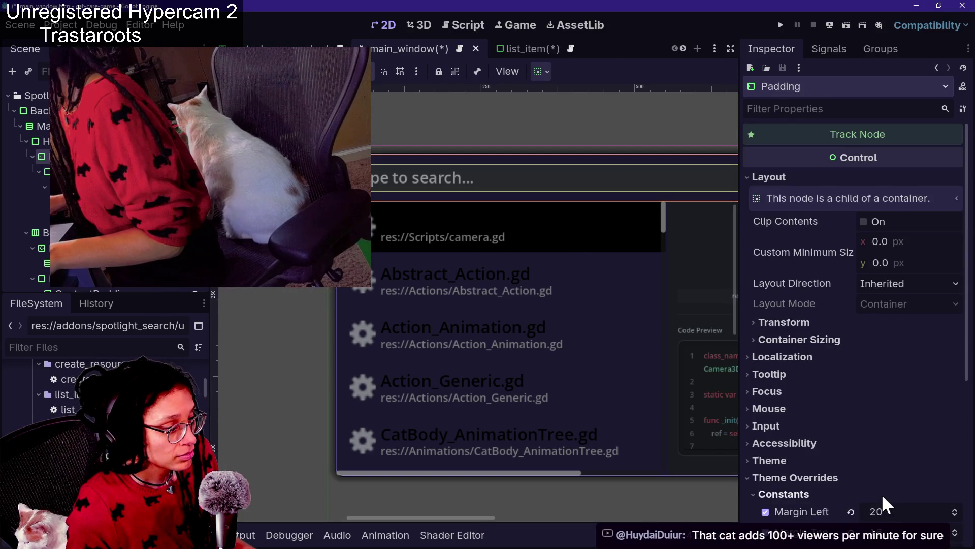
Give the TopBar's Panel StyleBoxFlat the dark 1c1930 swatch as BG Color.
{"action": "scroll", "coordinate": [884, 502], "scroll_direction": "down", "scroll_amount": 5}
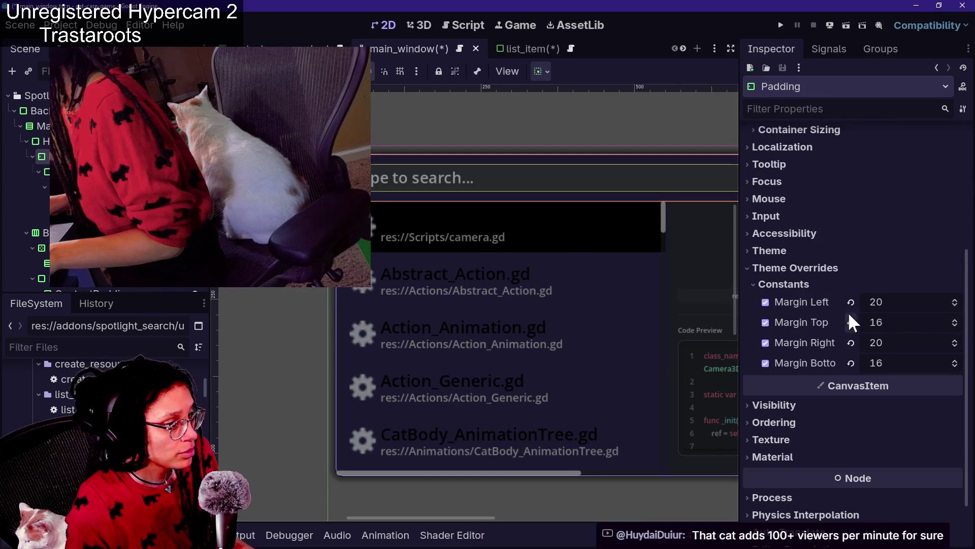
{"action": "left_click", "coordinate": [499, 234]}
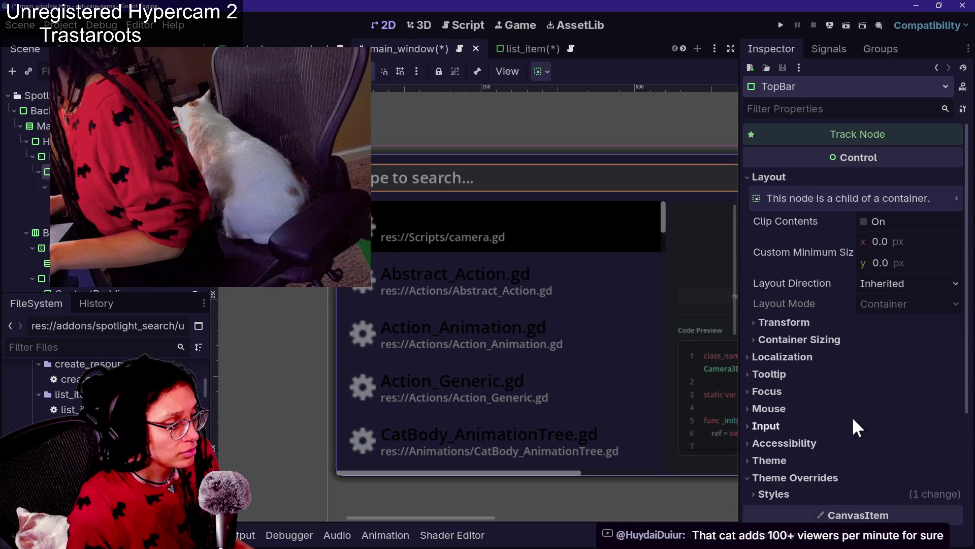
{"action": "left_click", "coordinate": [886, 496]}
{"action": "scroll", "coordinate": [886, 495], "scroll_direction": "down", "scroll_amount": 3}
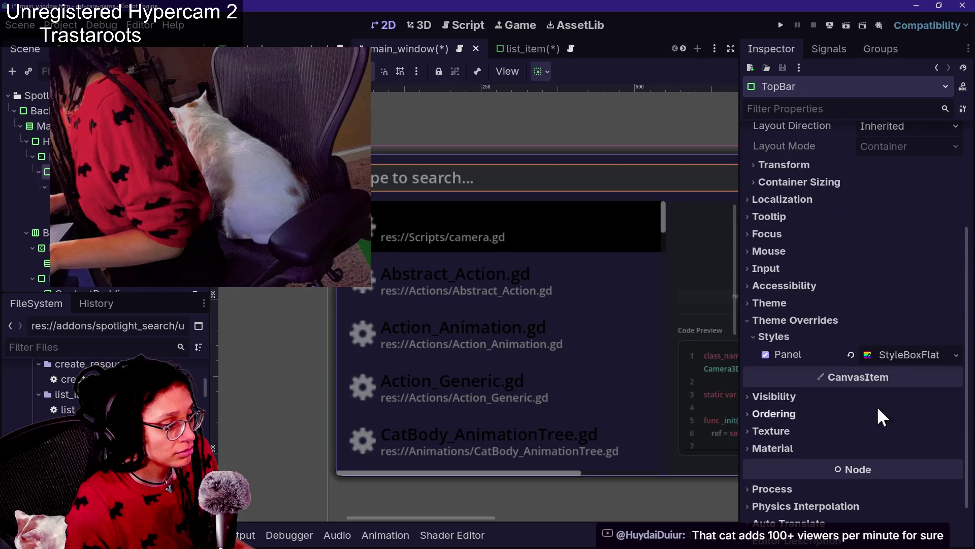
{"action": "left_click", "coordinate": [889, 359]}
{"action": "scroll", "coordinate": [883, 453], "scroll_direction": "down", "scroll_amount": 1}
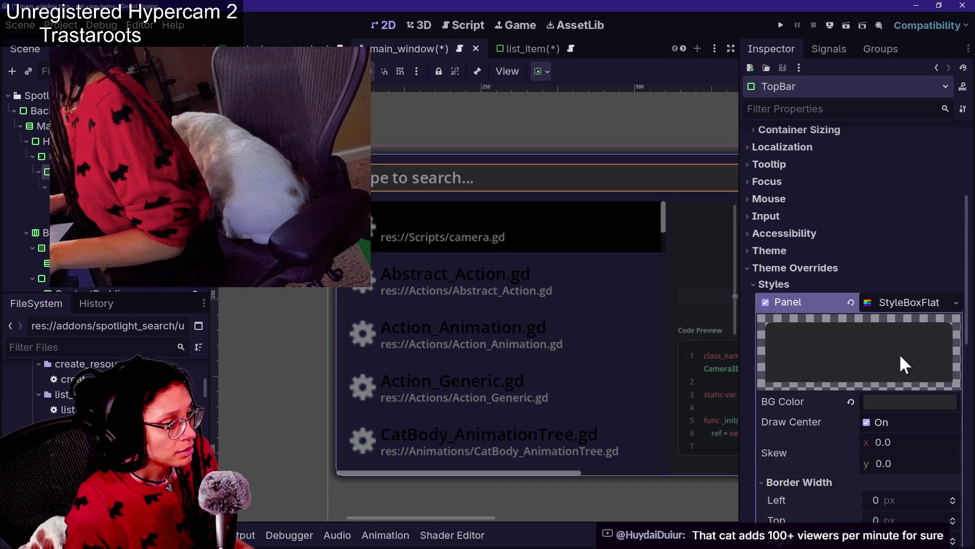
{"action": "left_click", "coordinate": [912, 401]}
{"action": "left_click", "coordinate": [857, 351]}
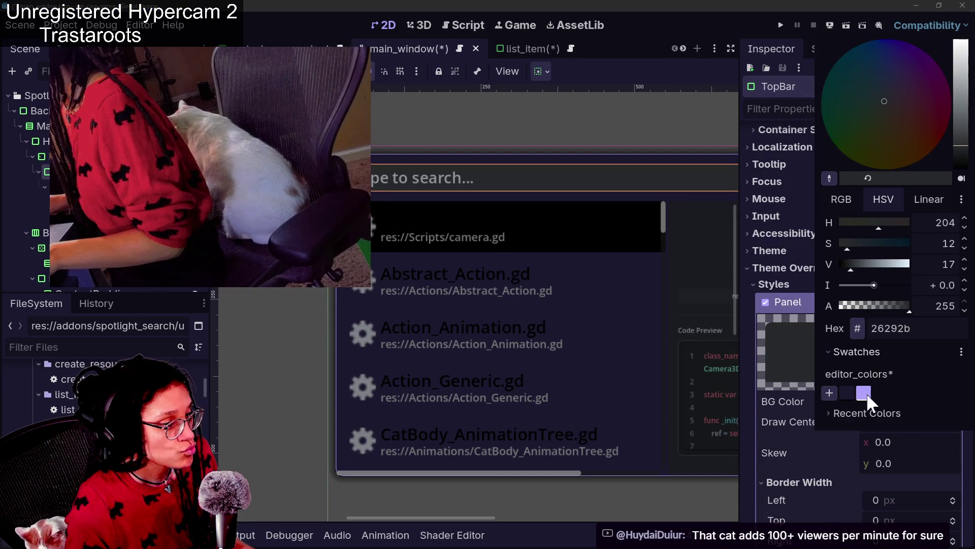
{"action": "left_click", "coordinate": [846, 394]}
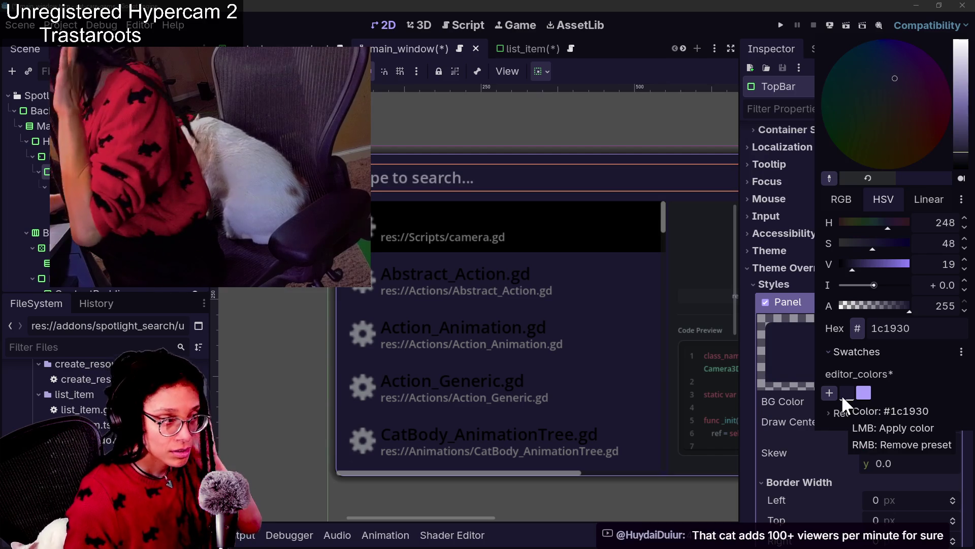
{"action": "left_click", "coordinate": [768, 402]}
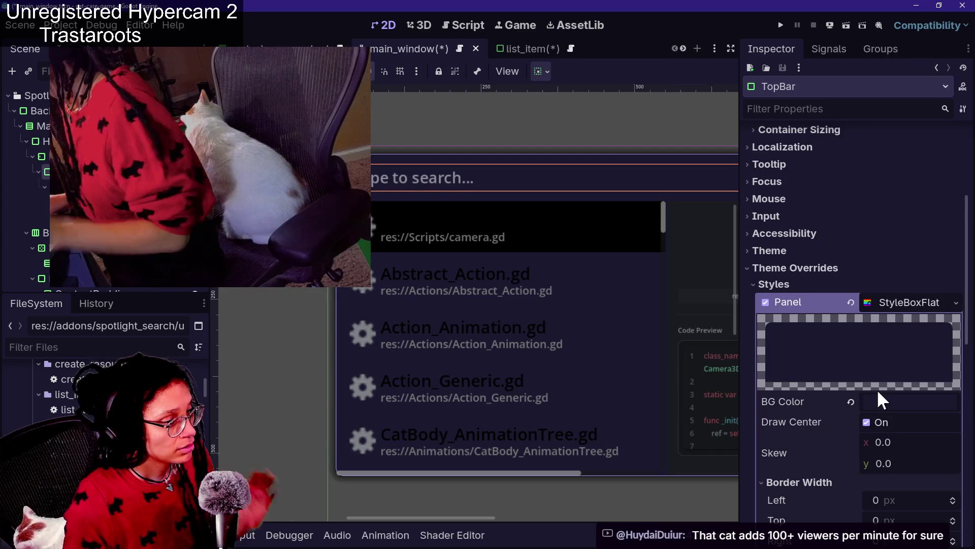
Set the TopBar's Border Color to the purple afa3ff swatch.
{"action": "scroll", "coordinate": [877, 387], "scroll_direction": "down", "scroll_amount": 1}
{"action": "scroll", "coordinate": [877, 389], "scroll_direction": "down", "scroll_amount": 2}
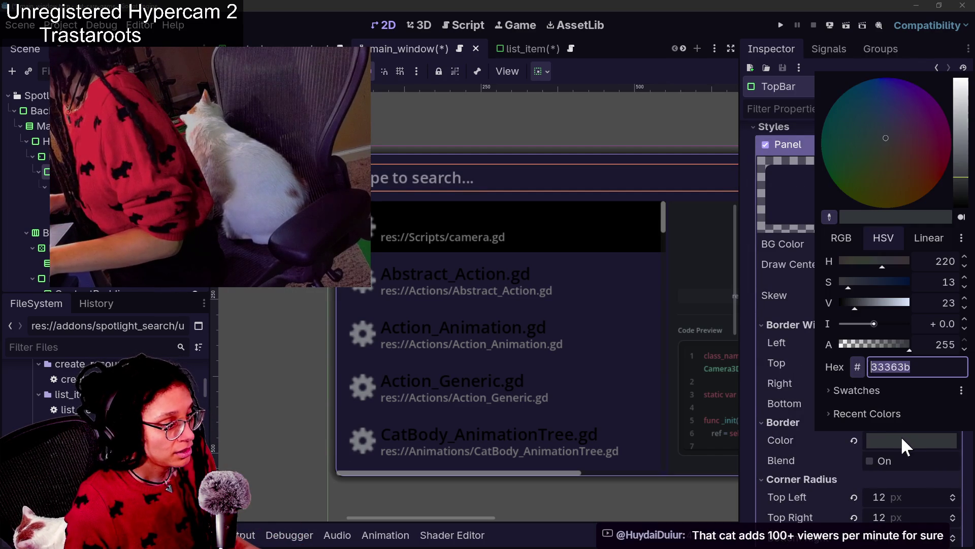
{"action": "left_click", "coordinate": [901, 436]}
{"action": "left_click", "coordinate": [892, 401]}
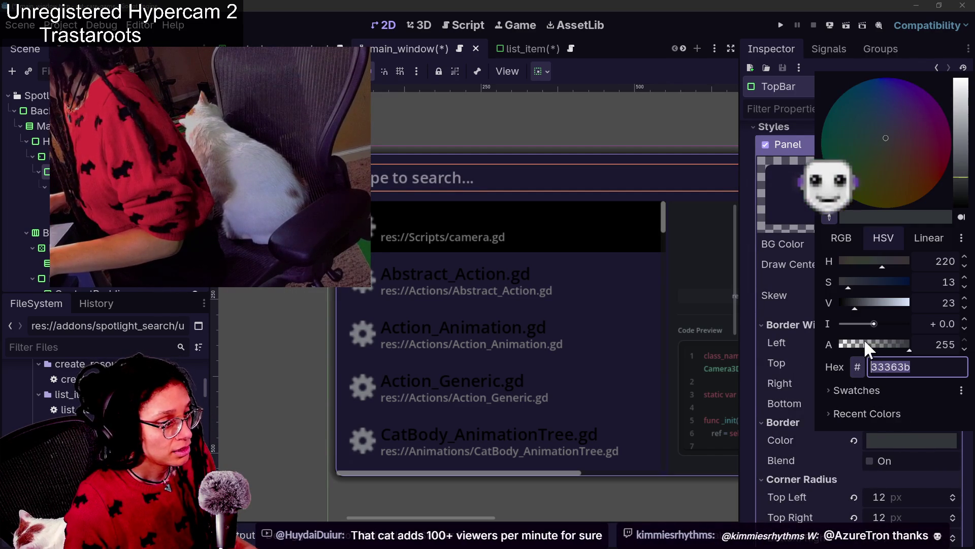
{"action": "left_click", "coordinate": [852, 390]}
{"action": "left_click", "coordinate": [868, 428]}
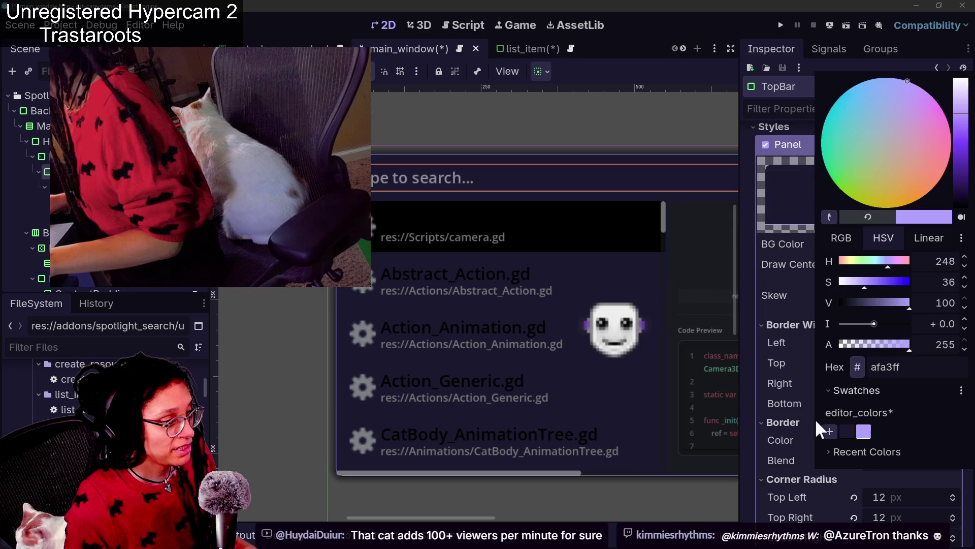
{"action": "left_click", "coordinate": [790, 409]}
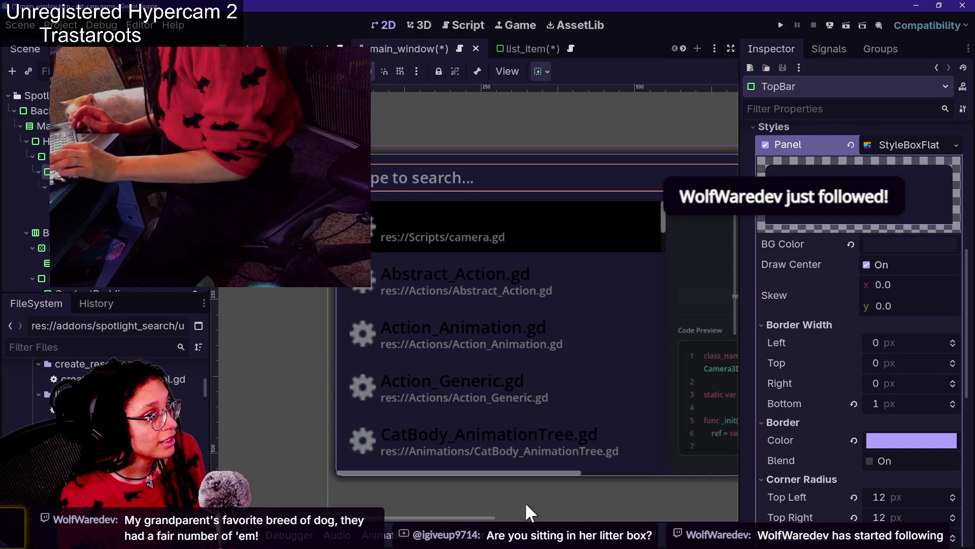
Save main_window after reviewing TopBar's 12 px top corners and 1 px bottom border.
{"action": "scroll", "coordinate": [782, 423], "scroll_direction": "down", "scroll_amount": 3}
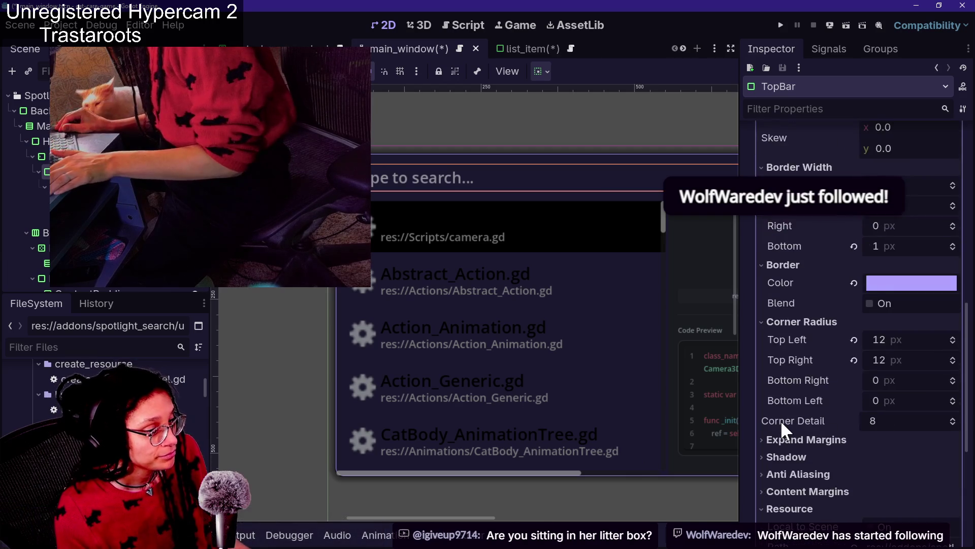
{"action": "scroll", "coordinate": [781, 420], "scroll_direction": "down", "scroll_amount": 5}
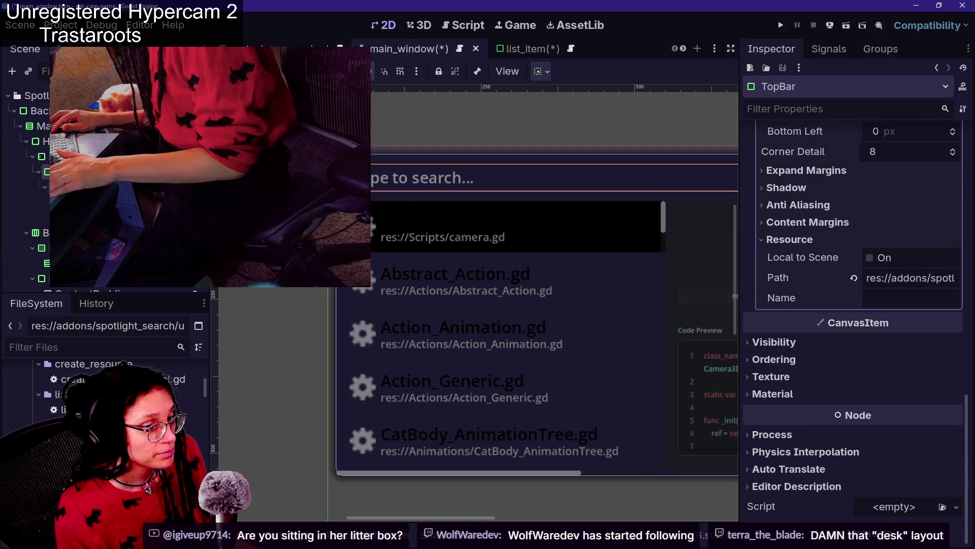
{"action": "key", "text": "ctrl+s"}
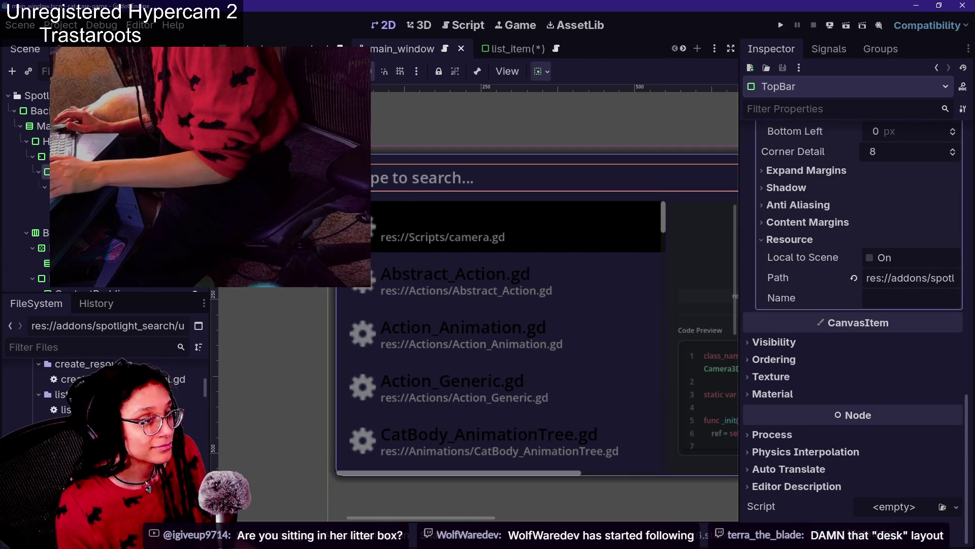